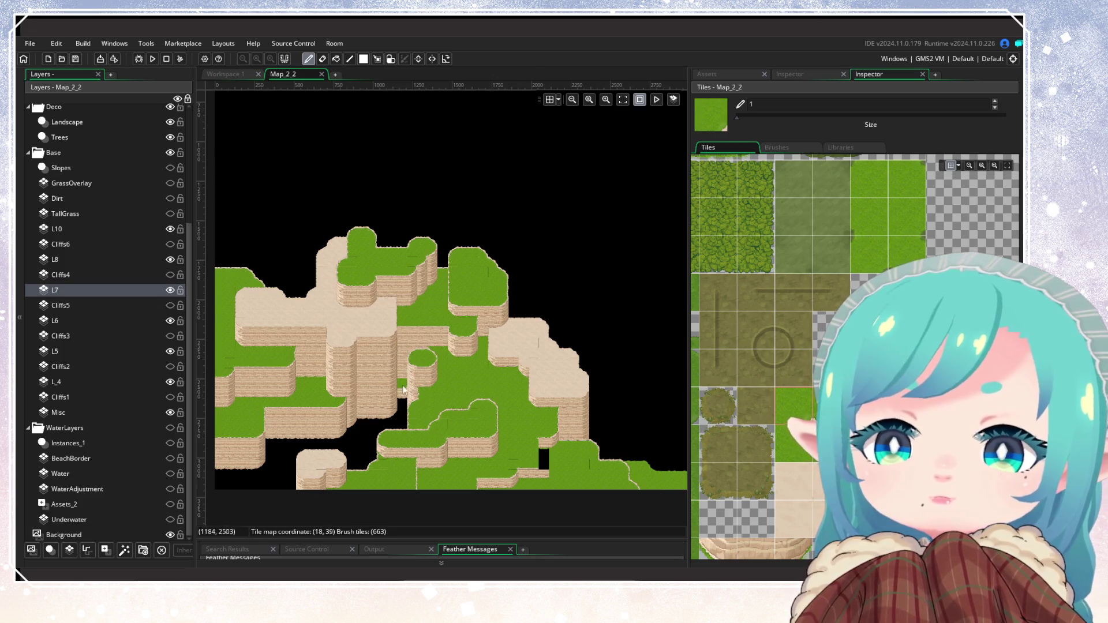
Rename cliff layer L_4 to L3
{"action": "left_click_drag", "start_coordinate": [409, 389], "coordinate": [551, 254]}
{"action": "scroll", "coordinate": [335, 330], "scroll_direction": "up", "scroll_amount": 2}
{"action": "scroll", "coordinate": [519, 339], "scroll_direction": "right", "scroll_amount": 5}
{"action": "scroll", "coordinate": [485, 371], "scroll_direction": "up", "scroll_amount": 1}
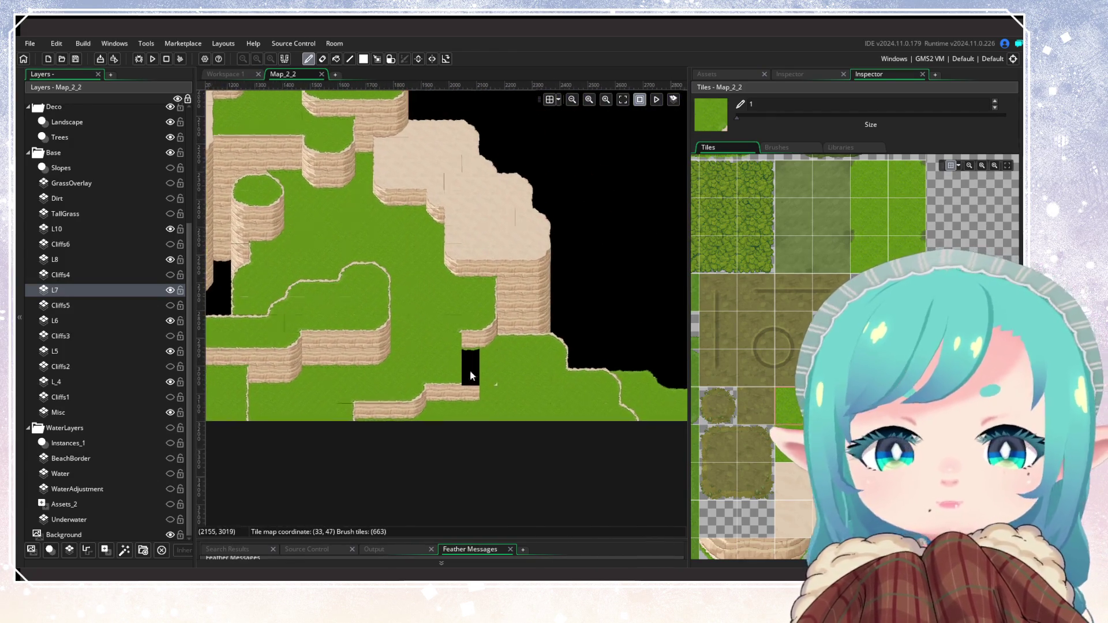
{"action": "left_click", "coordinate": [87, 381]}
{"action": "left_click", "coordinate": [170, 381]}
{"action": "left_click", "coordinate": [170, 382]}
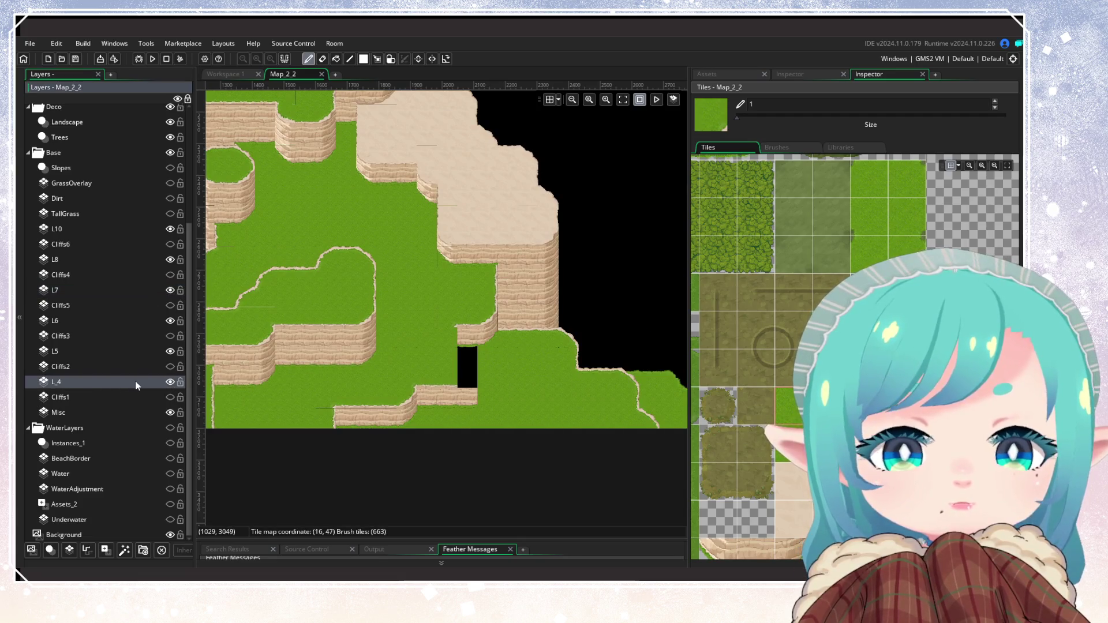
{"action": "right_click", "coordinate": [133, 382]}
{"action": "left_click", "coordinate": [158, 398]}
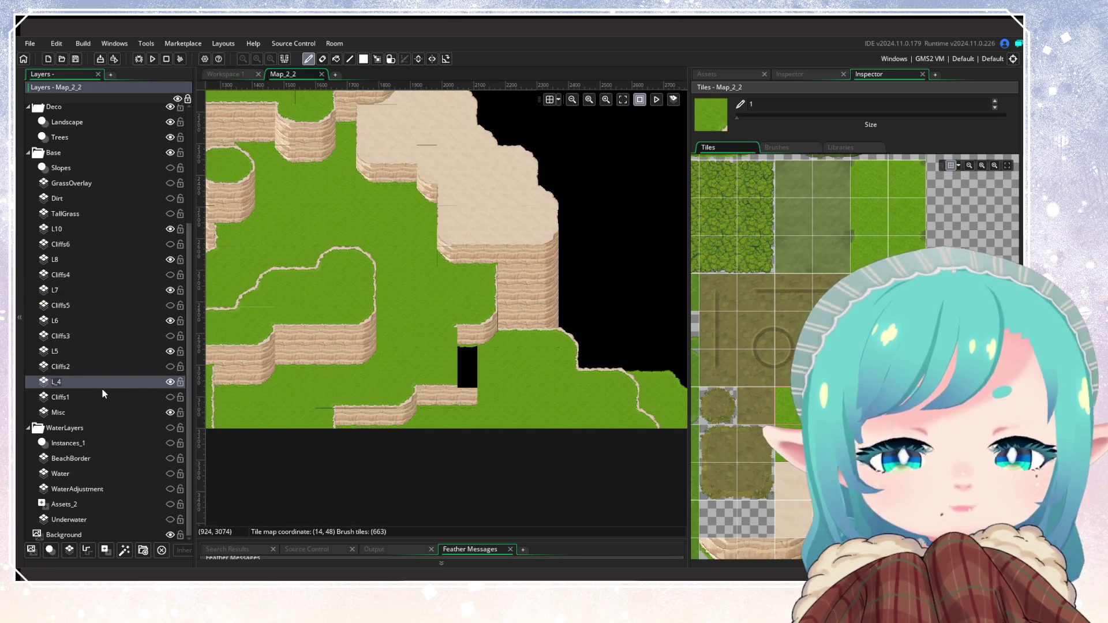
{"action": "type", "text": "L3"}
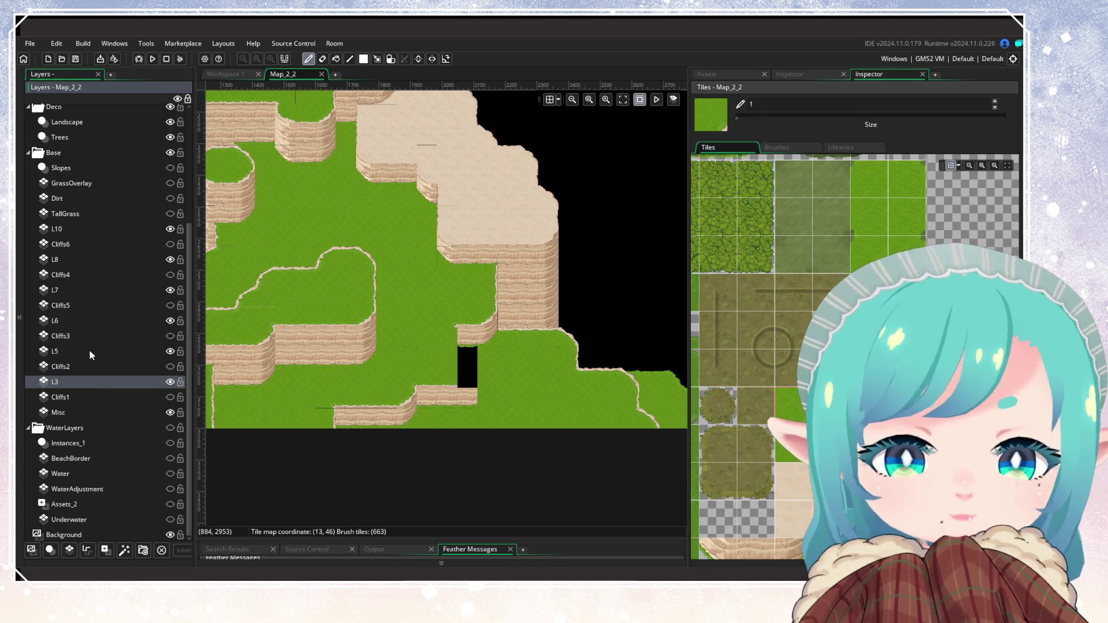
Rename layers L5 and L6 to L4 and L5
{"action": "right_click", "coordinate": [118, 349]}
{"action": "left_click", "coordinate": [148, 369]}
{"action": "type", "text": "L4"}
{"action": "key", "text": "Return"}
{"action": "left_click", "coordinate": [157, 321]}
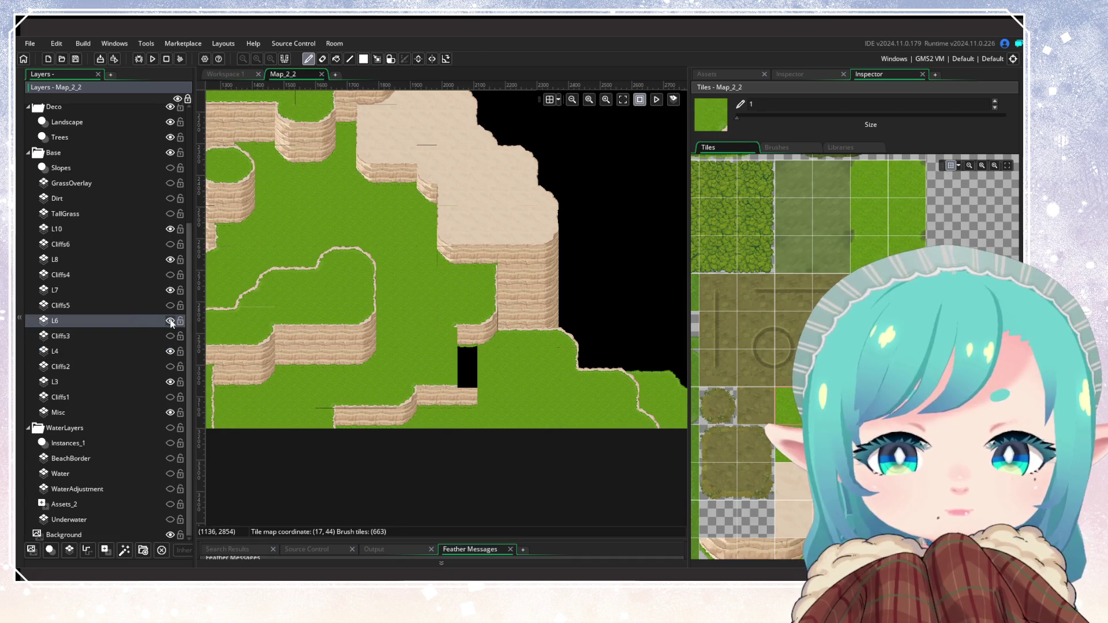
{"action": "right_click", "coordinate": [161, 320]}
{"action": "left_click", "coordinate": [160, 337]}
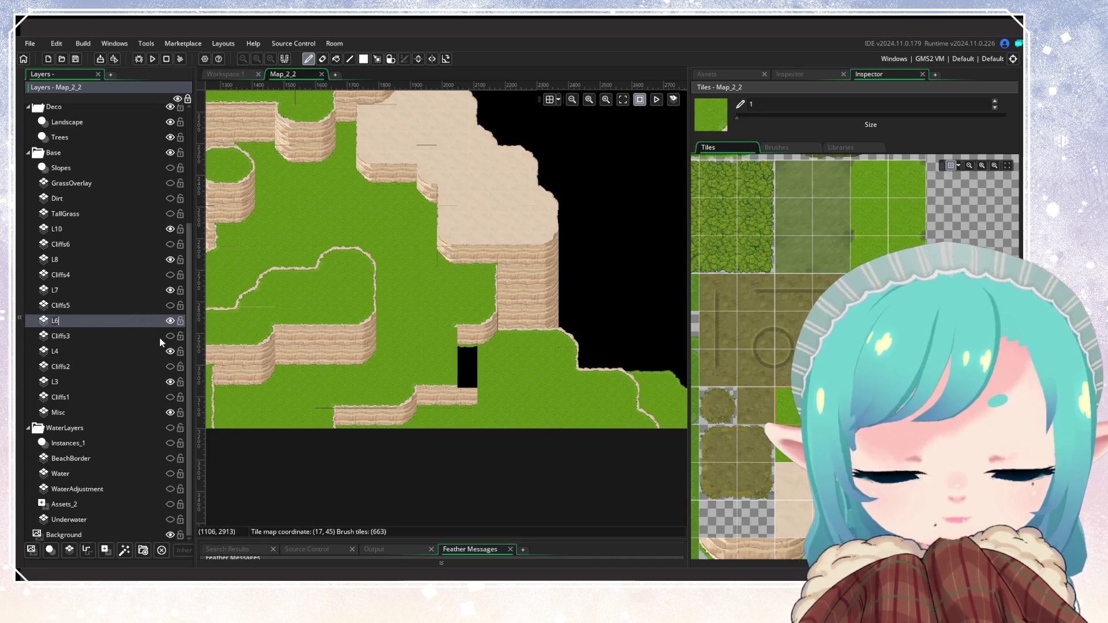
{"action": "type", "text": "L5"}
{"action": "key", "text": "Return"}
Choose a sandstone cliff-face tile from the tileset as the brush
{"action": "left_click_drag", "start_coordinate": [414, 342], "coordinate": [338, 403]}
{"action": "scroll", "coordinate": [482, 442], "scroll_direction": "up", "scroll_amount": 3}
{"action": "scroll", "coordinate": [770, 270], "scroll_direction": "down", "scroll_amount": 5}
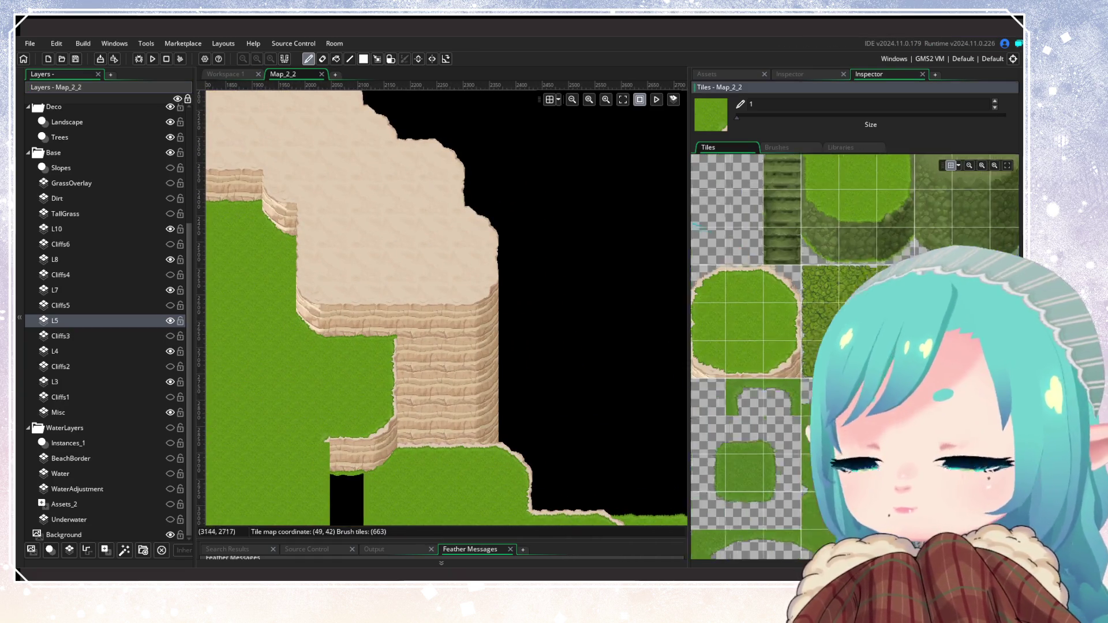
{"action": "left_click", "coordinate": [778, 420]}
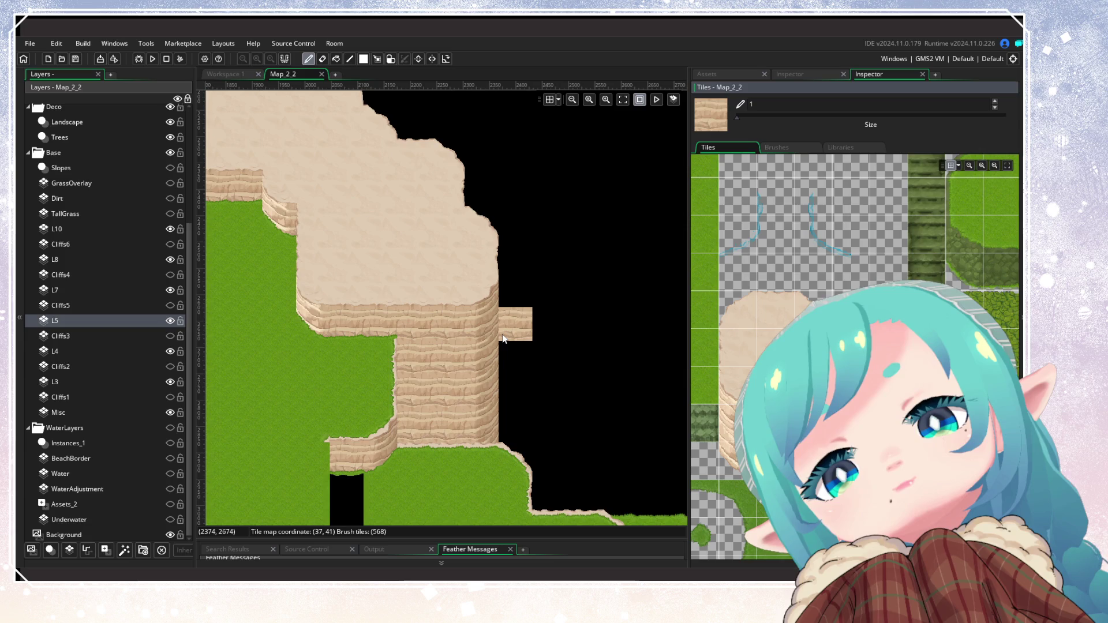
{"action": "scroll", "coordinate": [542, 403], "scroll_direction": "down", "scroll_amount": 2}
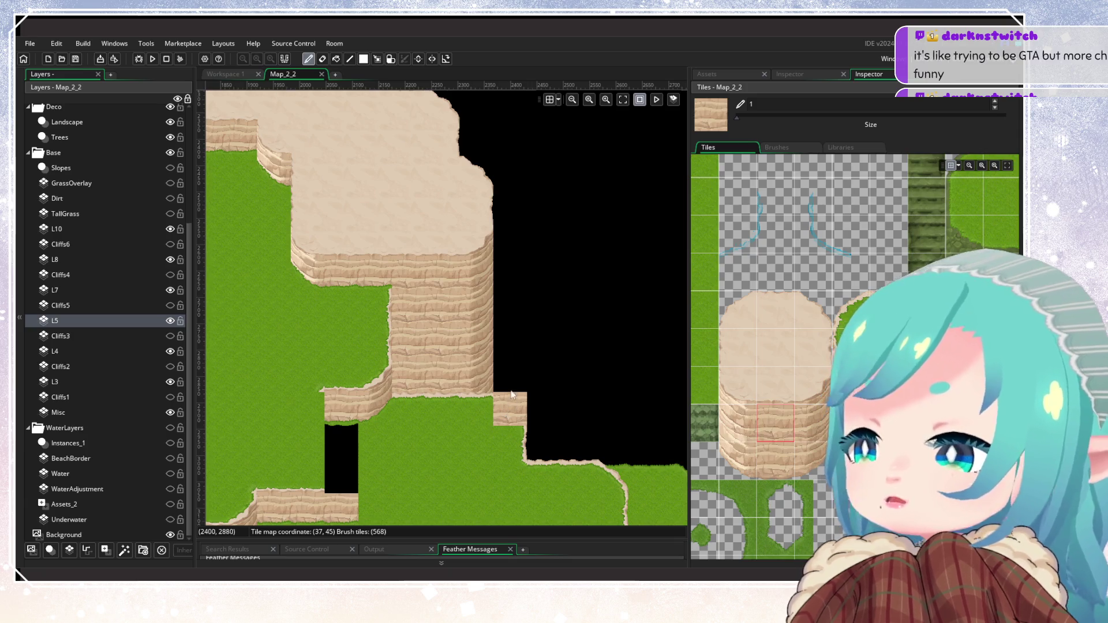
{"action": "scroll", "coordinate": [510, 392], "scroll_direction": "down", "scroll_amount": 1}
{"action": "scroll", "coordinate": [510, 393], "scroll_direction": "down", "scroll_amount": 3}
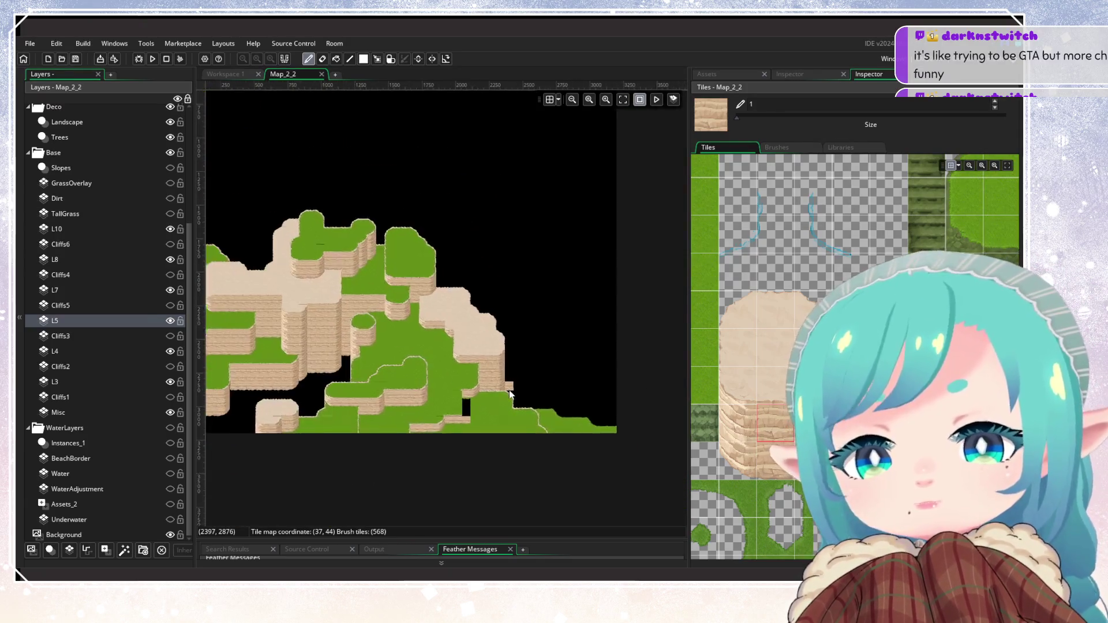
{"action": "scroll", "coordinate": [510, 393], "scroll_direction": "up", "scroll_amount": 2}
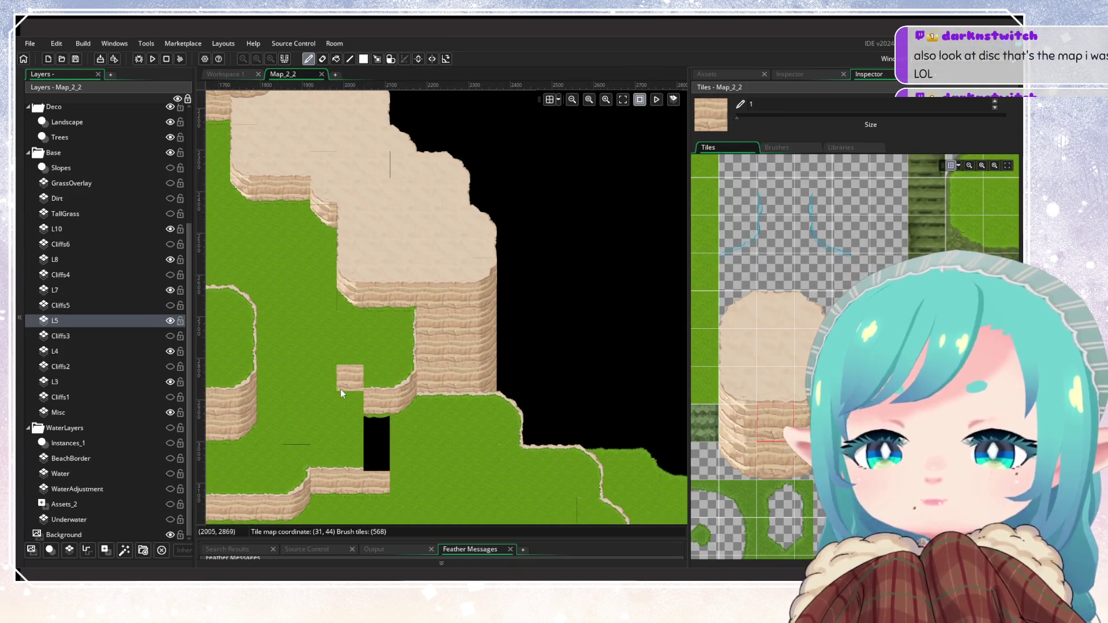
{"action": "scroll", "coordinate": [344, 388], "scroll_direction": "left", "scroll_amount": 5}
{"action": "scroll", "coordinate": [344, 388], "scroll_direction": "down", "scroll_amount": 1}
{"action": "scroll", "coordinate": [378, 404], "scroll_direction": "left", "scroll_amount": 5}
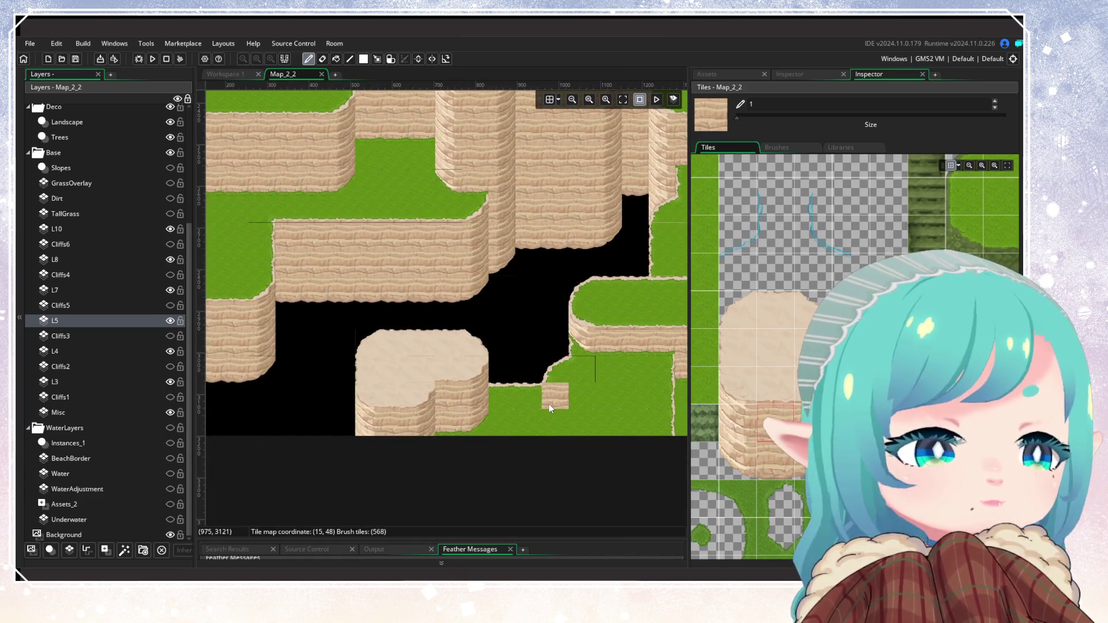
{"action": "left_click_drag", "start_coordinate": [549, 404], "coordinate": [417, 506]}
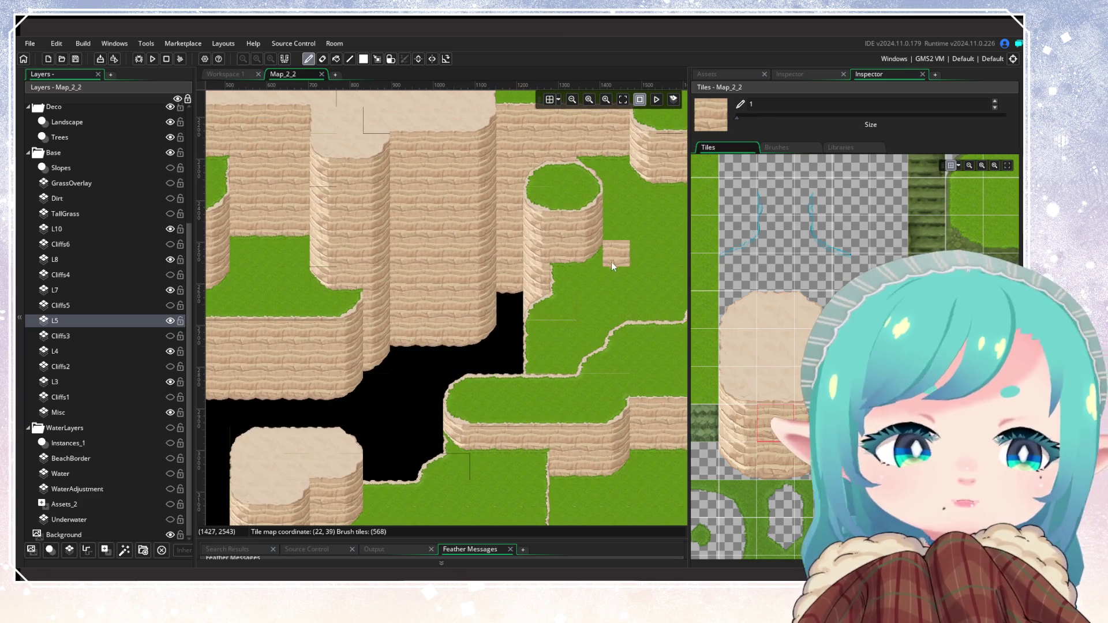
{"action": "left_click_drag", "start_coordinate": [611, 261], "coordinate": [576, 401]}
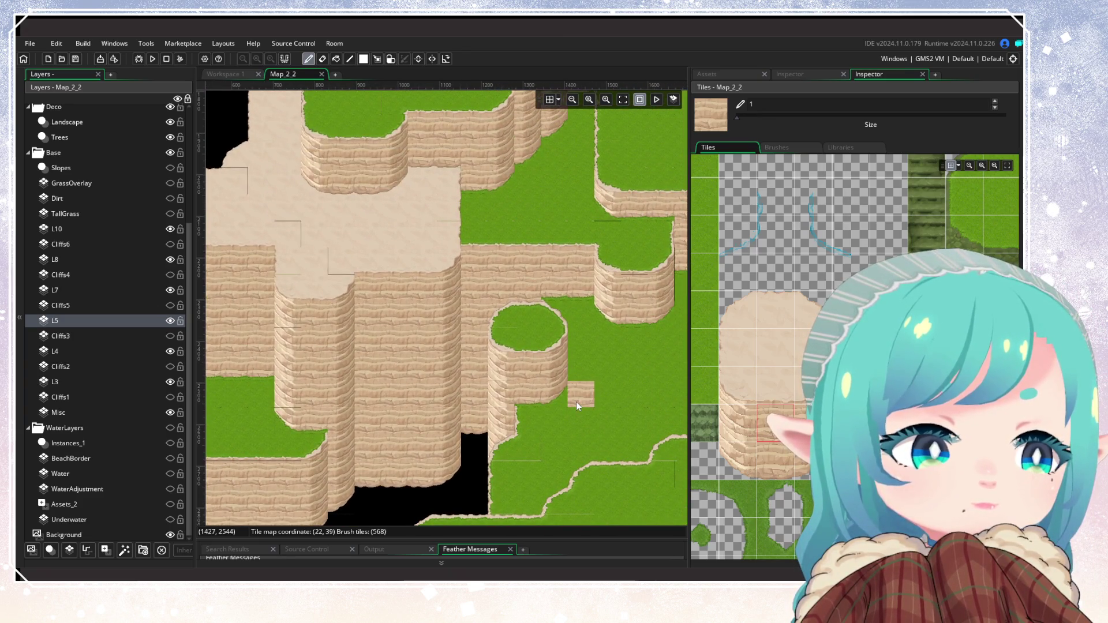
{"action": "left_click_drag", "start_coordinate": [575, 401], "coordinate": [567, 459]}
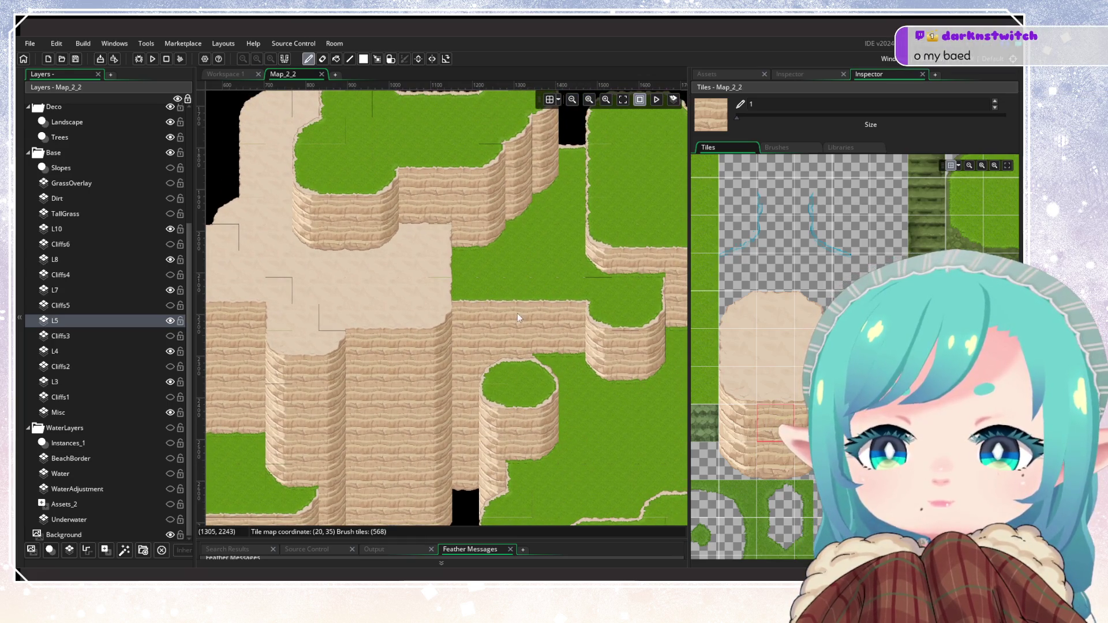
{"action": "scroll", "coordinate": [496, 346], "scroll_direction": "down", "scroll_amount": 5}
{"action": "scroll", "coordinate": [489, 330], "scroll_direction": "left", "scroll_amount": 8}
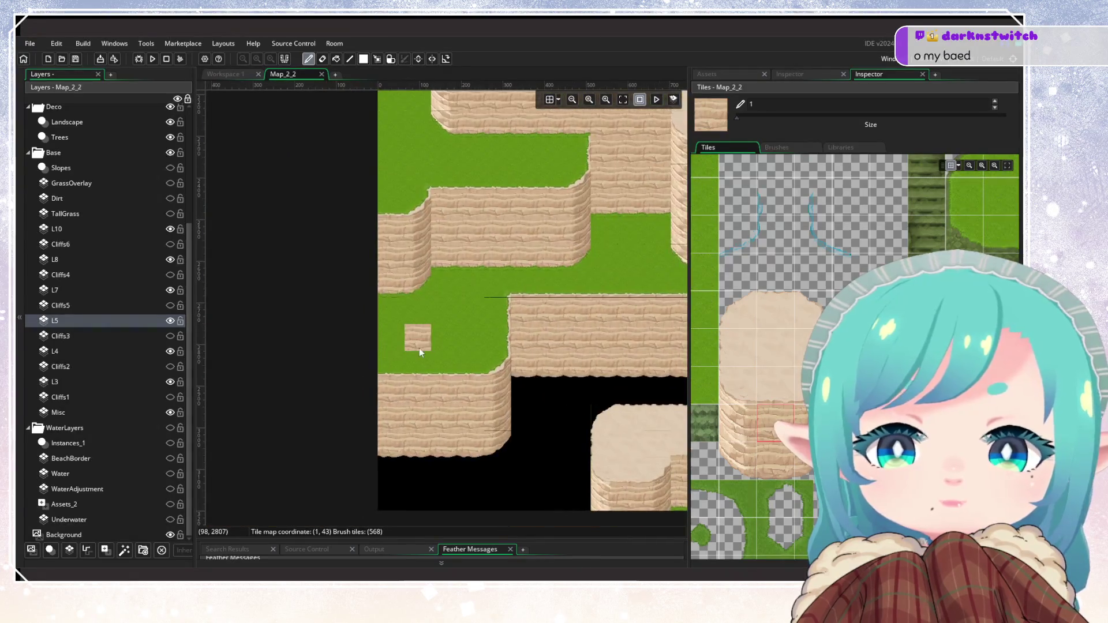
{"action": "scroll", "coordinate": [419, 348], "scroll_direction": "down", "scroll_amount": 2}
{"action": "scroll", "coordinate": [418, 348], "scroll_direction": "right", "scroll_amount": 1}
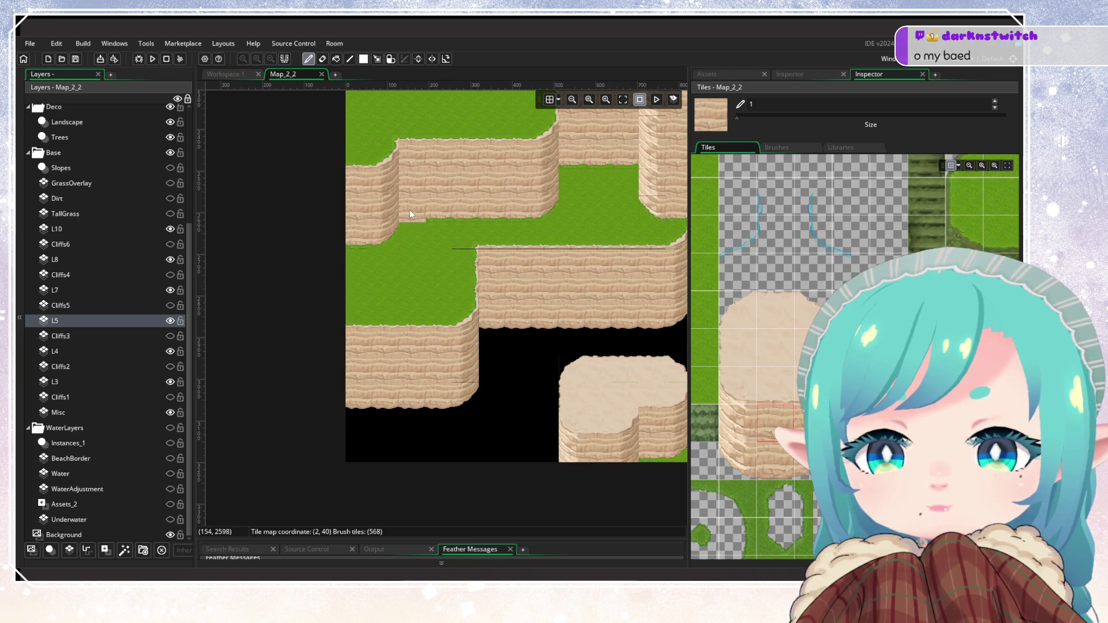
{"action": "scroll", "coordinate": [415, 369], "scroll_direction": "up", "scroll_amount": 5}
{"action": "scroll", "coordinate": [404, 426], "scroll_direction": "right", "scroll_amount": 1}
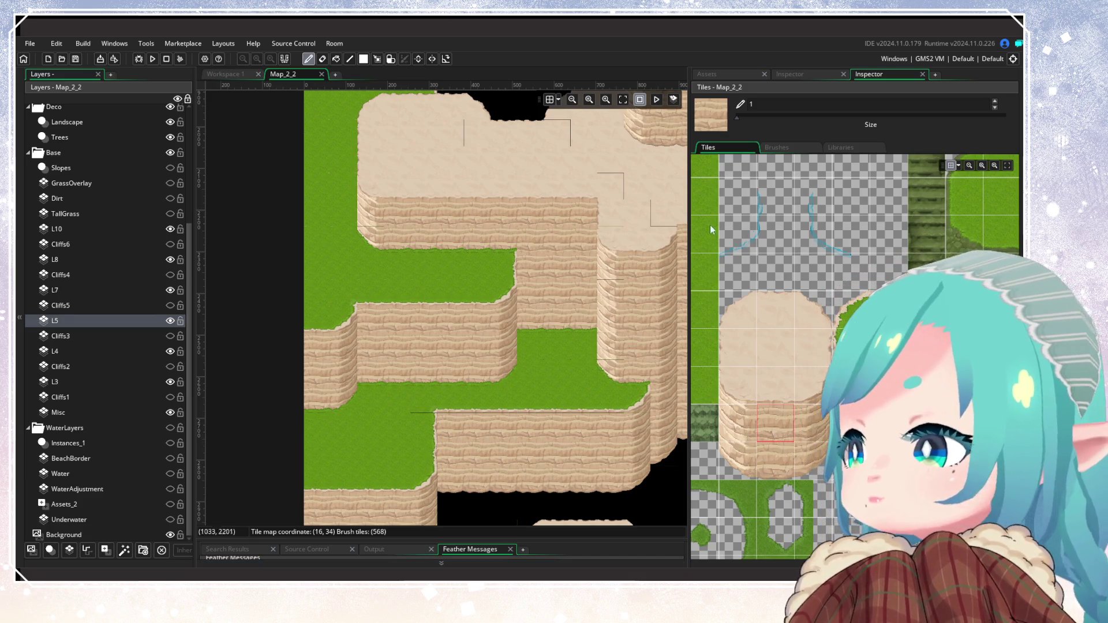
Paint a sandstone cliff tile at tile (1, 34) on the map's left edge
{"action": "scroll", "coordinate": [448, 368], "scroll_direction": "up", "scroll_amount": 3}
{"action": "left_click", "coordinate": [268, 313]}
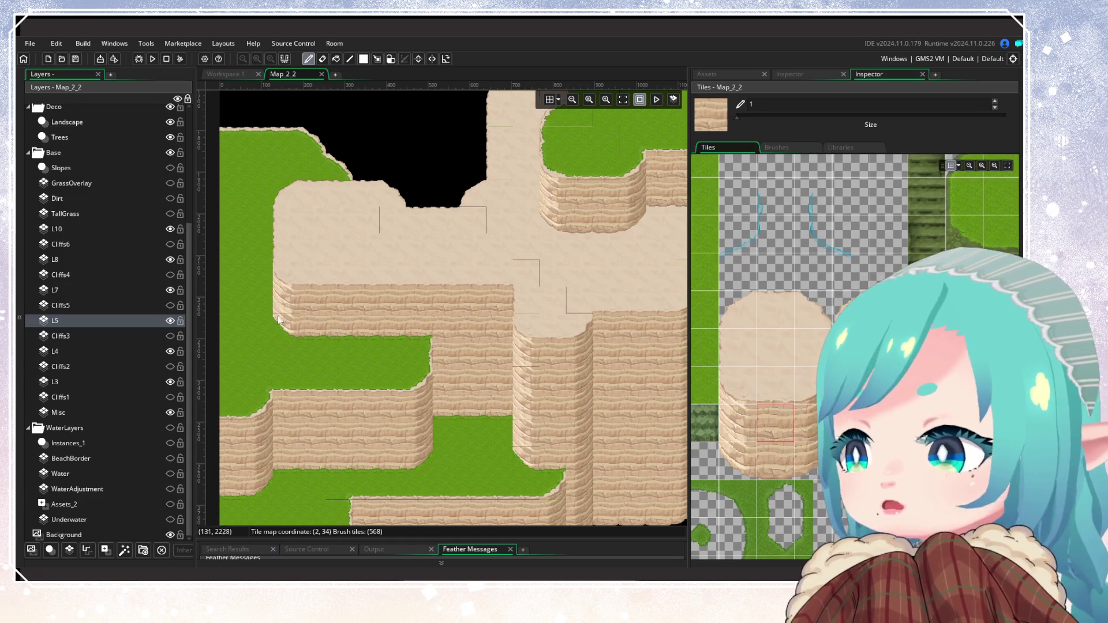
{"action": "scroll", "coordinate": [368, 331], "scroll_direction": "down", "scroll_amount": 2}
{"action": "scroll", "coordinate": [368, 332], "scroll_direction": "right", "scroll_amount": 1}
{"action": "scroll", "coordinate": [368, 331], "scroll_direction": "down", "scroll_amount": 3}
{"action": "scroll", "coordinate": [394, 234], "scroll_direction": "left", "scroll_amount": 1}
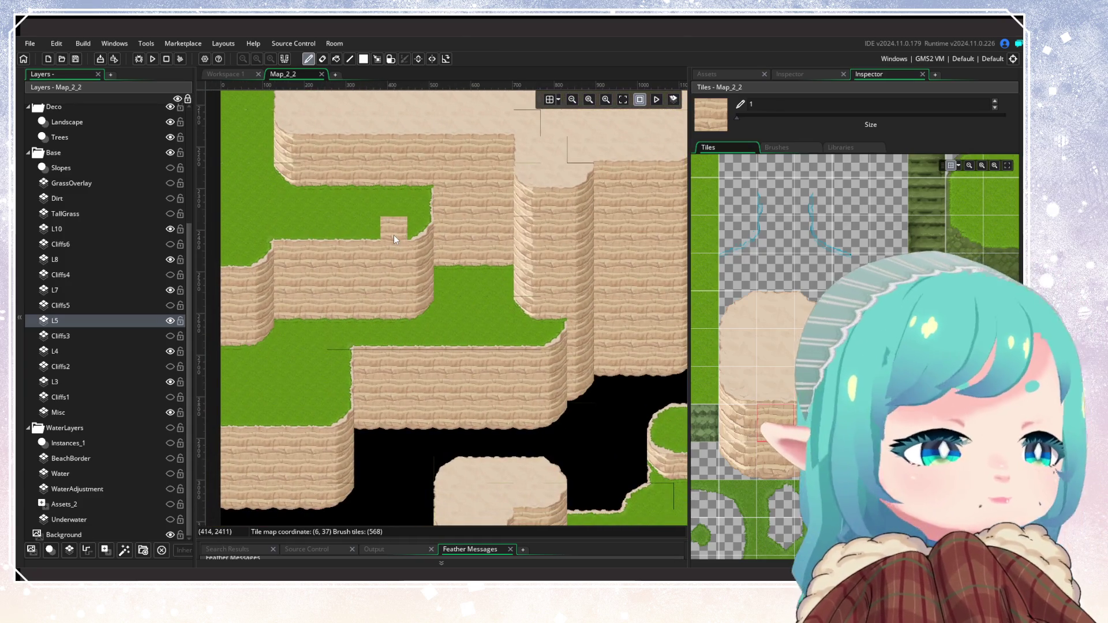
Pan across the map from the left cliffs back to the central cliffs
{"action": "scroll", "coordinate": [394, 235], "scroll_direction": "up", "scroll_amount": 4}
{"action": "scroll", "coordinate": [292, 365], "scroll_direction": "right", "scroll_amount": 4}
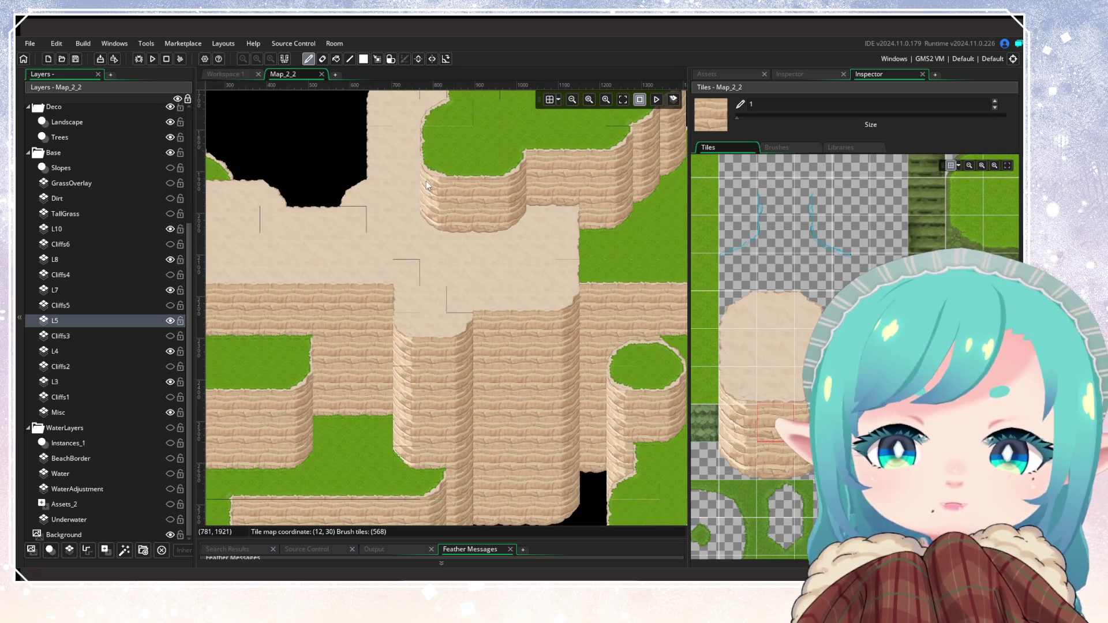
{"action": "scroll", "coordinate": [489, 293], "scroll_direction": "down", "scroll_amount": 2}
{"action": "scroll", "coordinate": [425, 275], "scroll_direction": "left", "scroll_amount": 1}
{"action": "left_click_drag", "start_coordinate": [424, 271], "coordinate": [436, 264]}
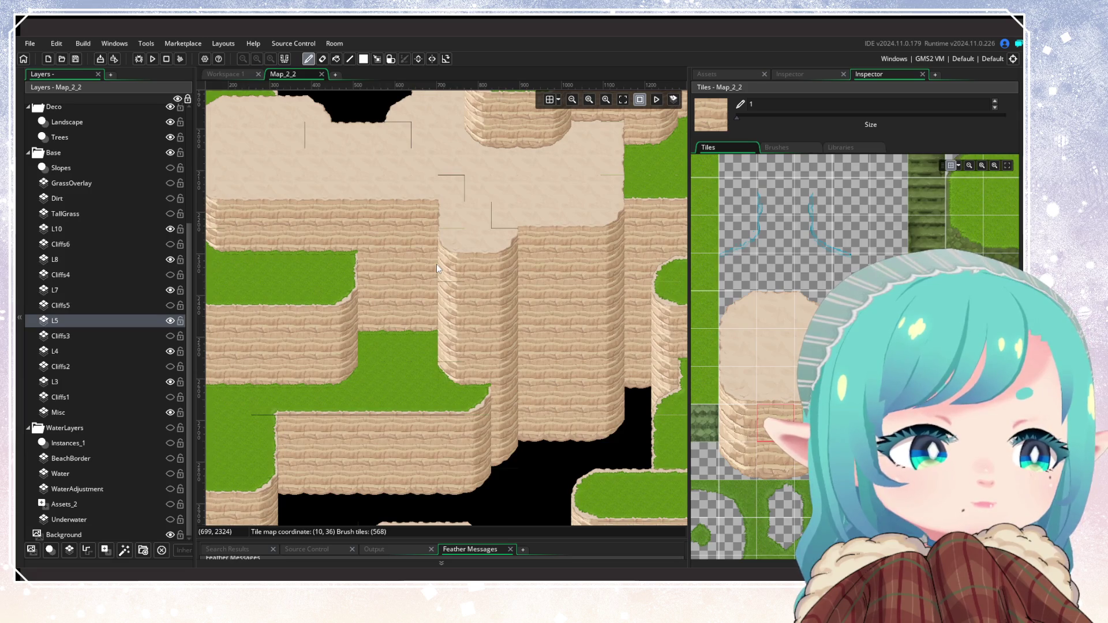
{"action": "left_click_drag", "start_coordinate": [436, 264], "coordinate": [577, 260]}
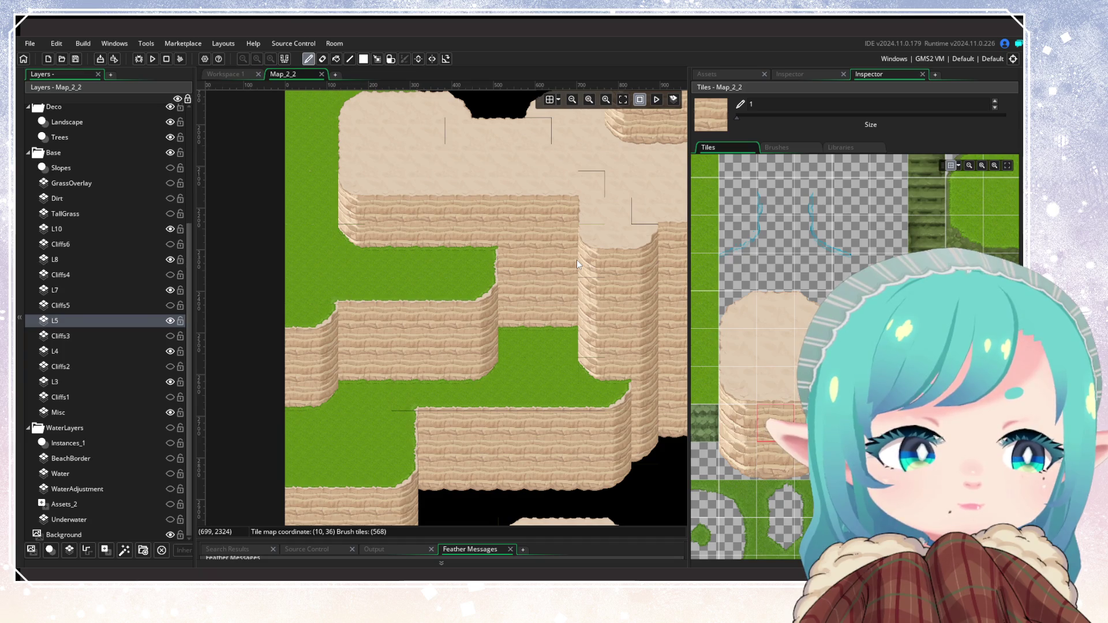
{"action": "mouse_move", "coordinate": [576, 260]}
{"action": "left_mouse_down"}
{"action": "mouse_move", "coordinate": [525, 275]}
{"action": "mouse_move", "coordinate": [372, 232]}
{"action": "mouse_move", "coordinate": [311, 296]}
{"action": "mouse_move", "coordinate": [352, 369]}
{"action": "mouse_move", "coordinate": [283, 376]}
{"action": "left_mouse_up"}
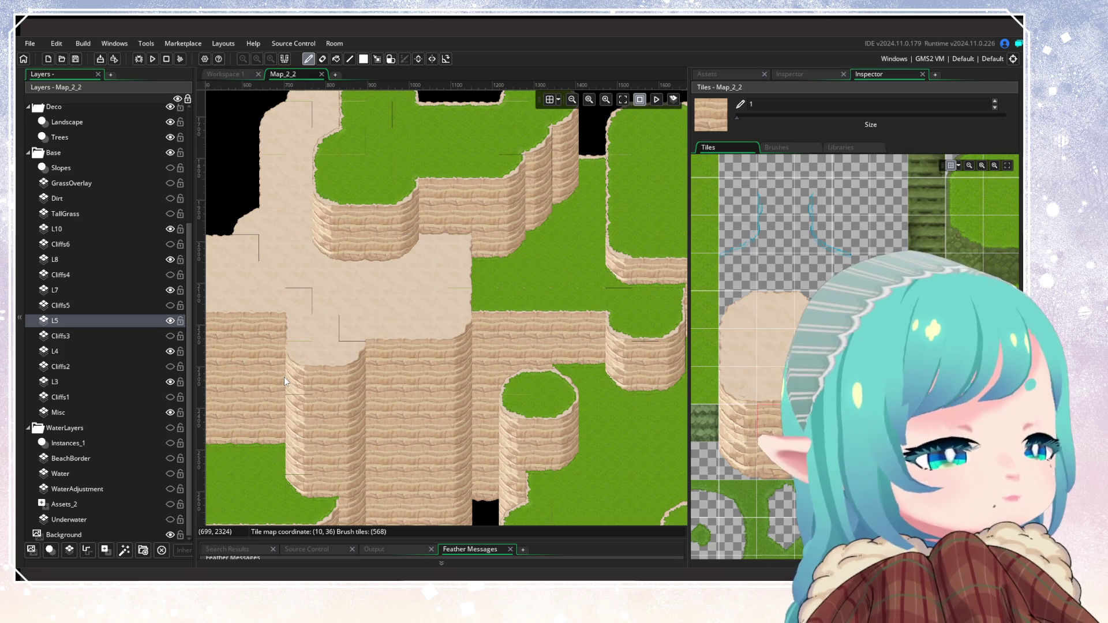
{"action": "mouse_move", "coordinate": [285, 376]}
{"action": "left_mouse_down"}
{"action": "mouse_move", "coordinate": [247, 381]}
{"action": "mouse_move", "coordinate": [278, 345]}
{"action": "left_mouse_up"}
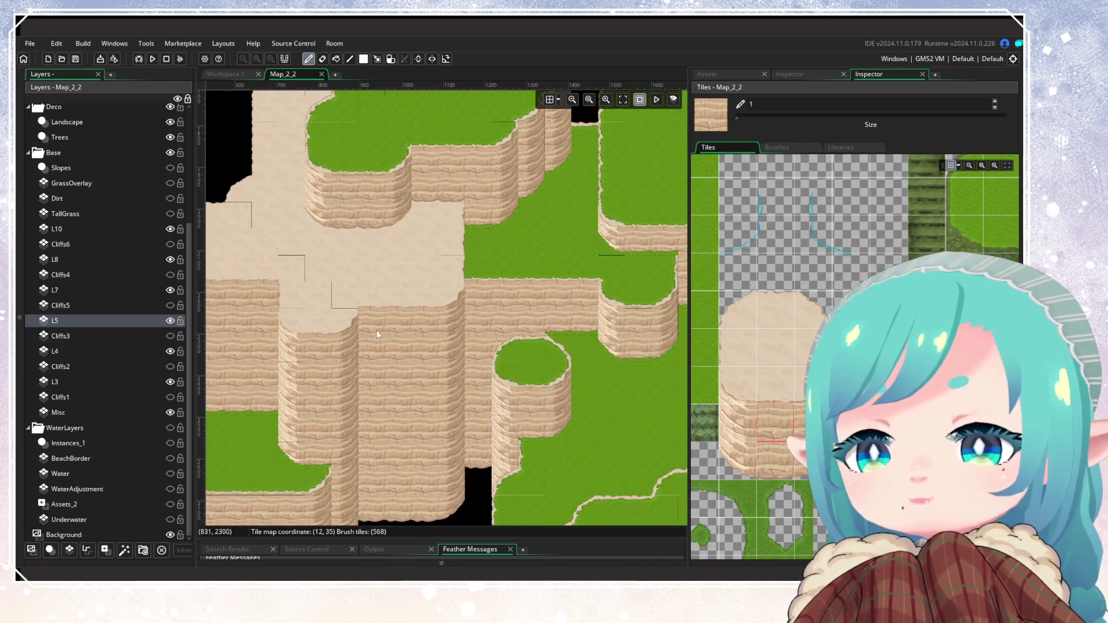
{"action": "mouse_move", "coordinate": [445, 304]}
{"action": "left_mouse_down"}
{"action": "mouse_move", "coordinate": [611, 280]}
{"action": "mouse_move", "coordinate": [366, 346]}
{"action": "mouse_move", "coordinate": [362, 390]}
{"action": "mouse_move", "coordinate": [420, 285]}
{"action": "mouse_move", "coordinate": [516, 261]}
{"action": "left_mouse_up"}
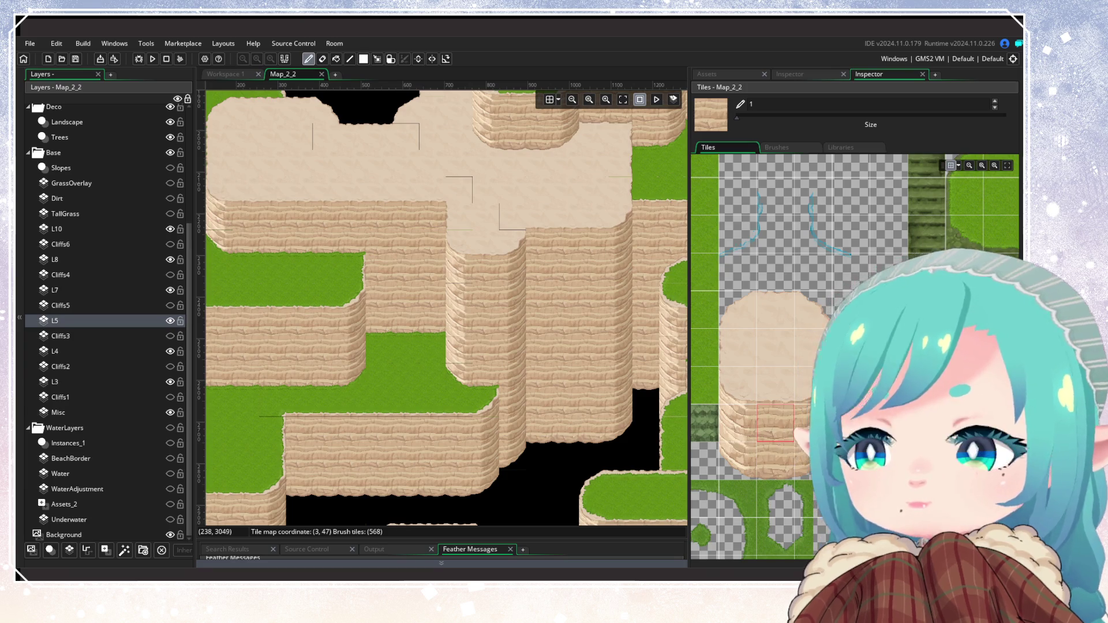
Choose the square cliff tile from the Tiles palette
{"action": "scroll", "coordinate": [386, 438], "scroll_direction": "up", "scroll_amount": 10}
{"action": "scroll", "coordinate": [386, 438], "scroll_direction": "right", "scroll_amount": 5}
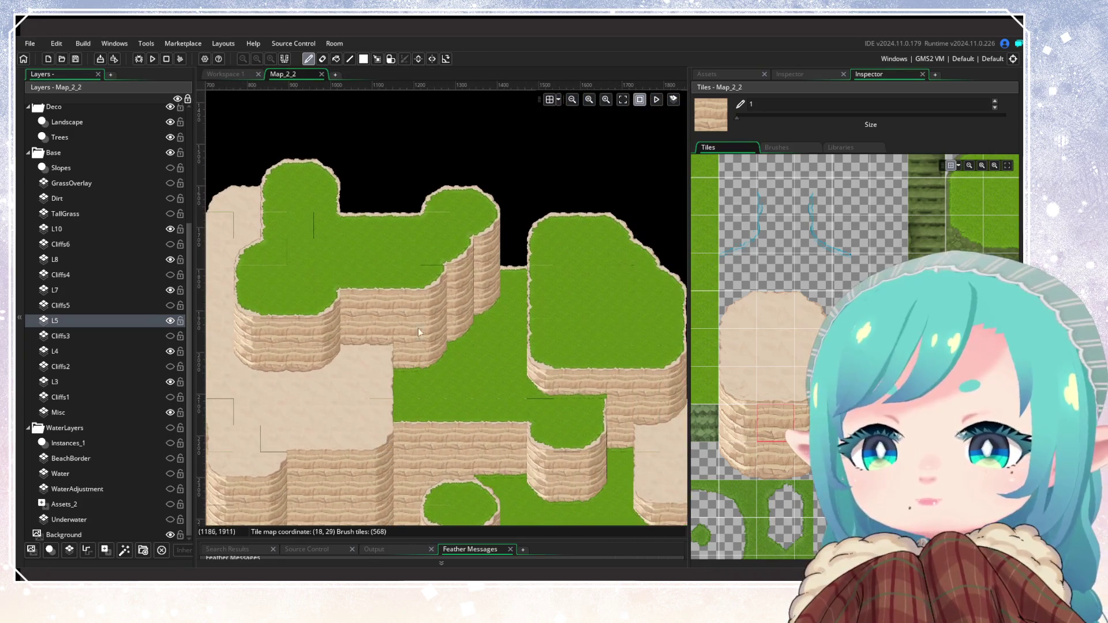
{"action": "scroll", "coordinate": [399, 390], "scroll_direction": "up", "scroll_amount": 2}
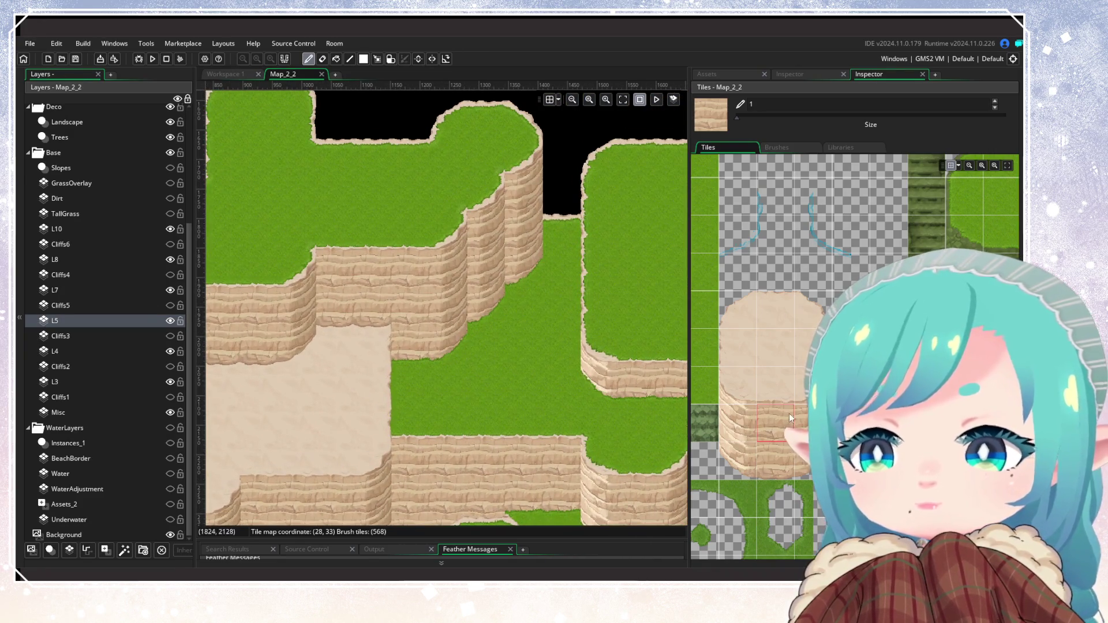
{"action": "left_click", "coordinate": [787, 455]}
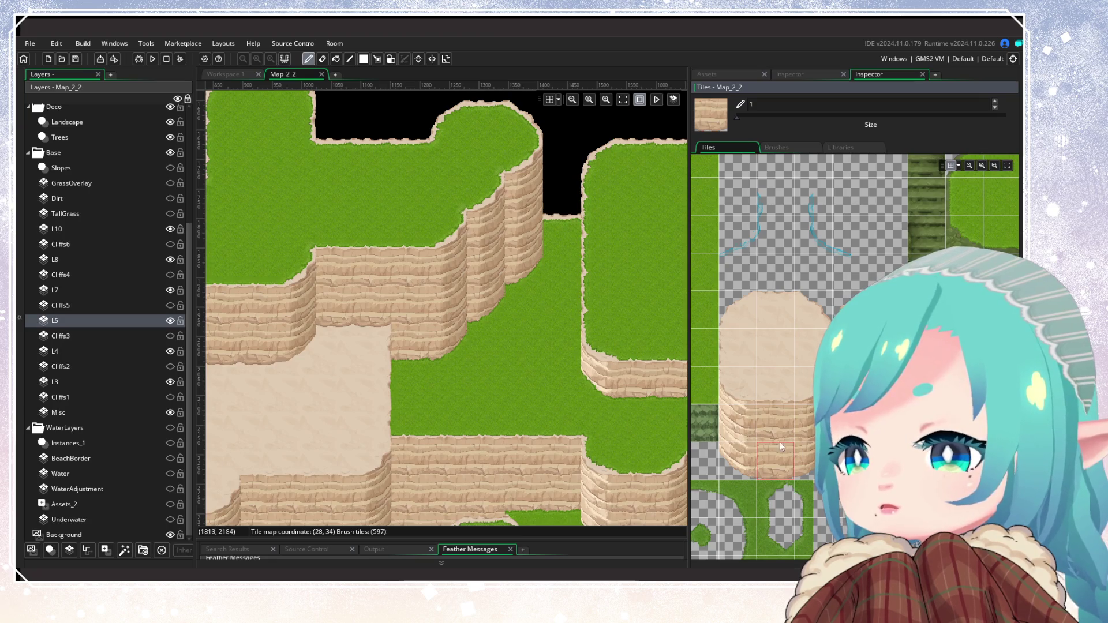
{"action": "left_click", "coordinate": [773, 432]}
{"action": "scroll", "coordinate": [790, 398], "scroll_direction": "down", "scroll_amount": 2}
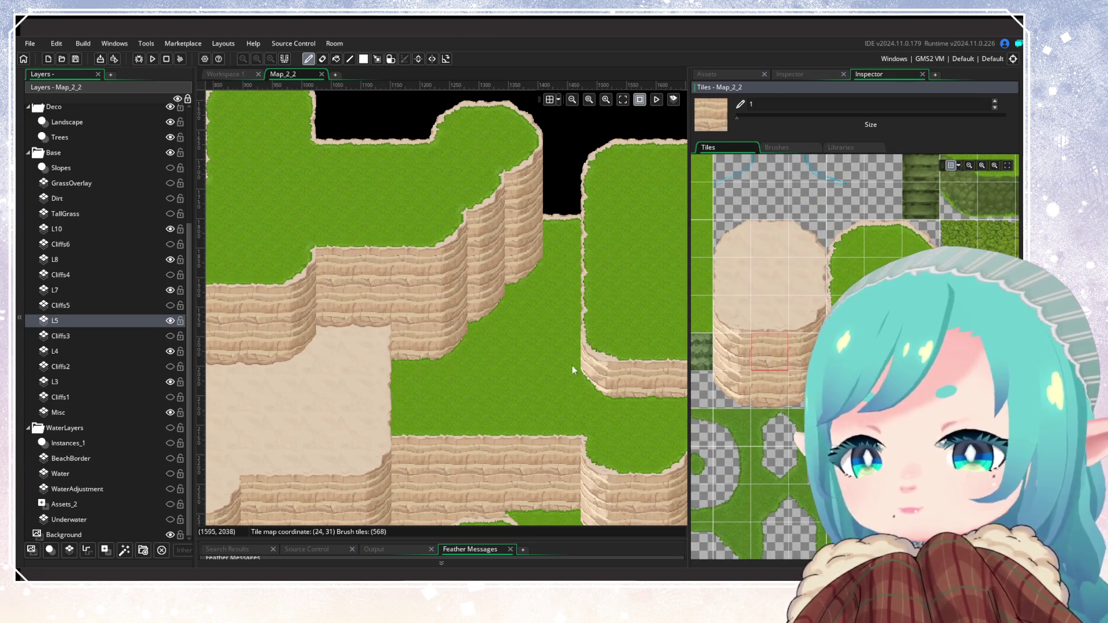
Paint square cliff tiles into the gaps on layer L10
{"action": "left_click", "coordinate": [143, 230]}
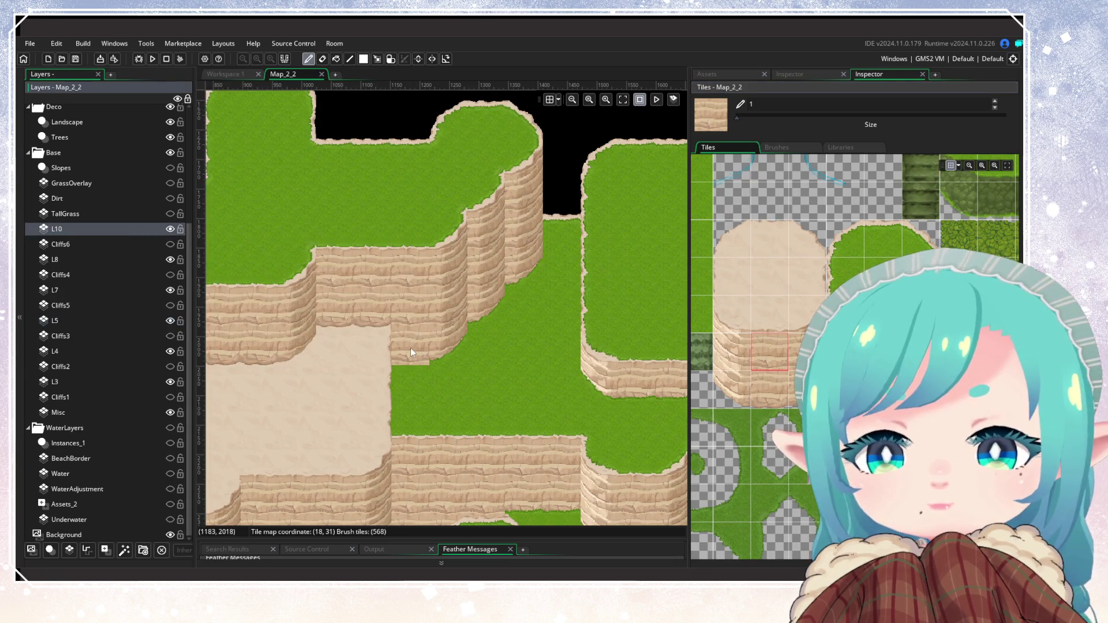
{"action": "left_click", "coordinate": [410, 352]}
{"action": "left_click", "coordinate": [806, 352]}
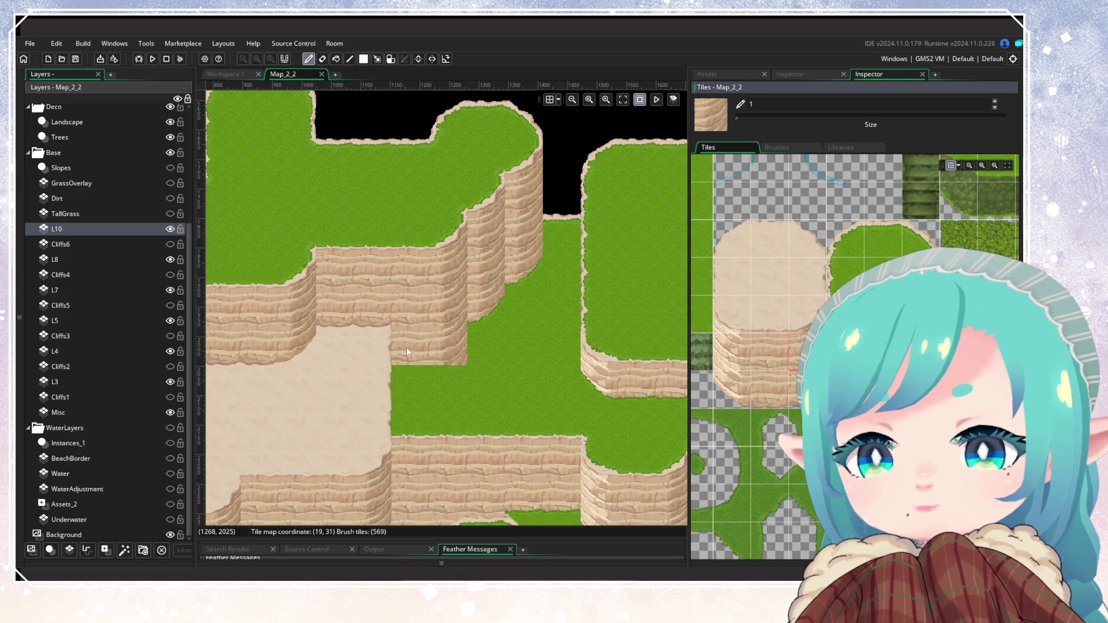
{"action": "left_click", "coordinate": [486, 307]}
{"action": "left_click", "coordinate": [528, 263]}
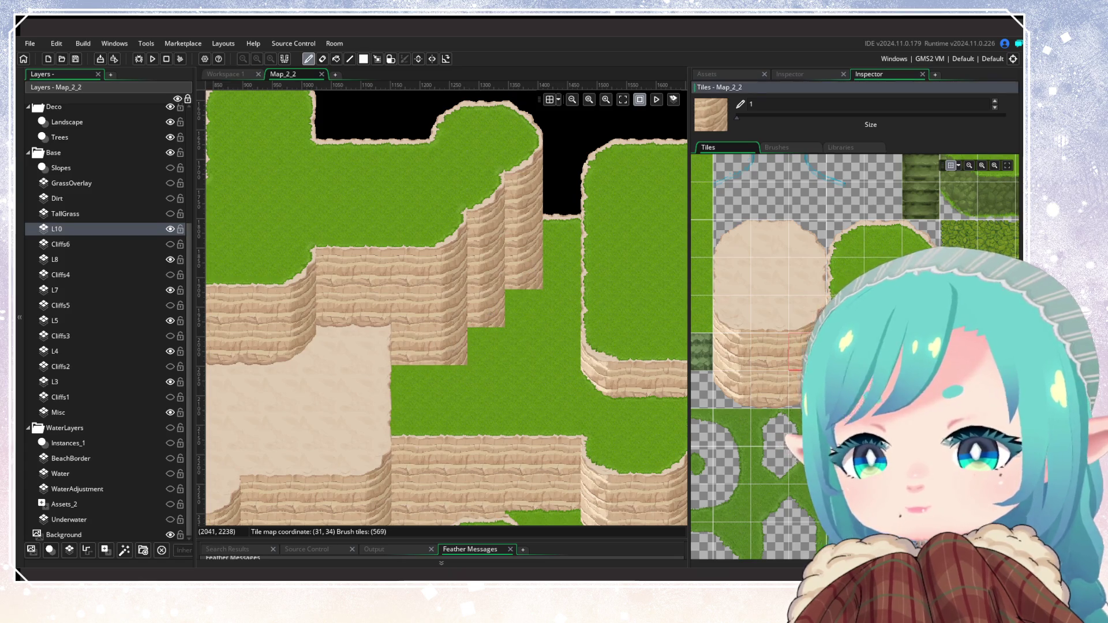
{"action": "scroll", "coordinate": [854, 358], "scroll_direction": "down", "scroll_amount": 5}
Place diagonal cliff corner tiles along the central cliff's base
{"action": "left_click", "coordinate": [848, 369]}
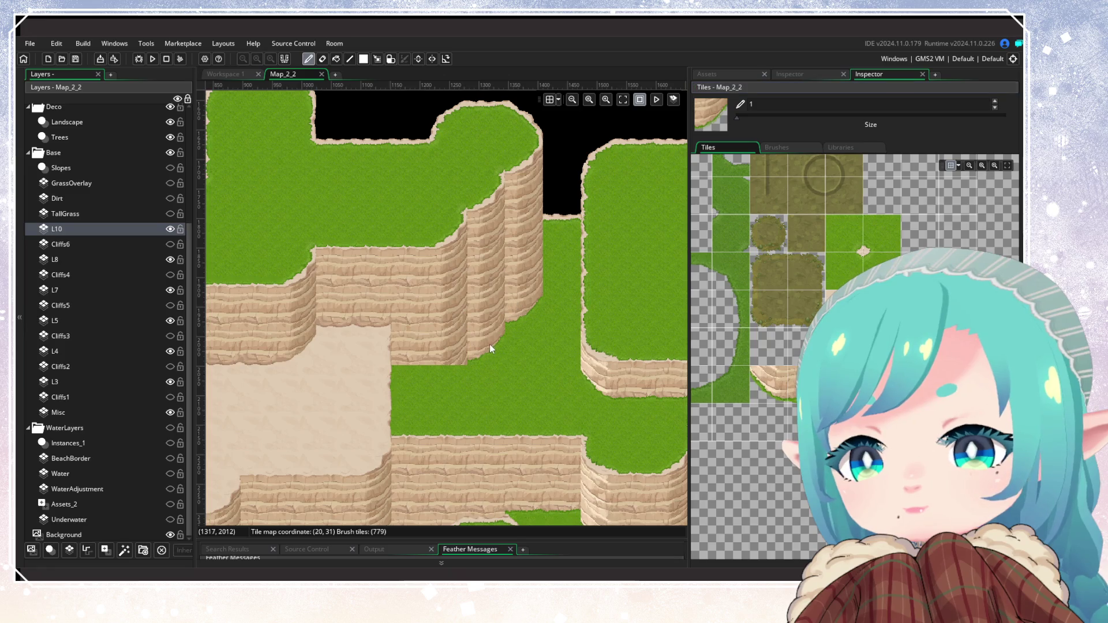
{"action": "left_click", "coordinate": [460, 388]}
{"action": "left_click", "coordinate": [806, 383]}
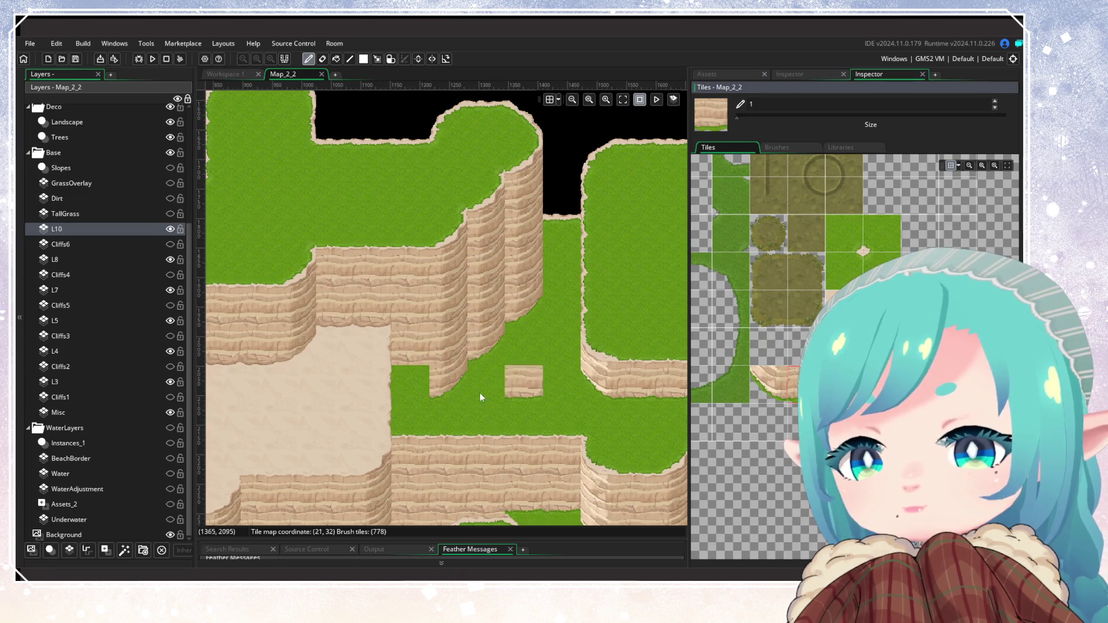
{"action": "scroll", "coordinate": [485, 403], "scroll_direction": "left", "scroll_amount": 3}
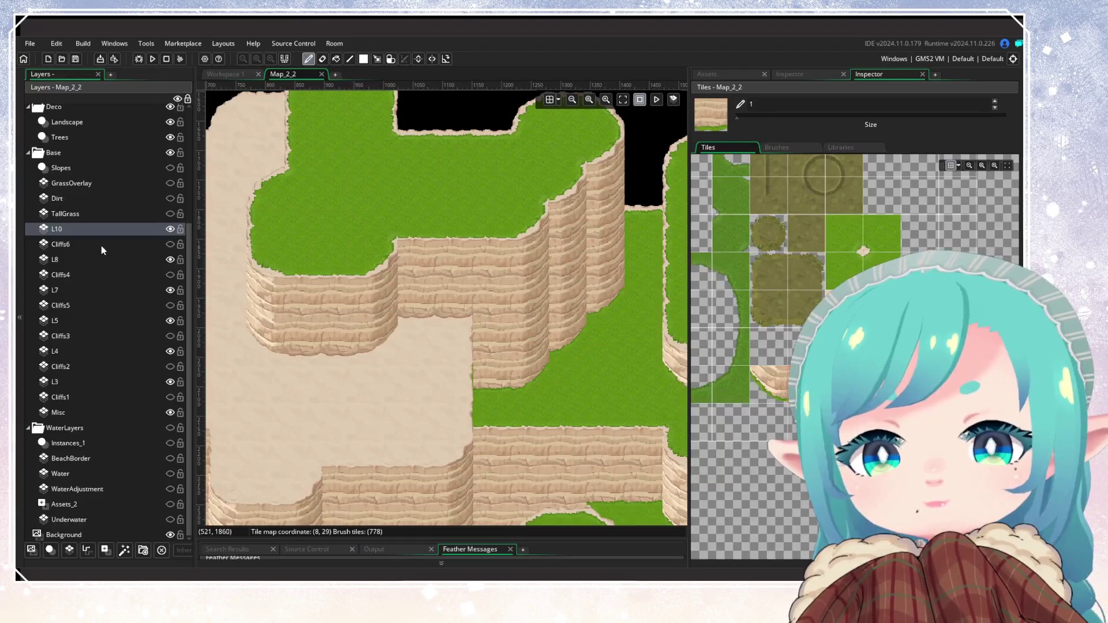
{"action": "scroll", "coordinate": [808, 288], "scroll_direction": "up", "scroll_amount": 2}
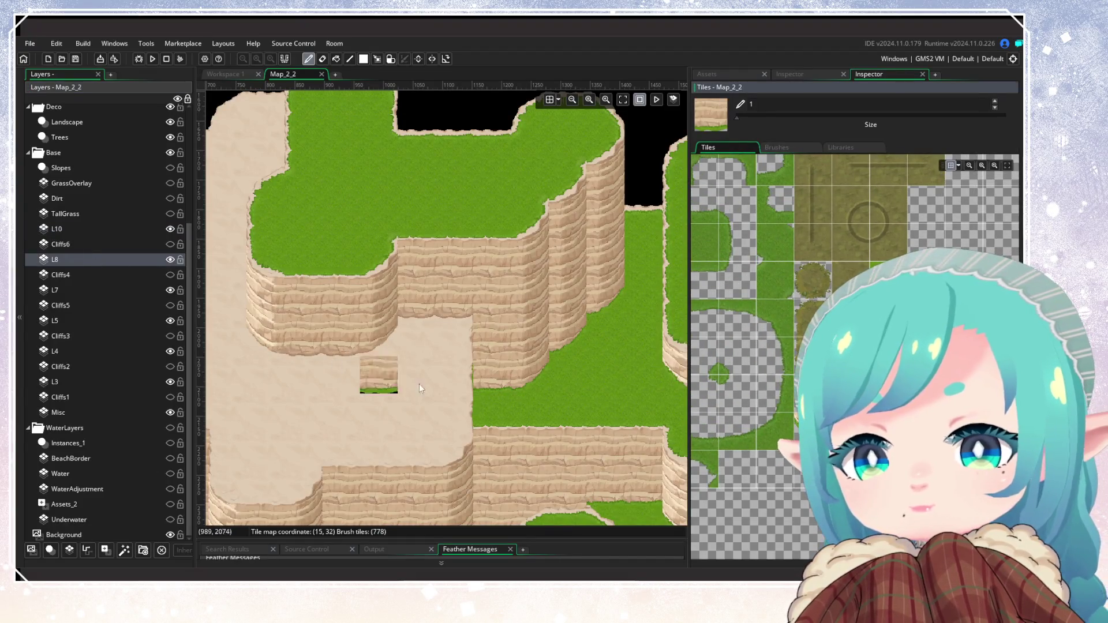
Select layer L7 and a sand tile as the brush
{"action": "left_click", "coordinate": [102, 289]}
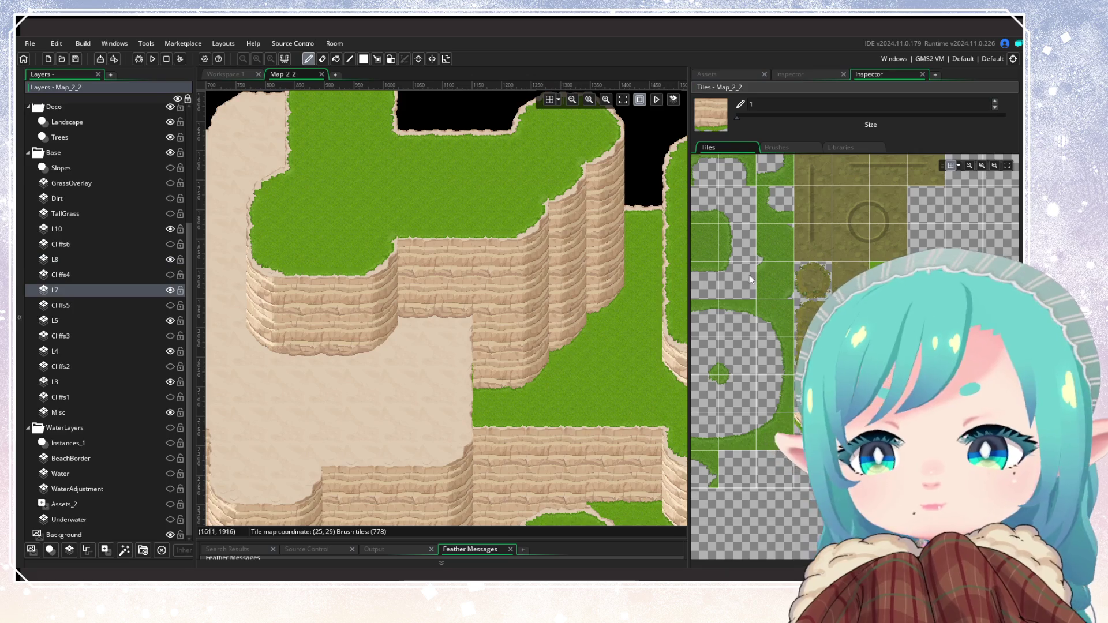
{"action": "scroll", "coordinate": [765, 407], "scroll_direction": "down", "scroll_amount": 6}
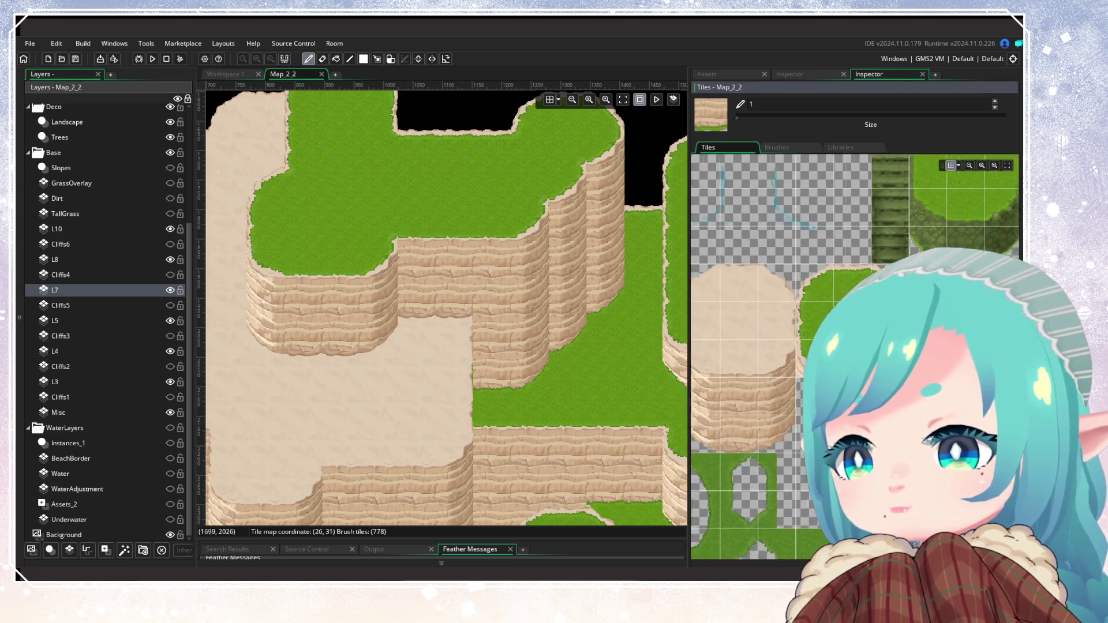
{"action": "left_click", "coordinate": [765, 407]}
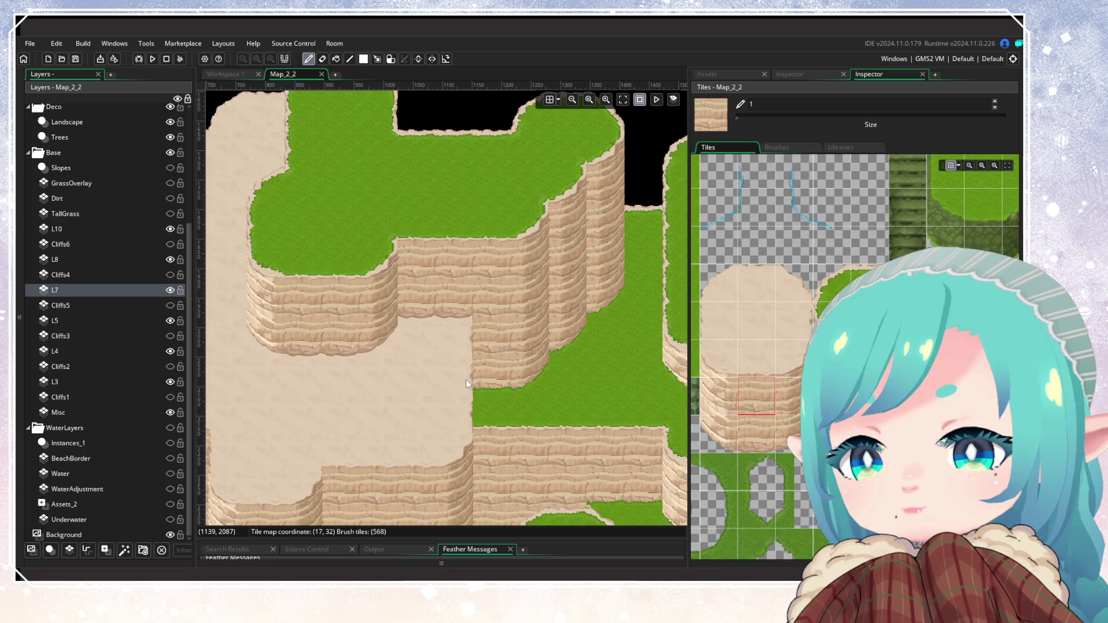
Zoom out and pan to review the whole cliff map
{"action": "scroll", "coordinate": [590, 425], "scroll_direction": "down", "scroll_amount": 5}
{"action": "scroll", "coordinate": [514, 360], "scroll_direction": "up", "scroll_amount": 3}
{"action": "scroll", "coordinate": [514, 360], "scroll_direction": "down", "scroll_amount": 4}
{"action": "scroll", "coordinate": [548, 375], "scroll_direction": "up", "scroll_amount": 2}
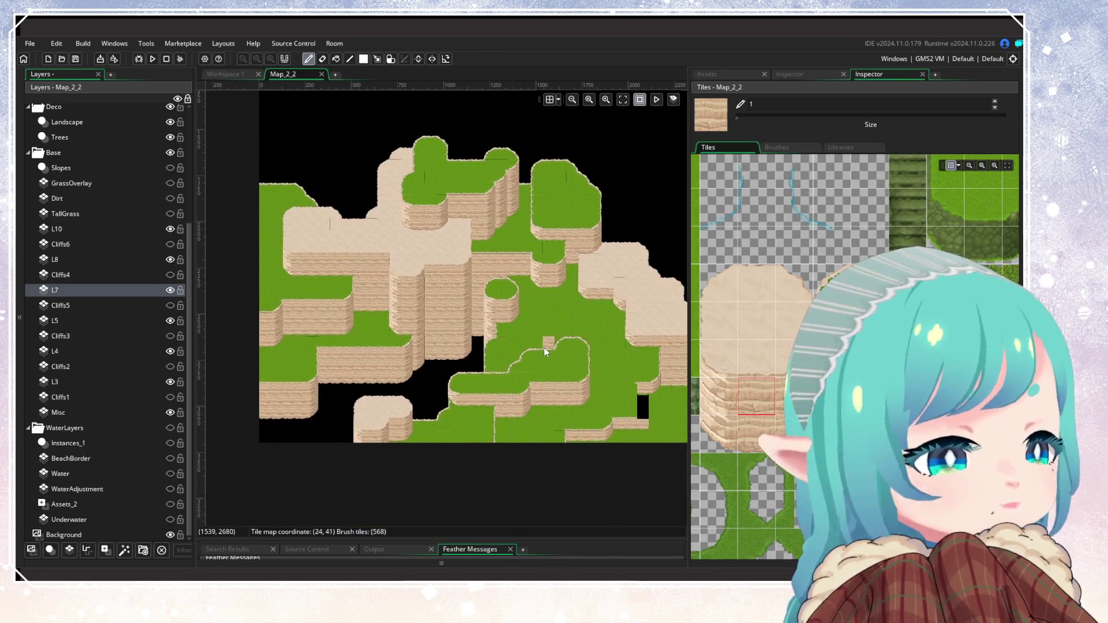
{"action": "left_click_drag", "start_coordinate": [567, 383], "coordinate": [527, 375]}
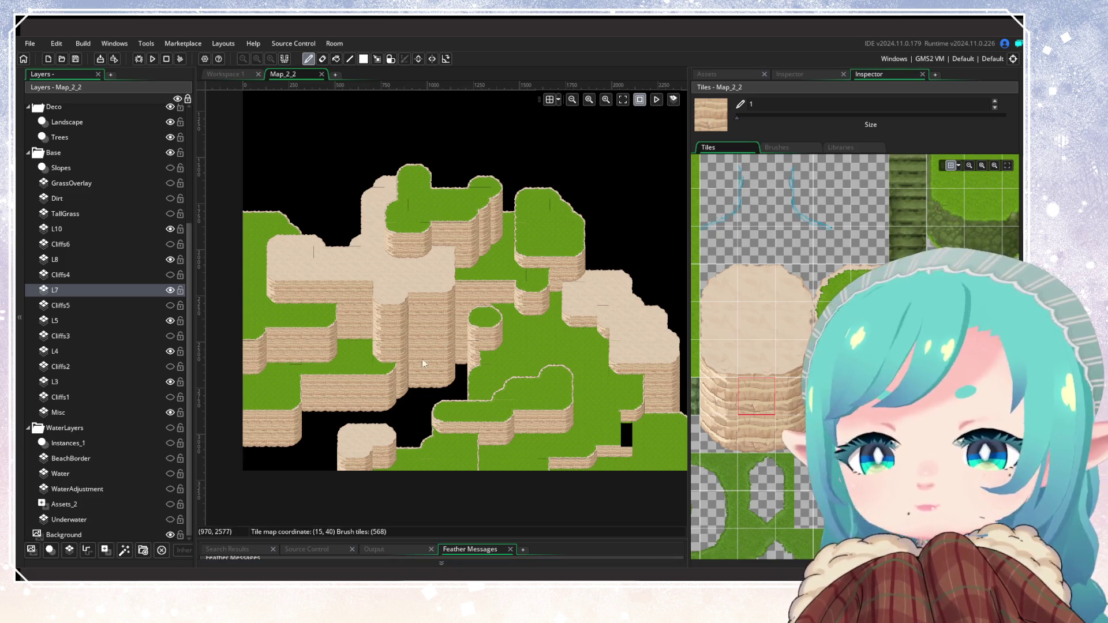
{"action": "scroll", "coordinate": [438, 376], "scroll_direction": "up", "scroll_amount": 5}
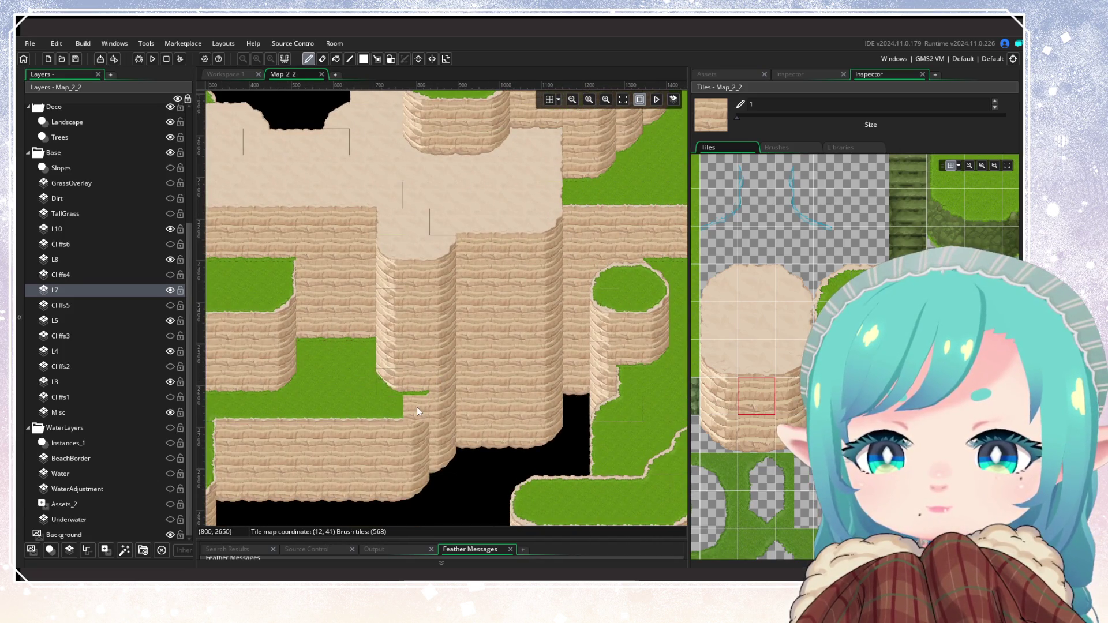
{"action": "scroll", "coordinate": [421, 398], "scroll_direction": "left", "scroll_amount": 3}
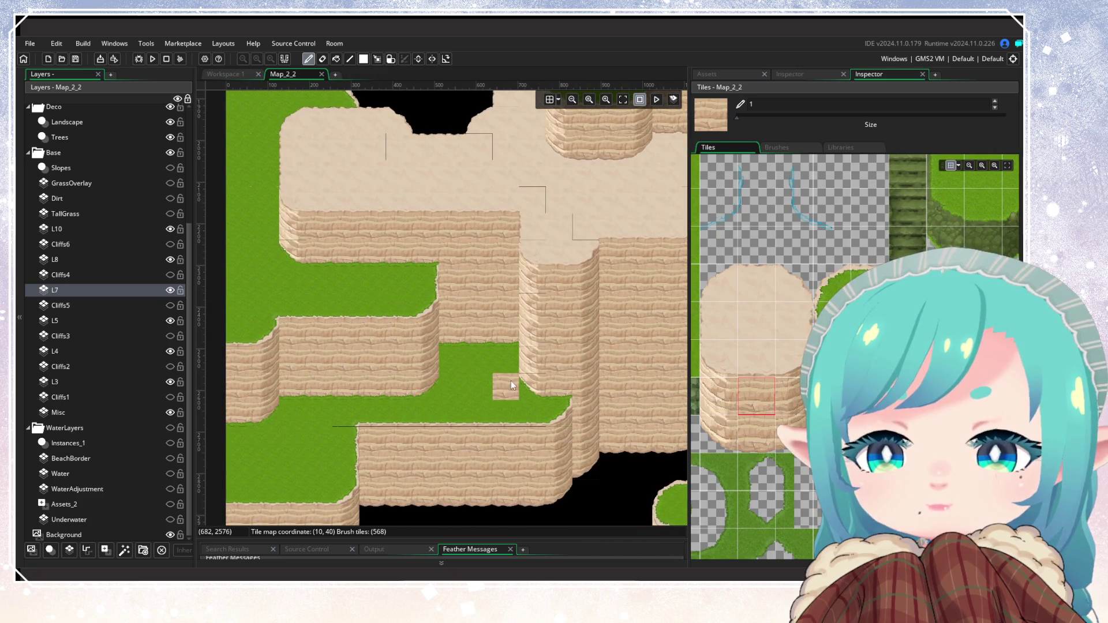
{"action": "scroll", "coordinate": [510, 379], "scroll_direction": "down", "scroll_amount": 1}
{"action": "scroll", "coordinate": [511, 380], "scroll_direction": "right", "scroll_amount": 2}
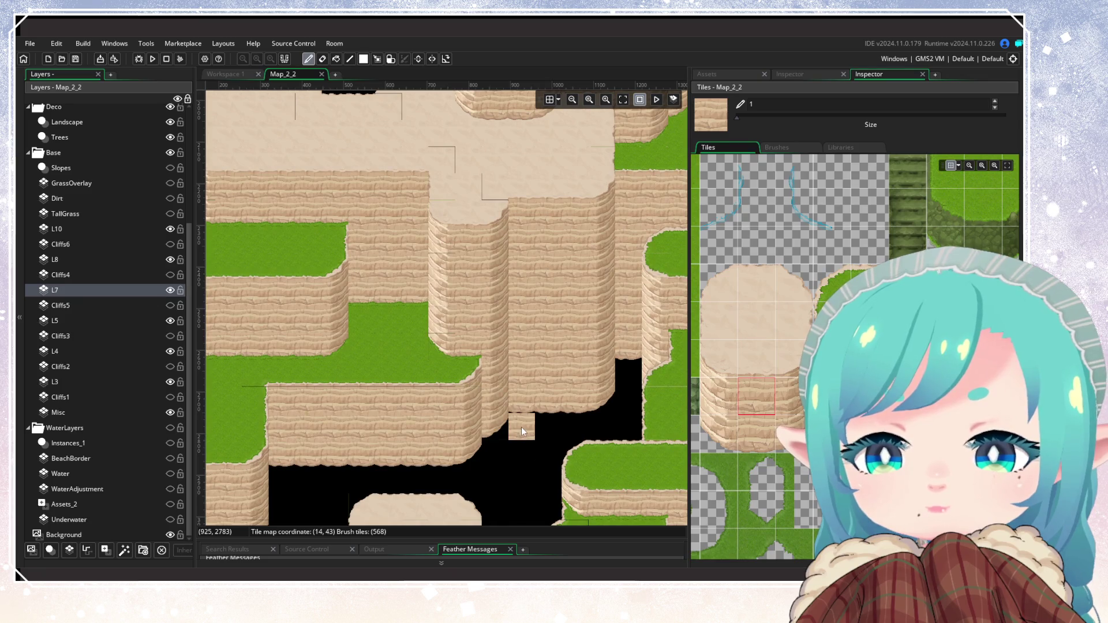
Select layer L10 with a plain grass tile as the brush
{"action": "left_click", "coordinate": [95, 229]}
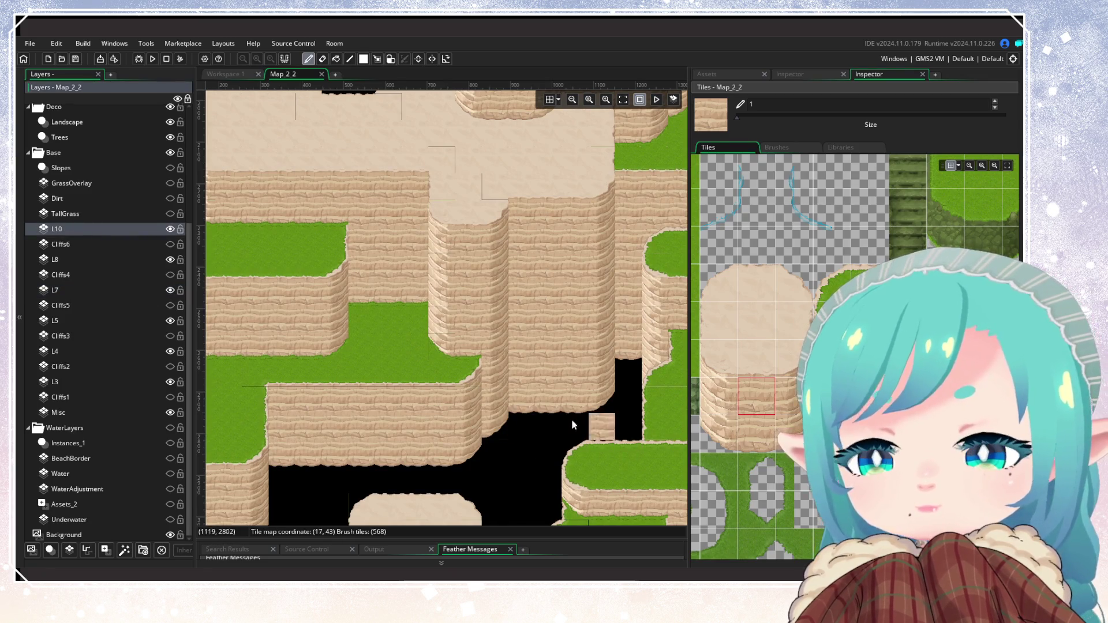
{"action": "scroll", "coordinate": [854, 357], "scroll_direction": "right", "scroll_amount": 3}
{"action": "left_click", "coordinate": [831, 358]}
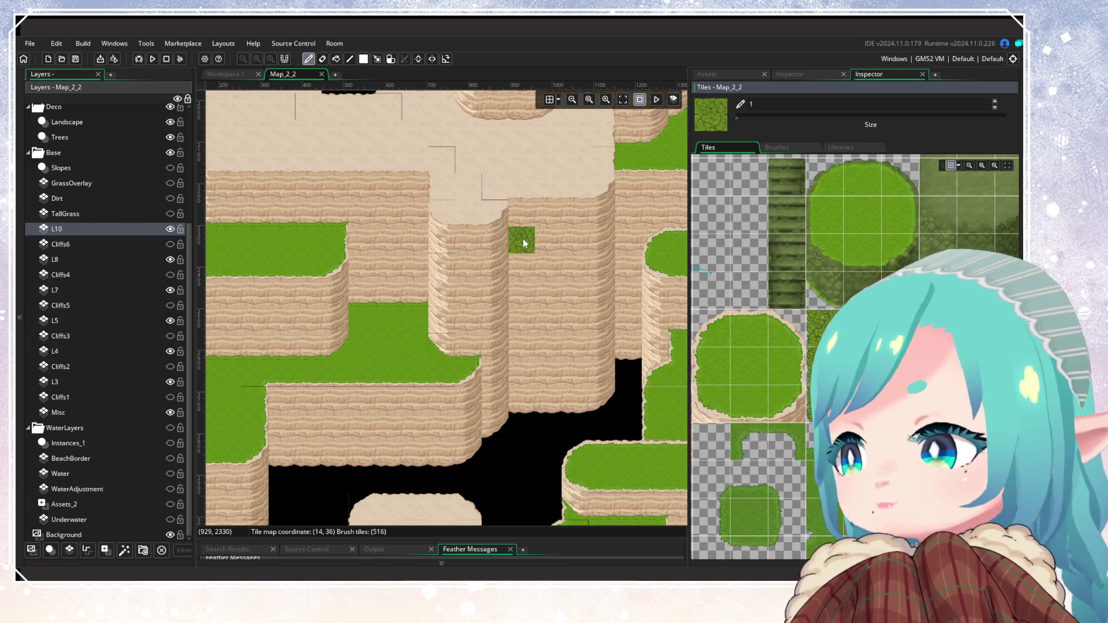
Zoom and pan around the room to find remaining gaps near the grassy pillar
{"action": "scroll", "coordinate": [533, 354], "scroll_direction": "down", "scroll_amount": 5}
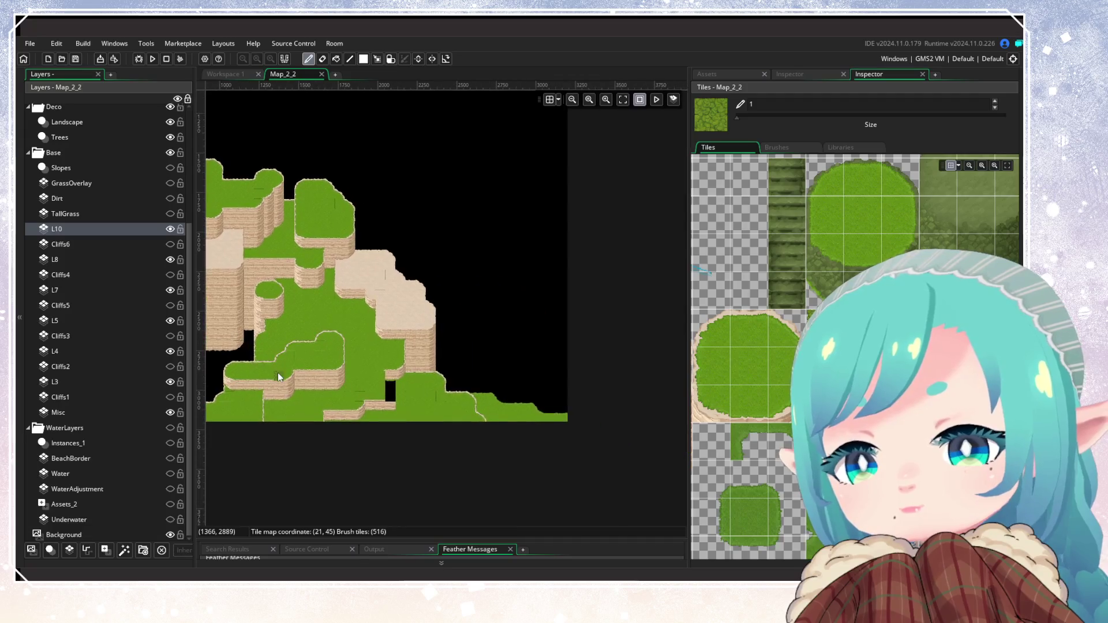
{"action": "scroll", "coordinate": [278, 373], "scroll_direction": "up", "scroll_amount": 5}
{"action": "scroll", "coordinate": [580, 401], "scroll_direction": "up", "scroll_amount": 2}
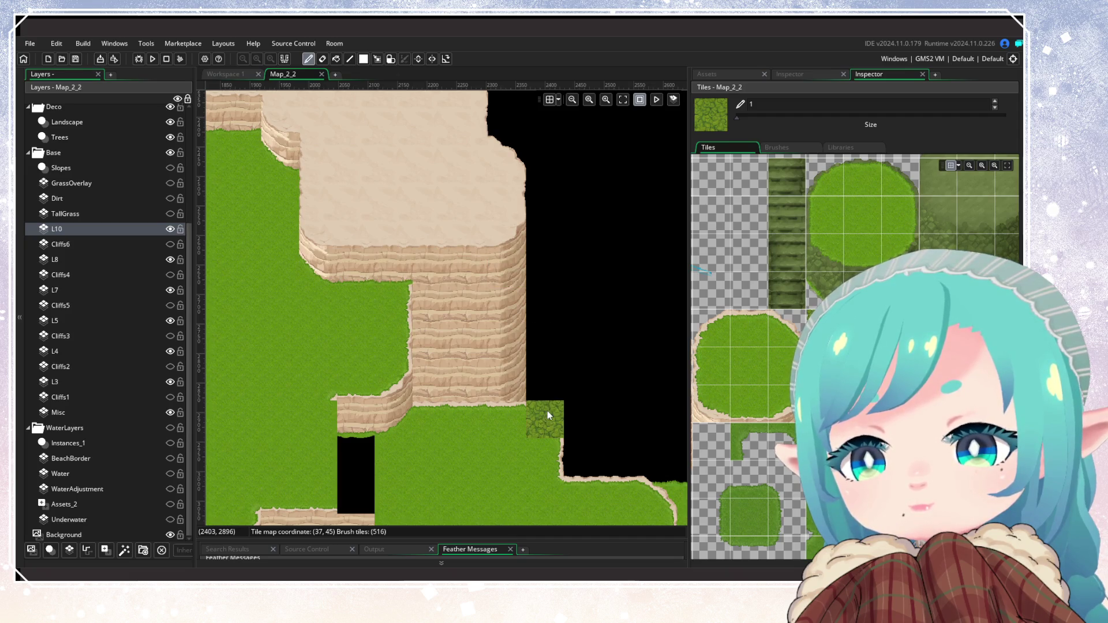
{"action": "scroll", "coordinate": [547, 417], "scroll_direction": "down", "scroll_amount": 5}
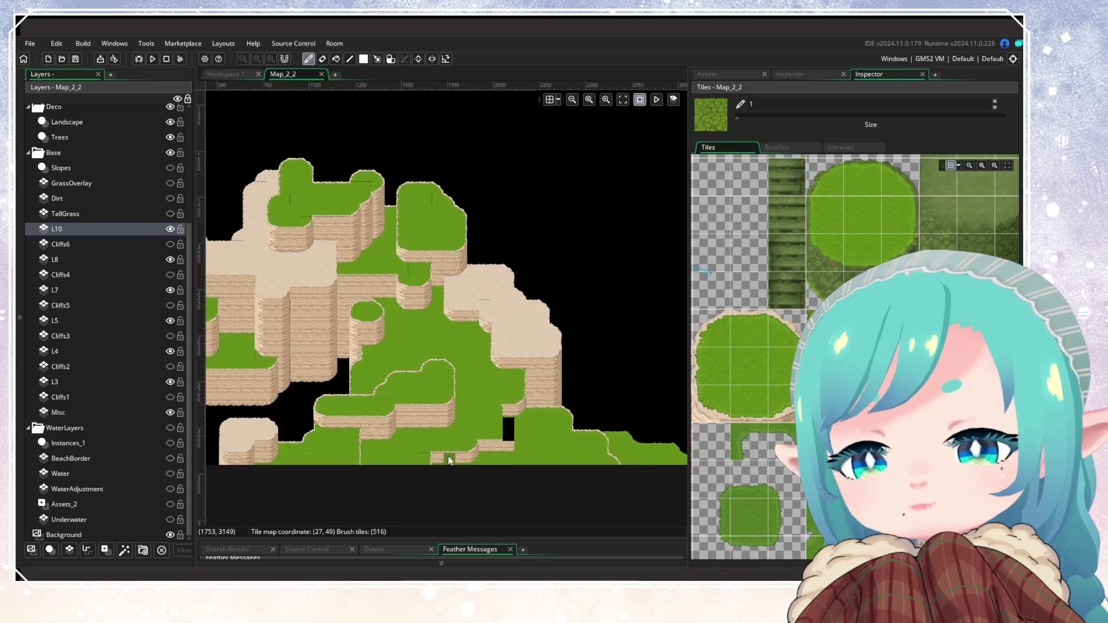
{"action": "scroll", "coordinate": [441, 446], "scroll_direction": "up", "scroll_amount": 2}
{"action": "scroll", "coordinate": [461, 404], "scroll_direction": "down", "scroll_amount": 3}
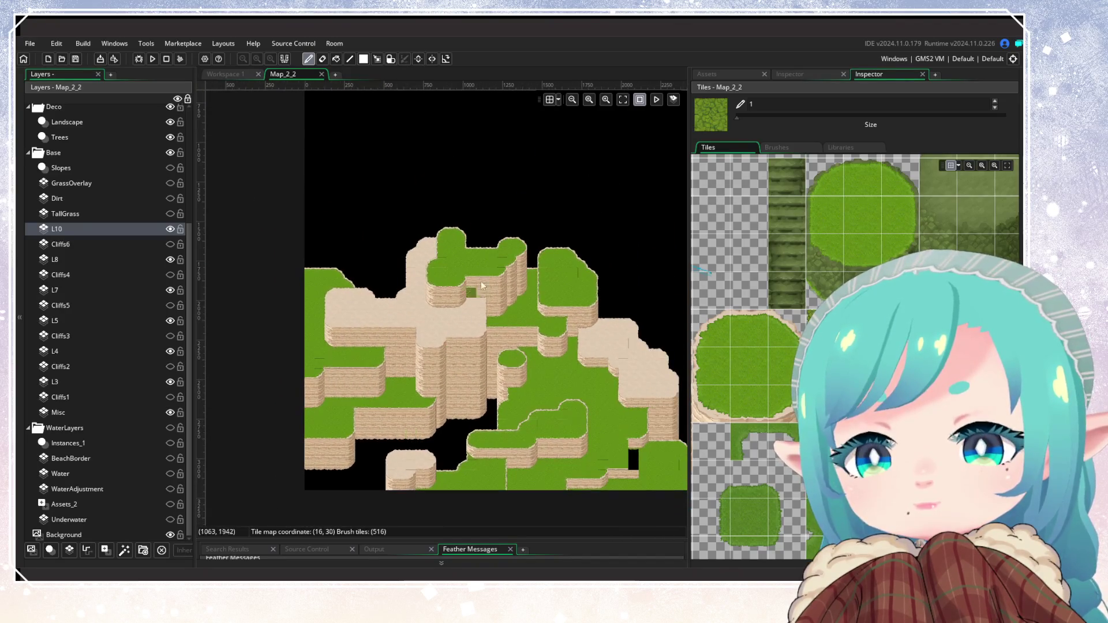
{"action": "scroll", "coordinate": [500, 323], "scroll_direction": "up", "scroll_amount": 1}
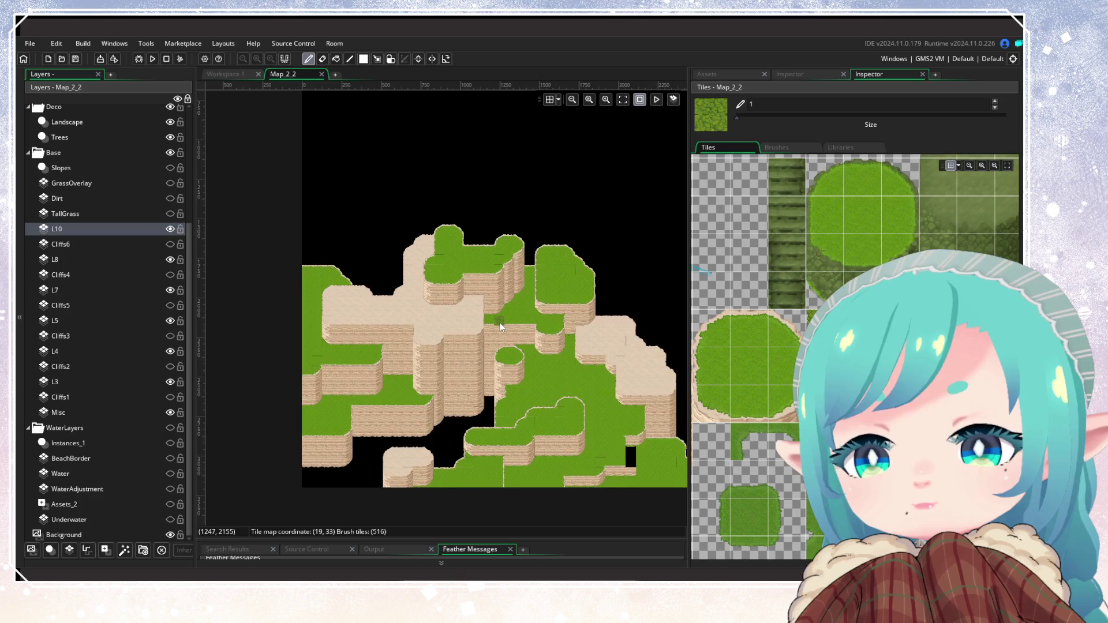
{"action": "scroll", "coordinate": [524, 312], "scroll_direction": "down", "scroll_amount": 1}
{"action": "scroll", "coordinate": [524, 312], "scroll_direction": "up", "scroll_amount": 4}
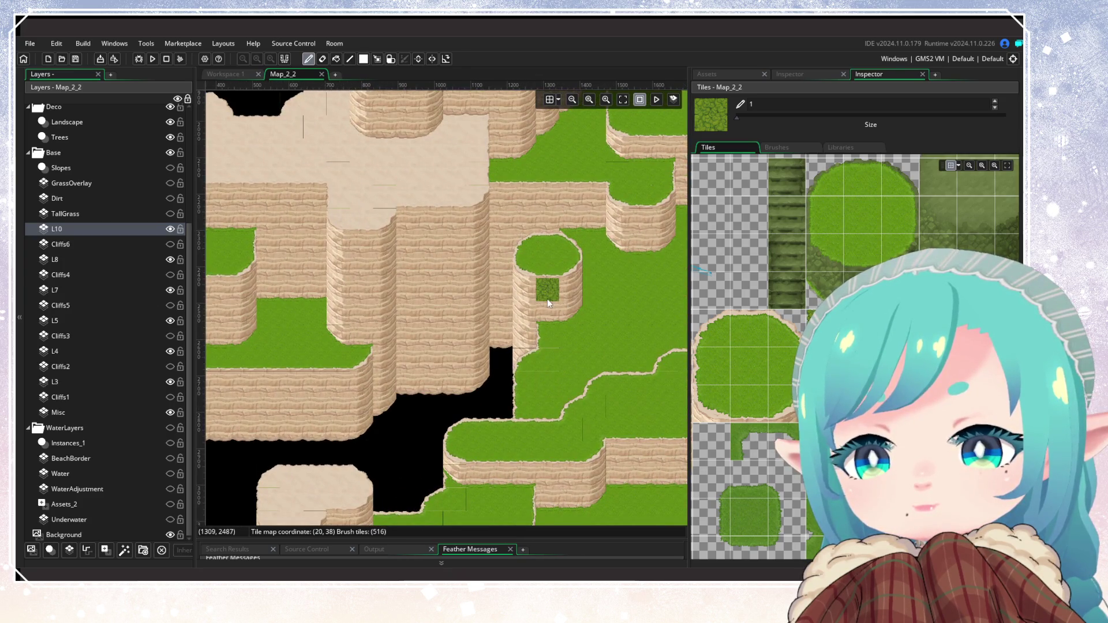
{"action": "scroll", "coordinate": [547, 298], "scroll_direction": "up", "scroll_amount": 3}
{"action": "scroll", "coordinate": [567, 406], "scroll_direction": "down", "scroll_amount": 3}
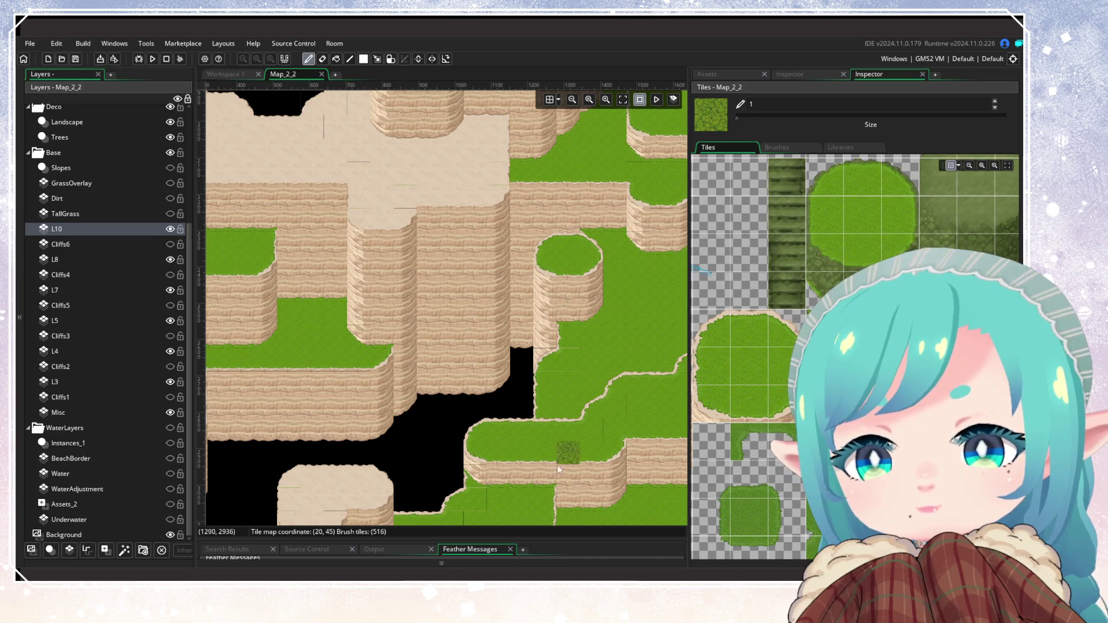
{"action": "scroll", "coordinate": [515, 406], "scroll_direction": "down", "scroll_amount": 1}
{"action": "scroll", "coordinate": [515, 407], "scroll_direction": "down", "scroll_amount": 4}
{"action": "scroll", "coordinate": [508, 392], "scroll_direction": "up", "scroll_amount": 3}
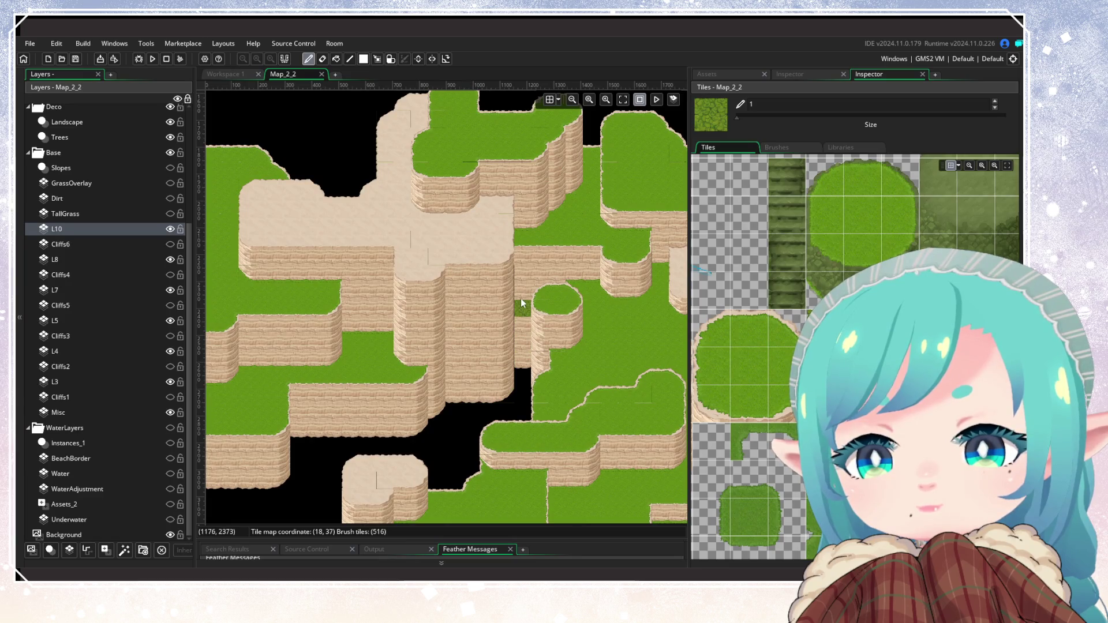
{"action": "left_click_drag", "start_coordinate": [520, 275], "coordinate": [446, 341]}
{"action": "scroll", "coordinate": [462, 411], "scroll_direction": "up", "scroll_amount": 3}
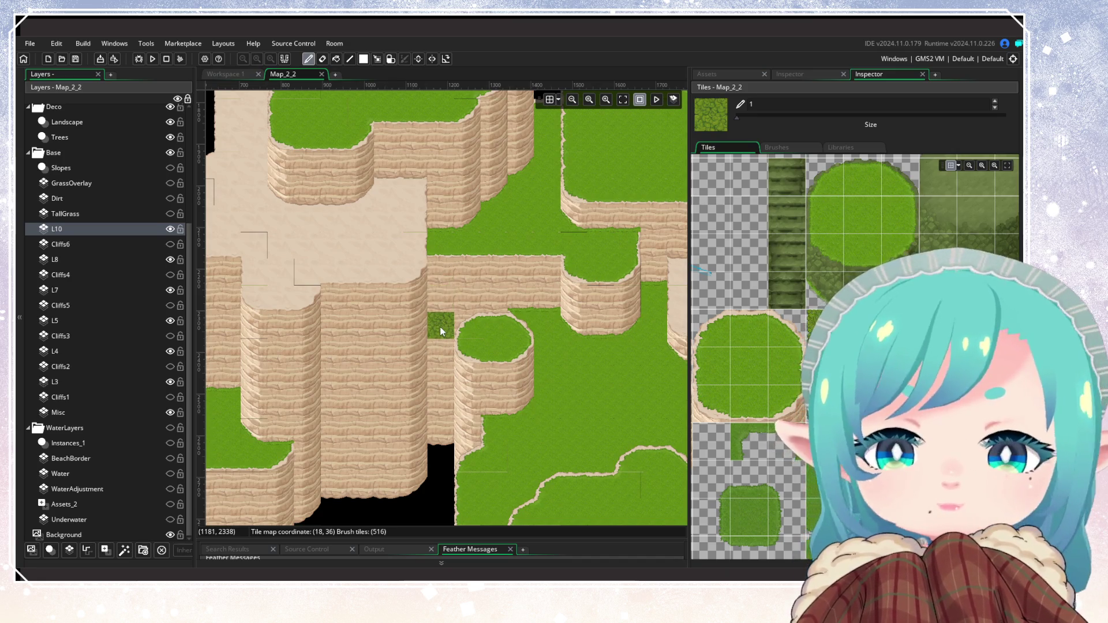
{"action": "scroll", "coordinate": [548, 402], "scroll_direction": "down", "scroll_amount": 5}
{"action": "scroll", "coordinate": [803, 374], "scroll_direction": "left", "scroll_amount": 3}
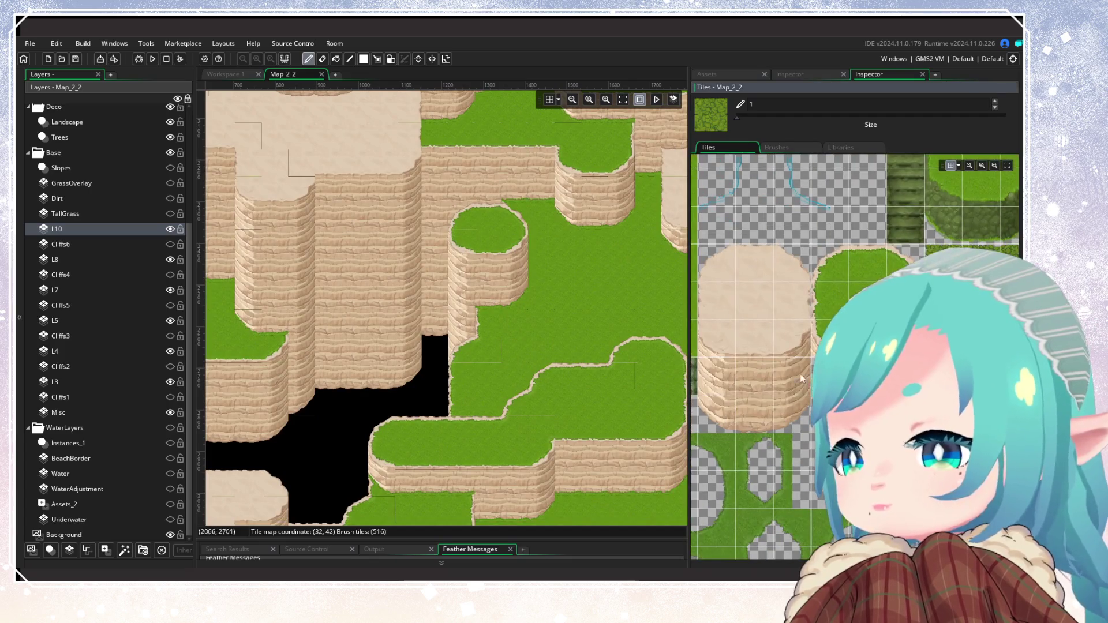
{"action": "left_click", "coordinate": [753, 424]}
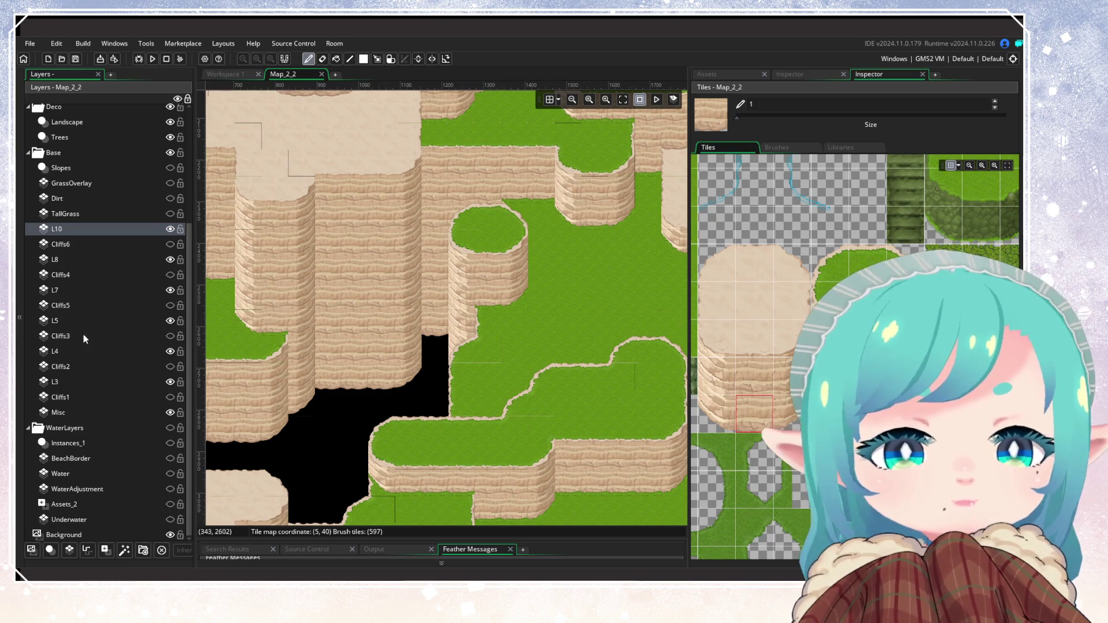
{"action": "left_click", "coordinate": [147, 292]}
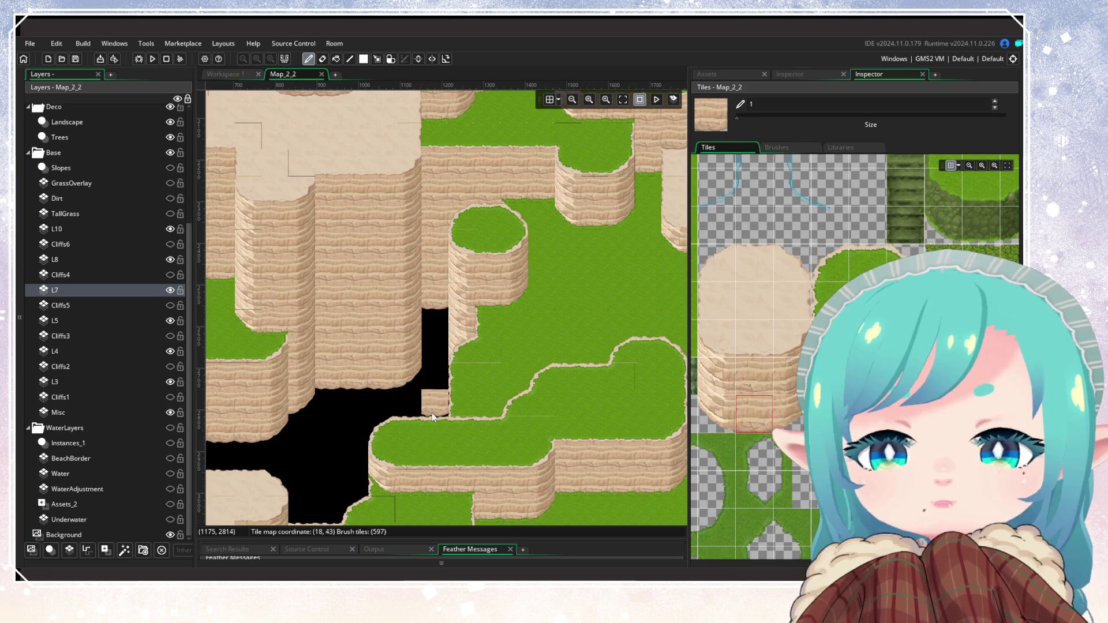
{"action": "scroll", "coordinate": [433, 420], "scroll_direction": "down", "scroll_amount": 2}
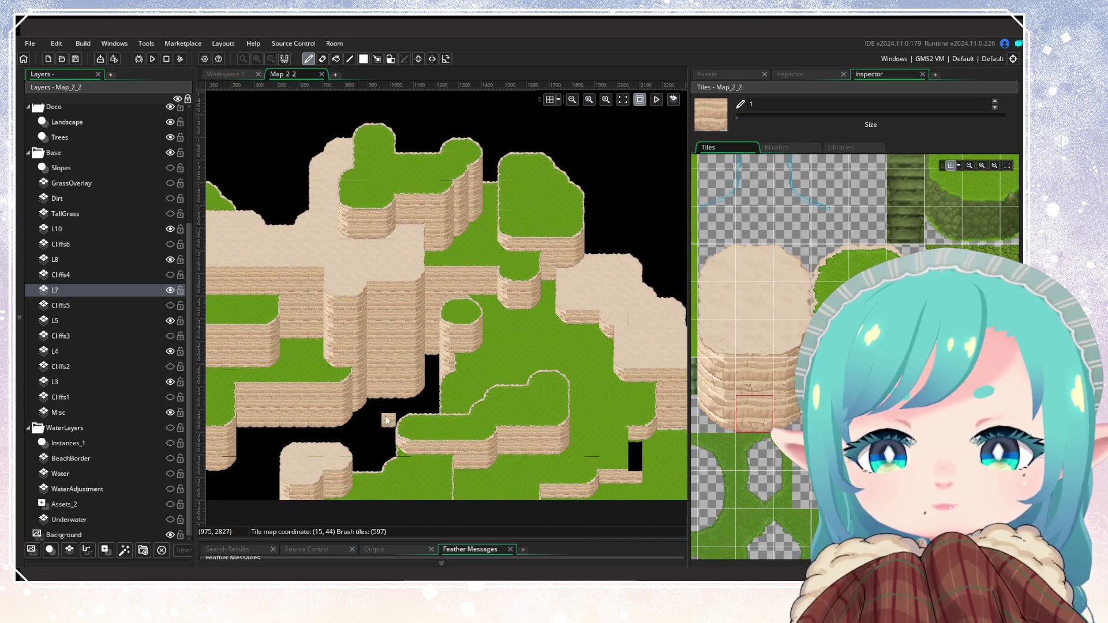
{"action": "scroll", "coordinate": [437, 366], "scroll_direction": "up", "scroll_amount": 1}
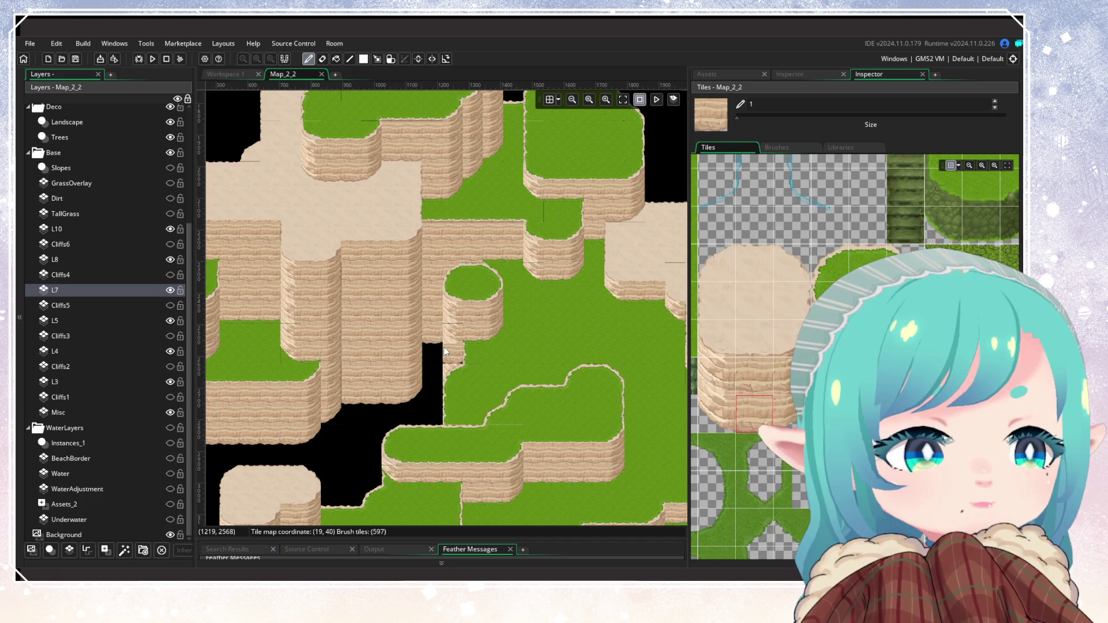
{"action": "scroll", "coordinate": [445, 347], "scroll_direction": "down", "scroll_amount": 5}
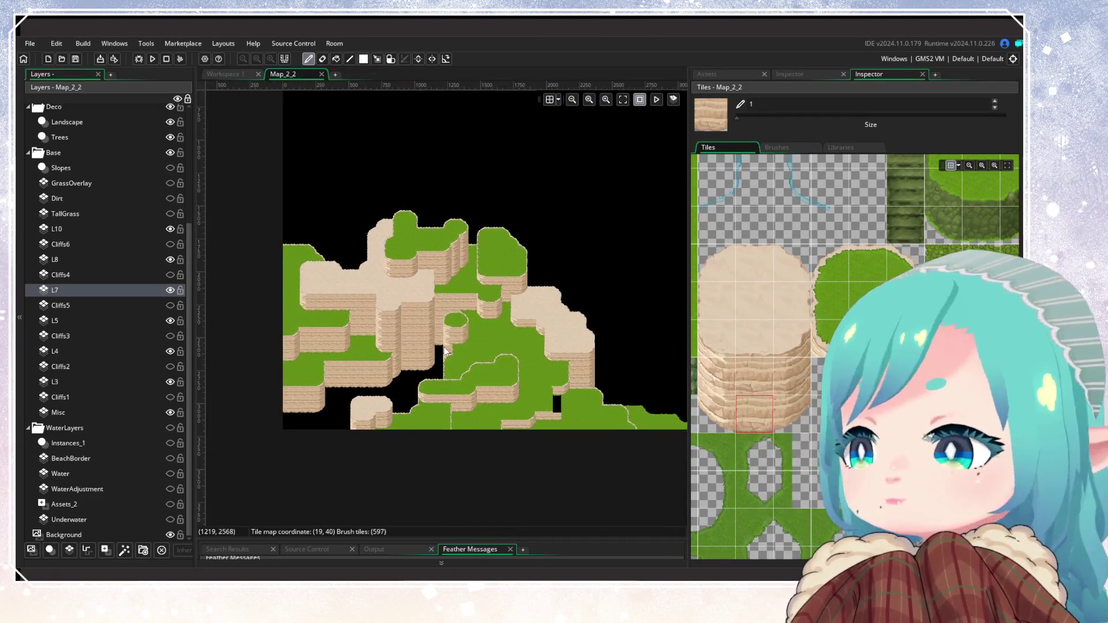
{"action": "scroll", "coordinate": [386, 344], "scroll_direction": "up", "scroll_amount": 5}
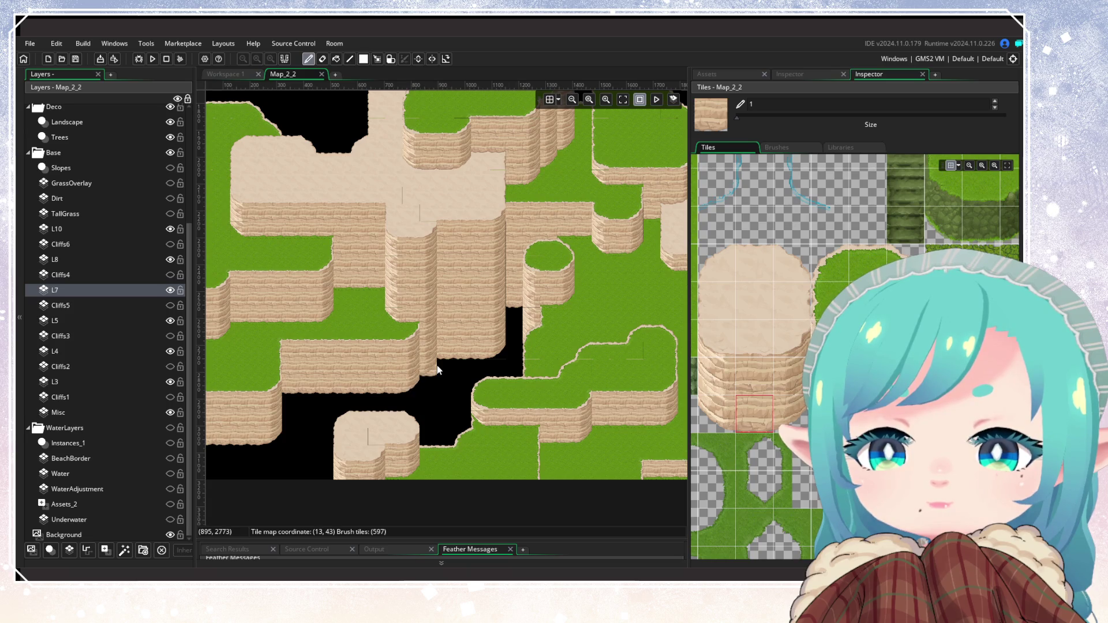
{"action": "scroll", "coordinate": [410, 395], "scroll_direction": "down", "scroll_amount": 3}
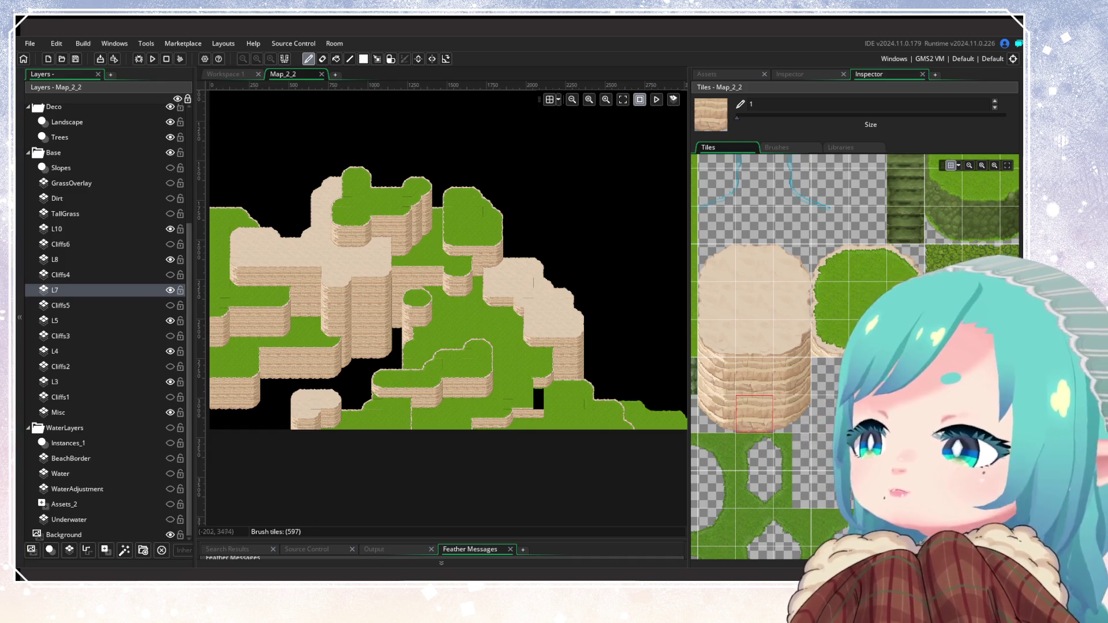
{"action": "scroll", "coordinate": [438, 399], "scroll_direction": "down", "scroll_amount": 4}
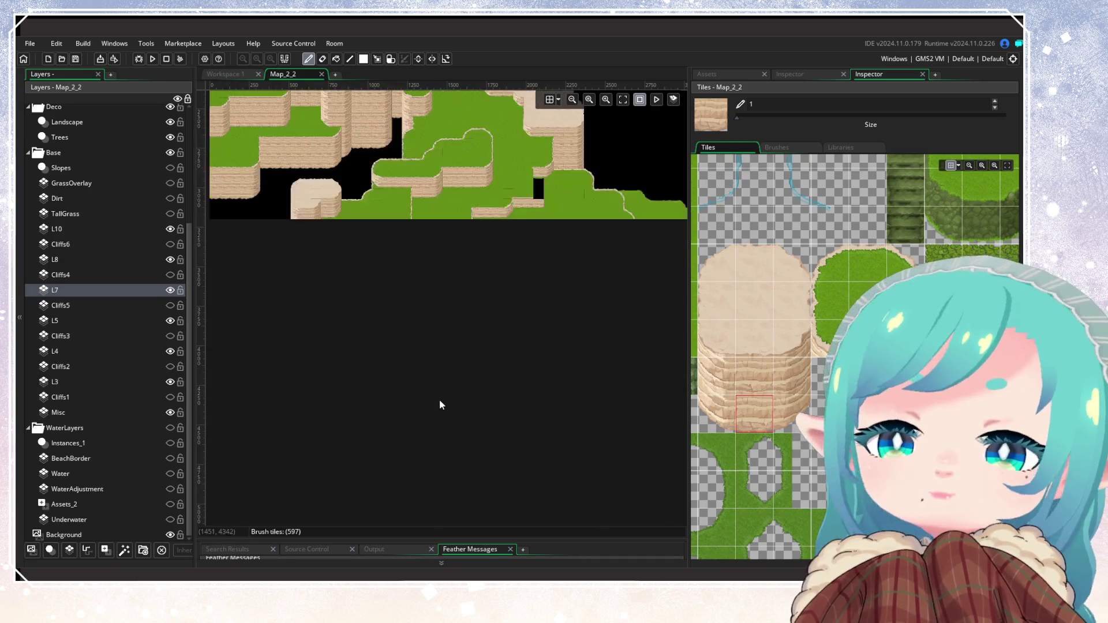
{"action": "scroll", "coordinate": [438, 393], "scroll_direction": "down", "scroll_amount": 4}
{"action": "scroll", "coordinate": [420, 334], "scroll_direction": "up", "scroll_amount": 3}
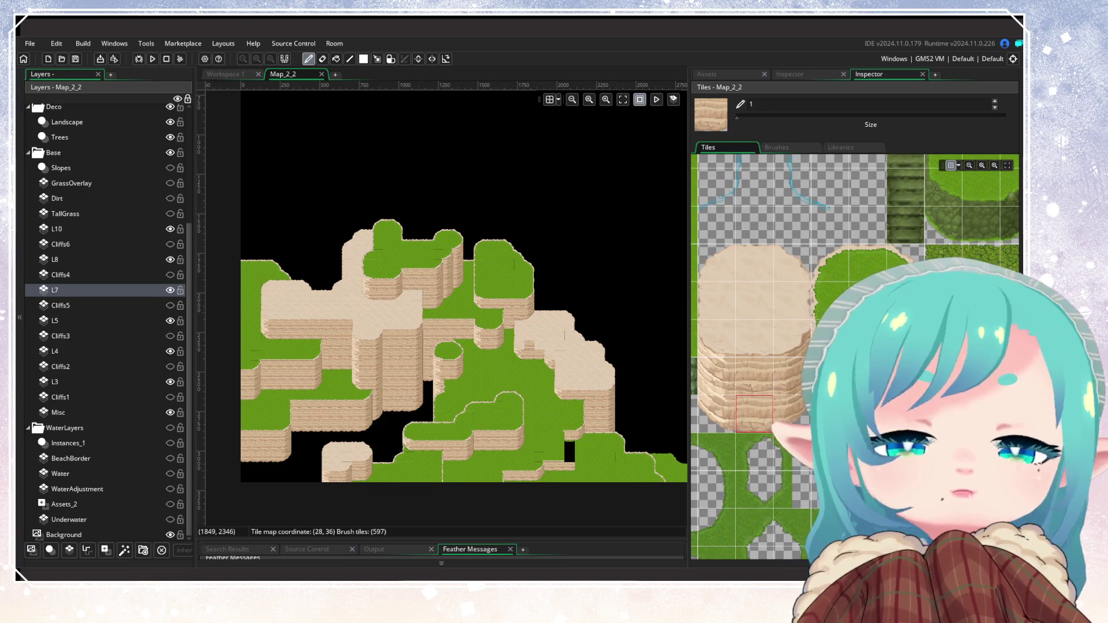
{"action": "scroll", "coordinate": [415, 365], "scroll_direction": "up", "scroll_amount": 2}
{"action": "scroll", "coordinate": [490, 351], "scroll_direction": "down", "scroll_amount": 2}
{"action": "scroll", "coordinate": [404, 360], "scroll_direction": "down", "scroll_amount": 1}
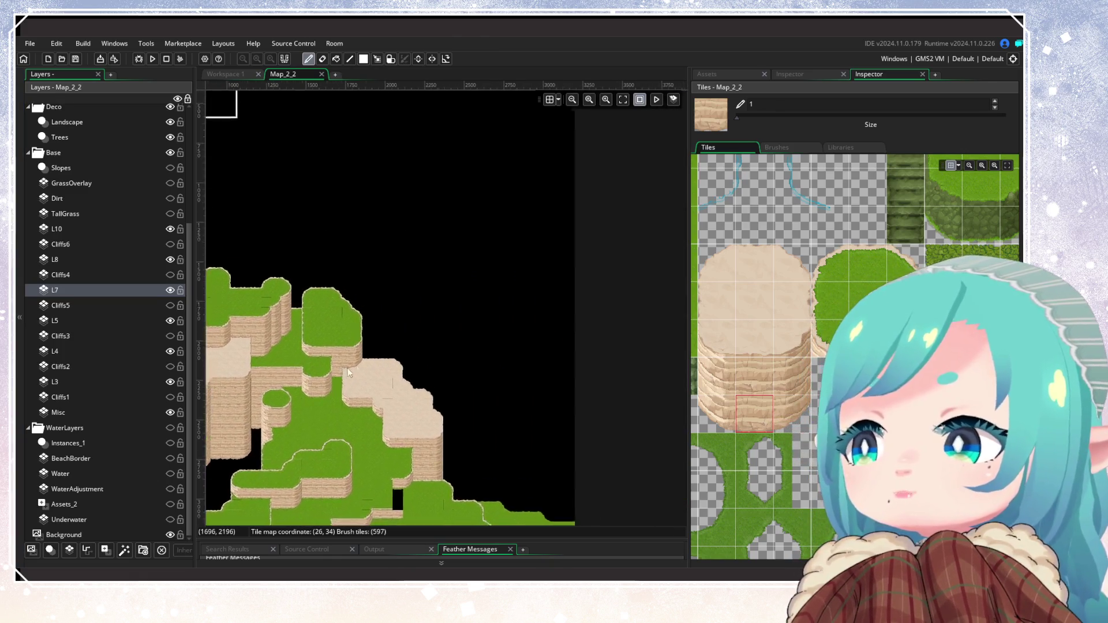
{"action": "scroll", "coordinate": [338, 371], "scroll_direction": "up", "scroll_amount": 2}
{"action": "scroll", "coordinate": [288, 346], "scroll_direction": "down", "scroll_amount": 1}
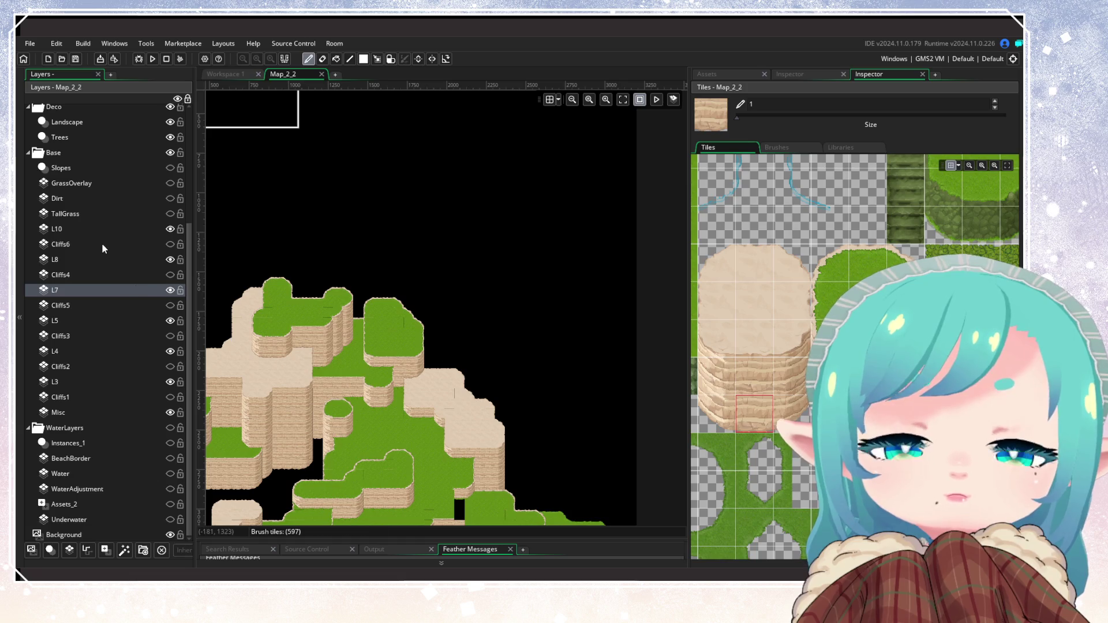
{"action": "left_click", "coordinate": [88, 227]}
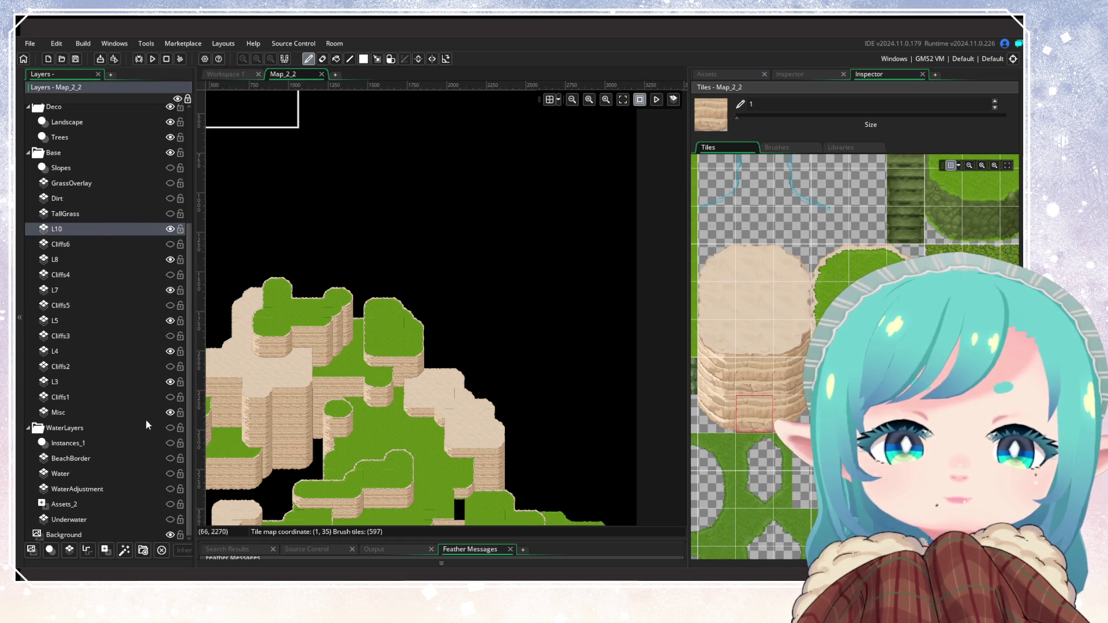
Create the Tiles_1 tile layer above Cliffs1 using the tile_Background tile set
{"action": "left_click", "coordinate": [117, 396]}
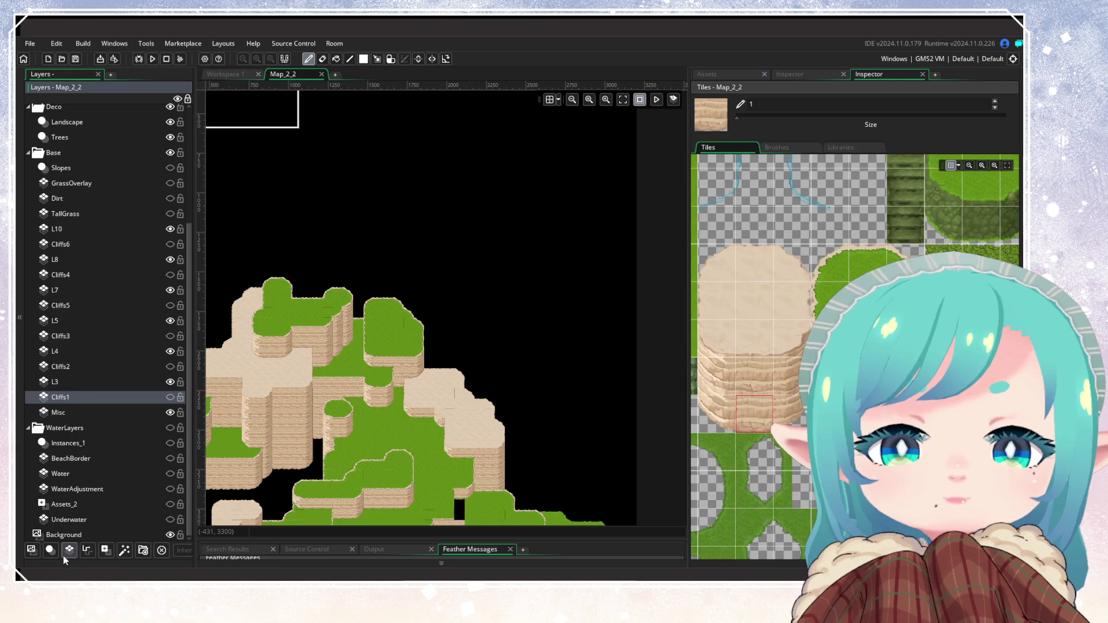
{"action": "left_click", "coordinate": [63, 555]}
{"action": "left_click", "coordinate": [720, 79]}
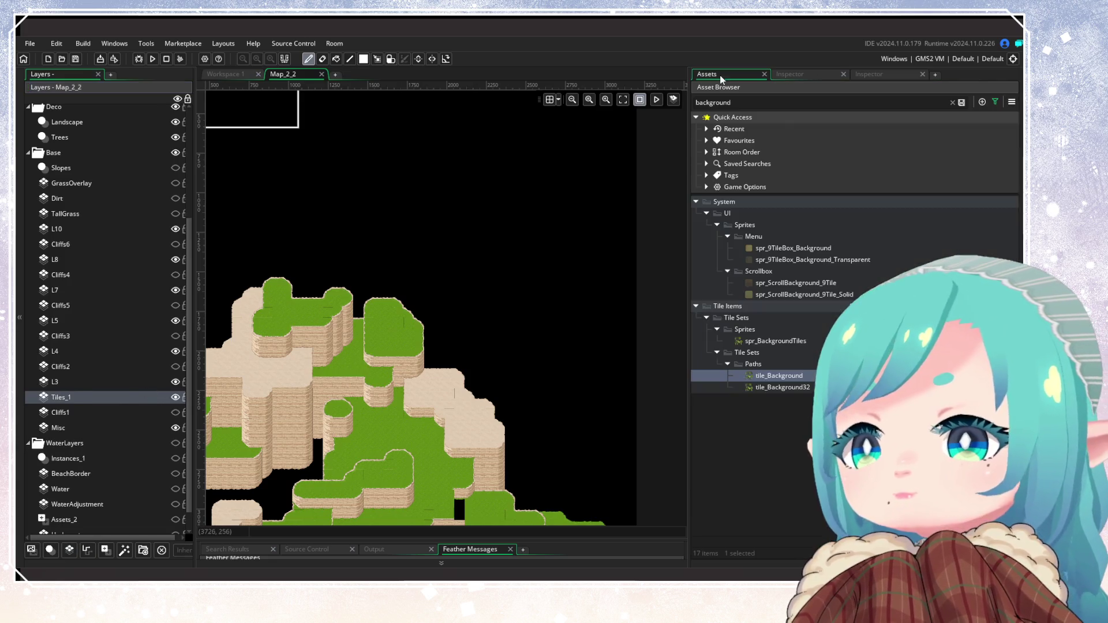
{"action": "left_click", "coordinate": [813, 74]}
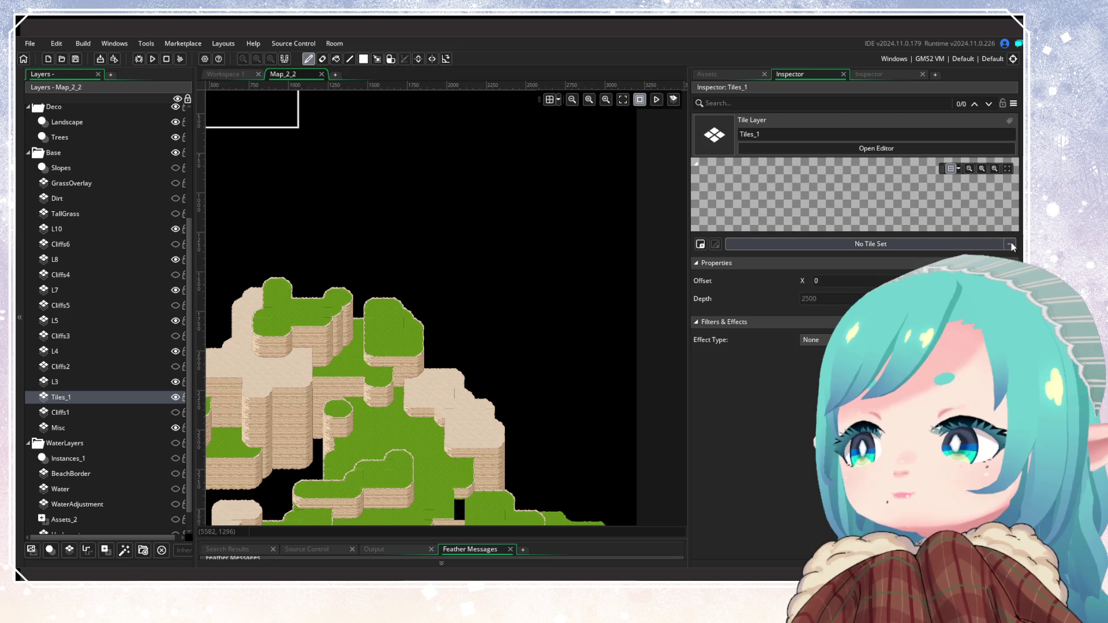
{"action": "left_click", "coordinate": [807, 244]}
{"action": "double_click", "coordinate": [911, 268]}
{"action": "double_click", "coordinate": [877, 268]}
{"action": "double_click", "coordinate": [877, 269]}
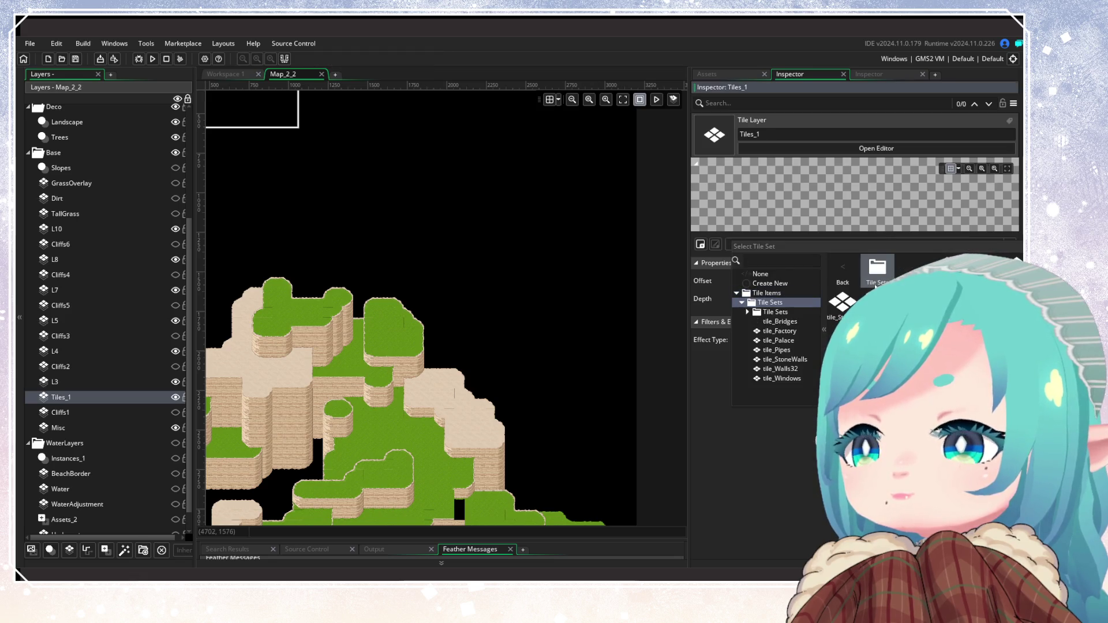
{"action": "double_click", "coordinate": [875, 271]}
{"action": "double_click", "coordinate": [875, 284]}
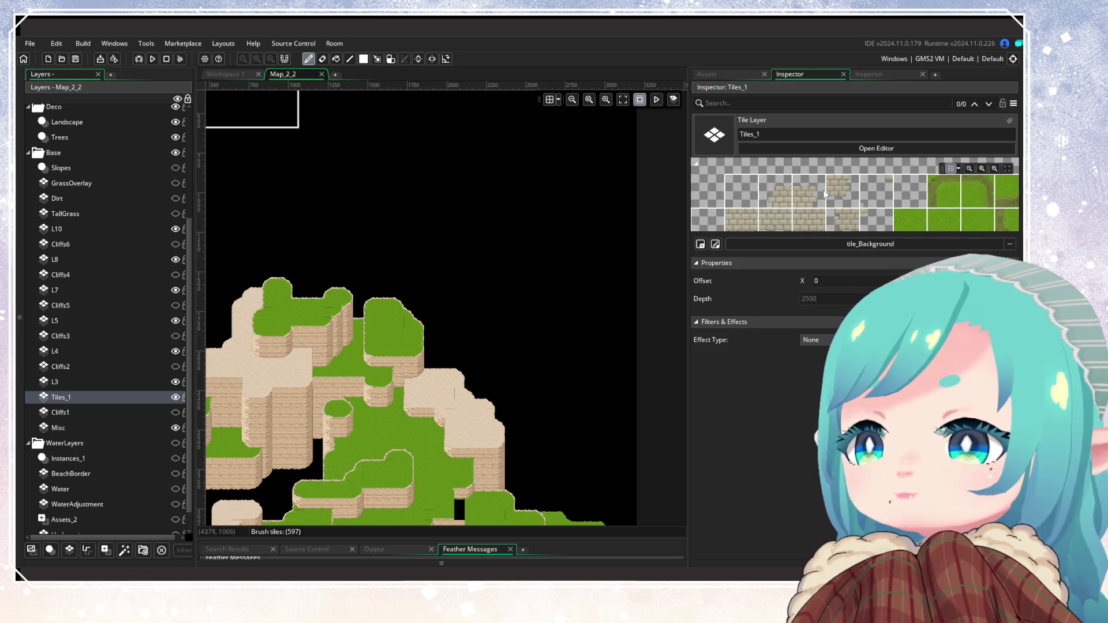
Make a 3x3 sand cliff-top block the brush and bring up the reference map
{"action": "left_click", "coordinate": [875, 148]}
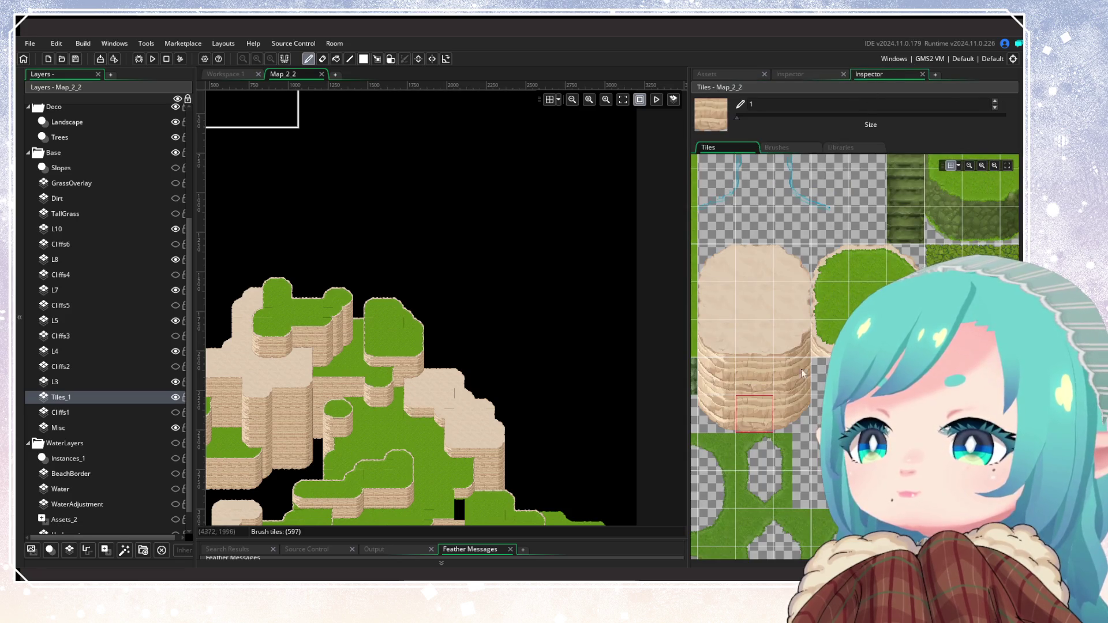
{"action": "scroll", "coordinate": [750, 404], "scroll_direction": "up", "scroll_amount": 1}
{"action": "left_click", "coordinate": [741, 257]}
{"action": "left_click_drag", "start_coordinate": [743, 255], "coordinate": [816, 331]}
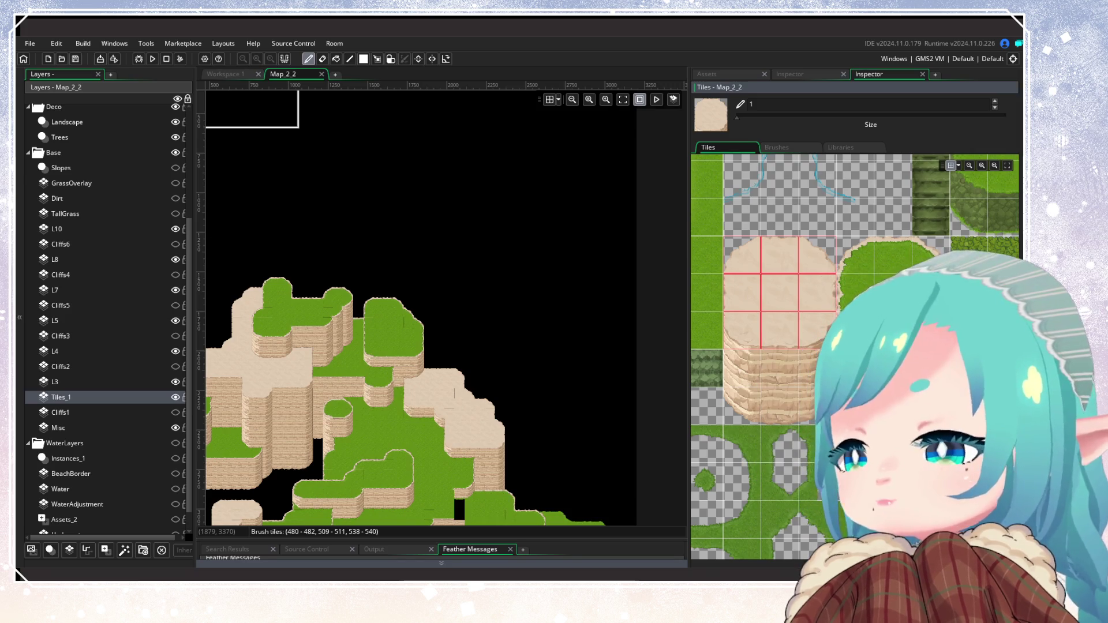
{"action": "key", "text": "alt+Tab"}
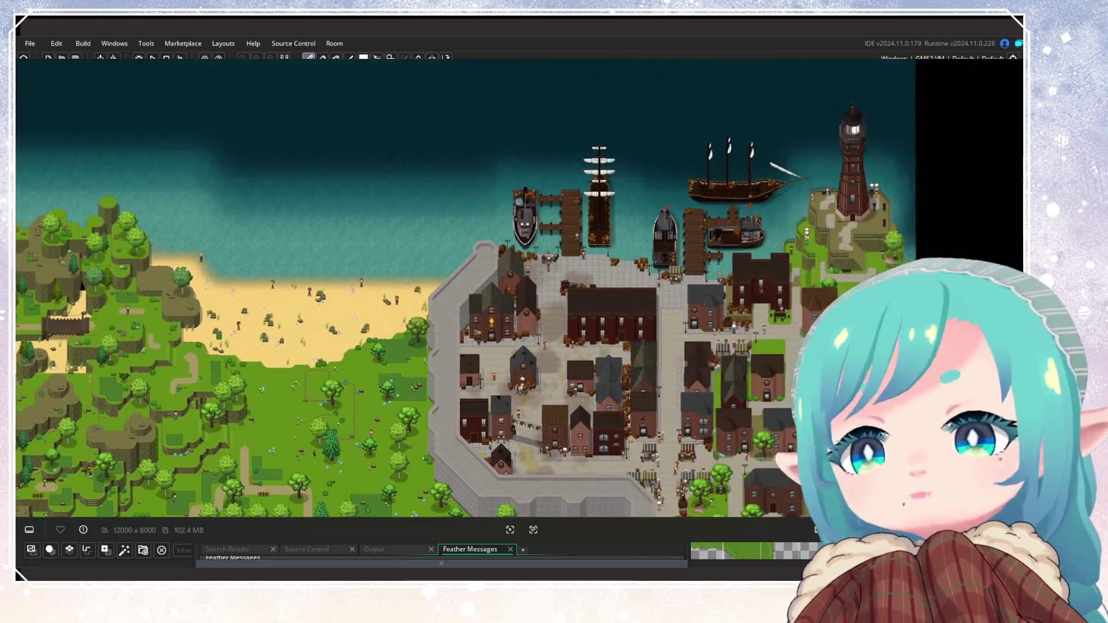
Zoom in and out on the 12000 x 8000 reference map to study the sea pillars
{"action": "scroll", "coordinate": [604, 339], "scroll_direction": "down", "scroll_amount": 5}
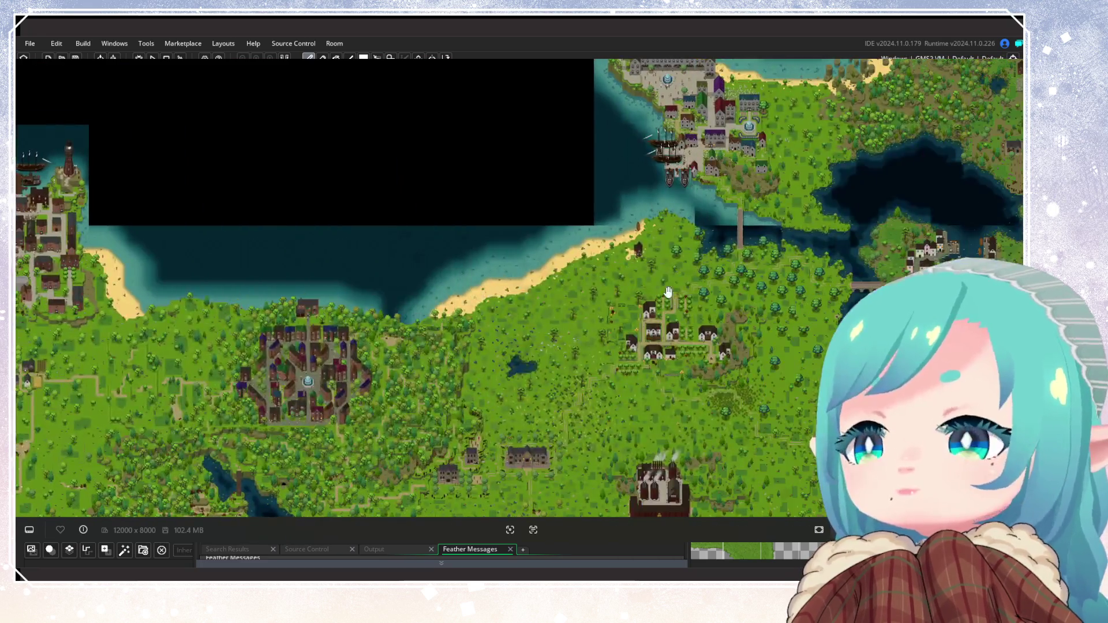
{"action": "scroll", "coordinate": [734, 138], "scroll_direction": "up", "scroll_amount": 5}
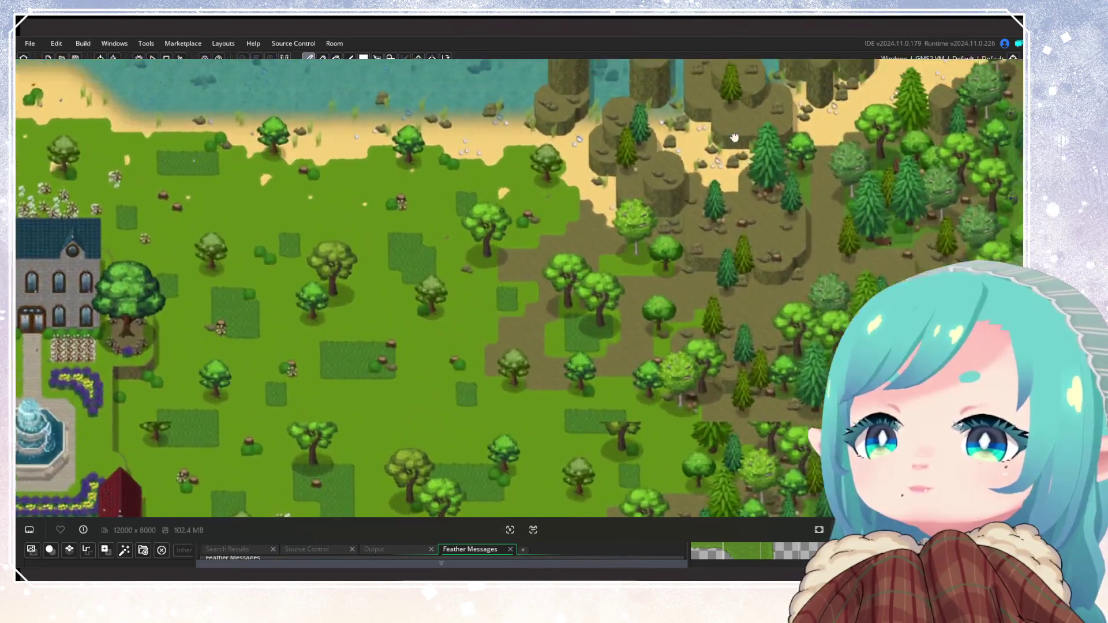
{"action": "scroll", "coordinate": [734, 137], "scroll_direction": "up", "scroll_amount": 5}
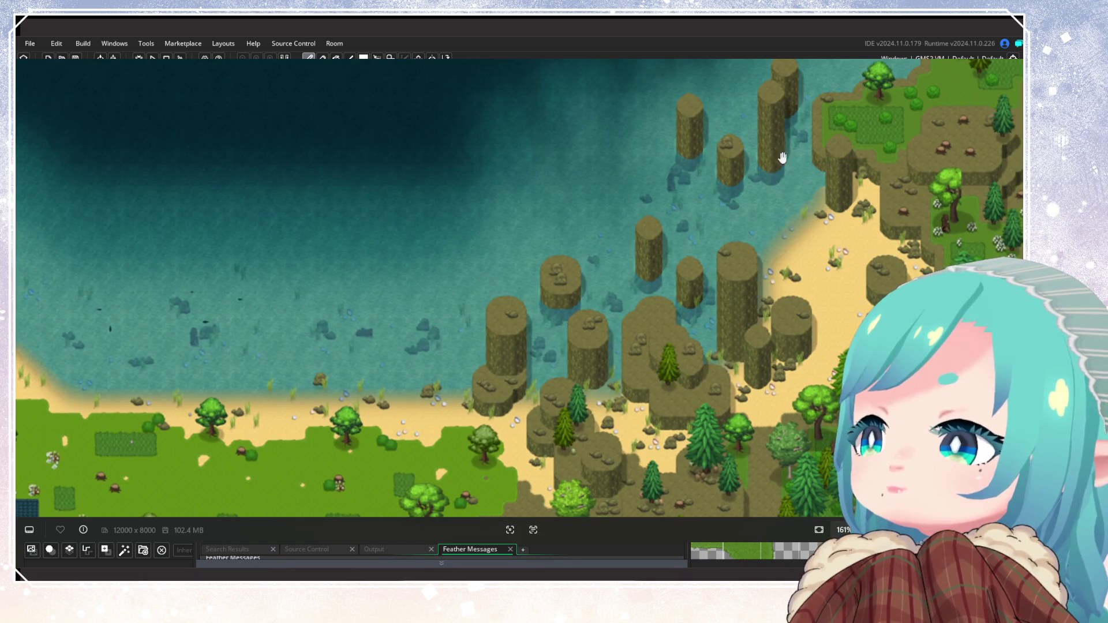
{"action": "scroll", "coordinate": [507, 354], "scroll_direction": "down", "scroll_amount": 6}
{"action": "scroll", "coordinate": [664, 229], "scroll_direction": "up", "scroll_amount": 3}
{"action": "scroll", "coordinate": [410, 332], "scroll_direction": "down", "scroll_amount": 2}
{"action": "scroll", "coordinate": [265, 231], "scroll_direction": "up", "scroll_amount": 3}
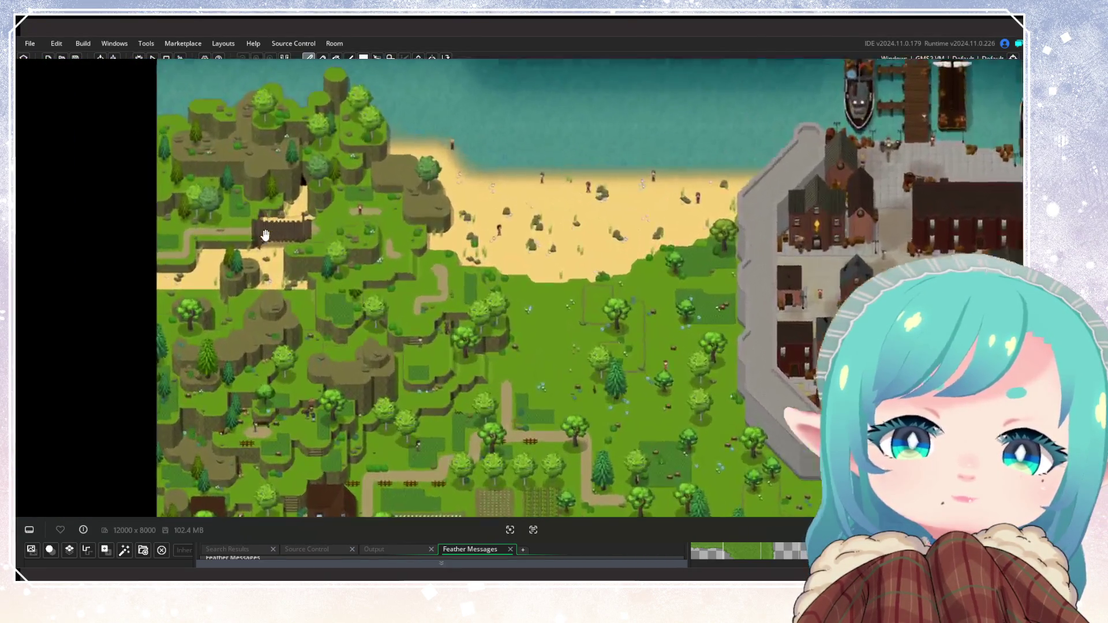
{"action": "scroll", "coordinate": [265, 231], "scroll_direction": "up", "scroll_amount": 3}
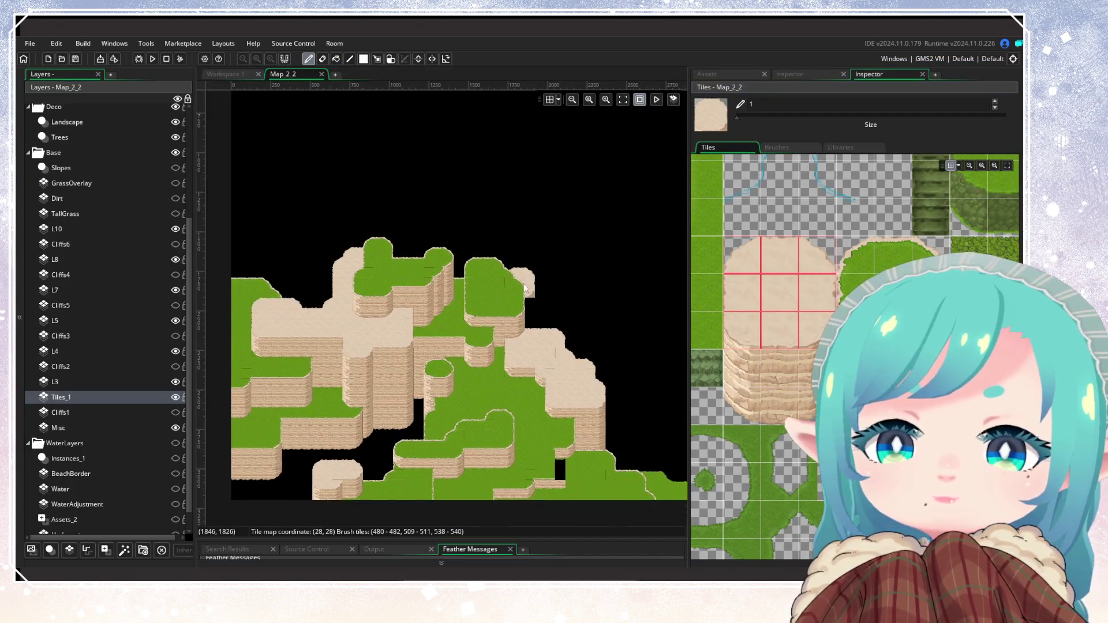
Make the WaterLayers visible and move the view over the sea
{"action": "scroll", "coordinate": [525, 289], "scroll_direction": "up", "scroll_amount": 3}
{"action": "scroll", "coordinate": [163, 401], "scroll_direction": "down", "scroll_amount": 1}
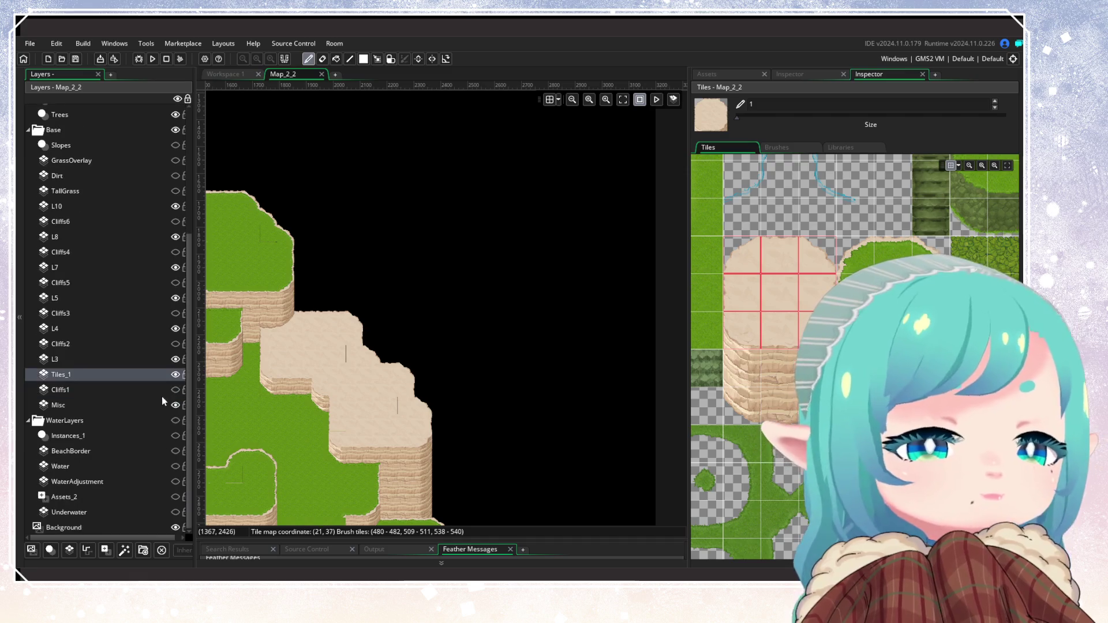
{"action": "left_click", "coordinate": [176, 420]}
{"action": "scroll", "coordinate": [500, 301], "scroll_direction": "left", "scroll_amount": 10}
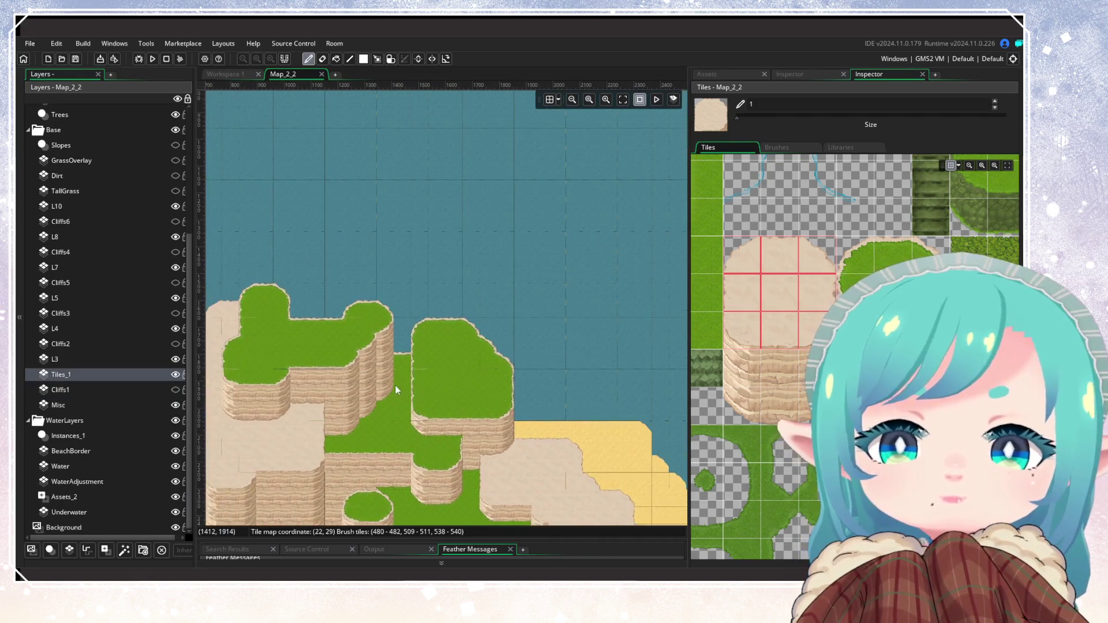
{"action": "scroll", "coordinate": [501, 301], "scroll_direction": "down", "scroll_amount": 5}
{"action": "scroll", "coordinate": [432, 369], "scroll_direction": "up", "scroll_amount": 5}
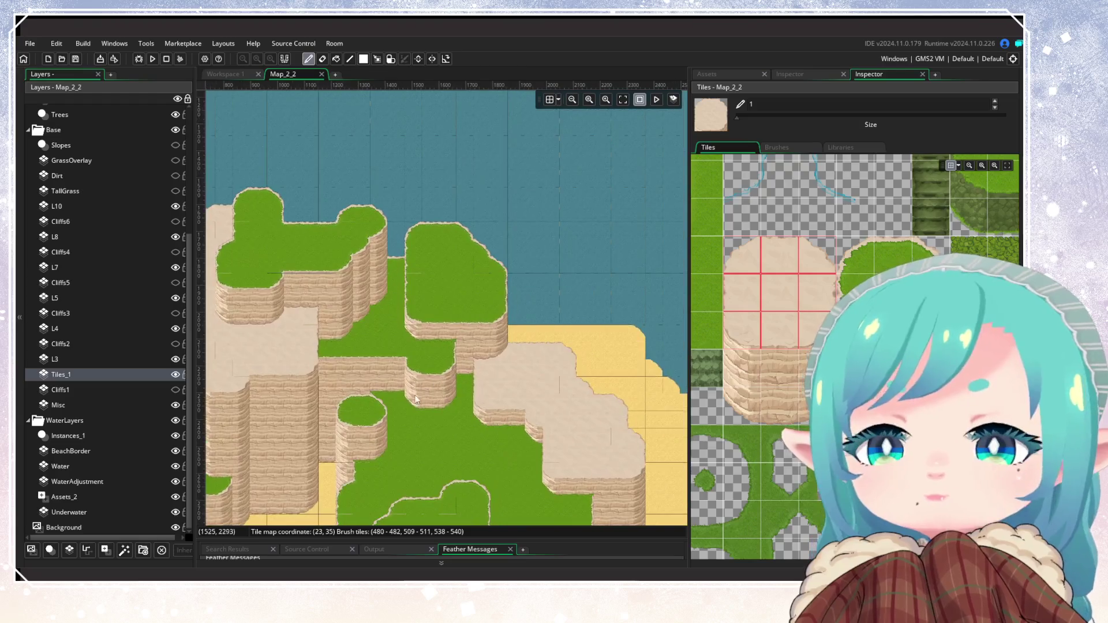
{"action": "scroll", "coordinate": [438, 346], "scroll_direction": "right", "scroll_amount": 5}
{"action": "scroll", "coordinate": [450, 306], "scroll_direction": "up", "scroll_amount": 3}
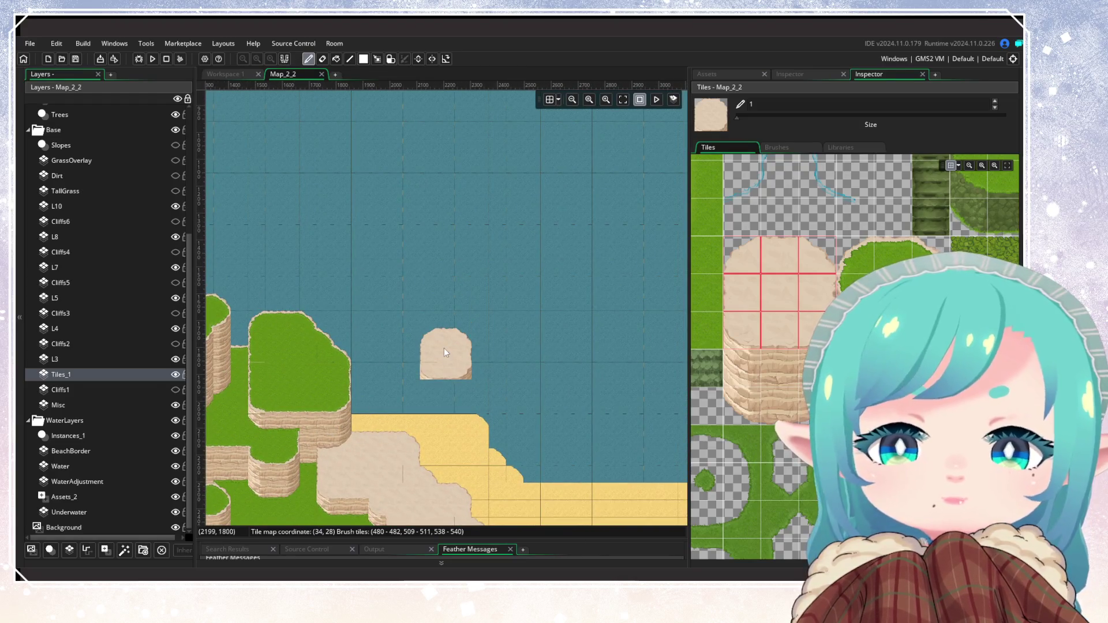
{"action": "scroll", "coordinate": [445, 348], "scroll_direction": "down", "scroll_amount": 5}
{"action": "scroll", "coordinate": [515, 301], "scroll_direction": "right", "scroll_amount": 2}
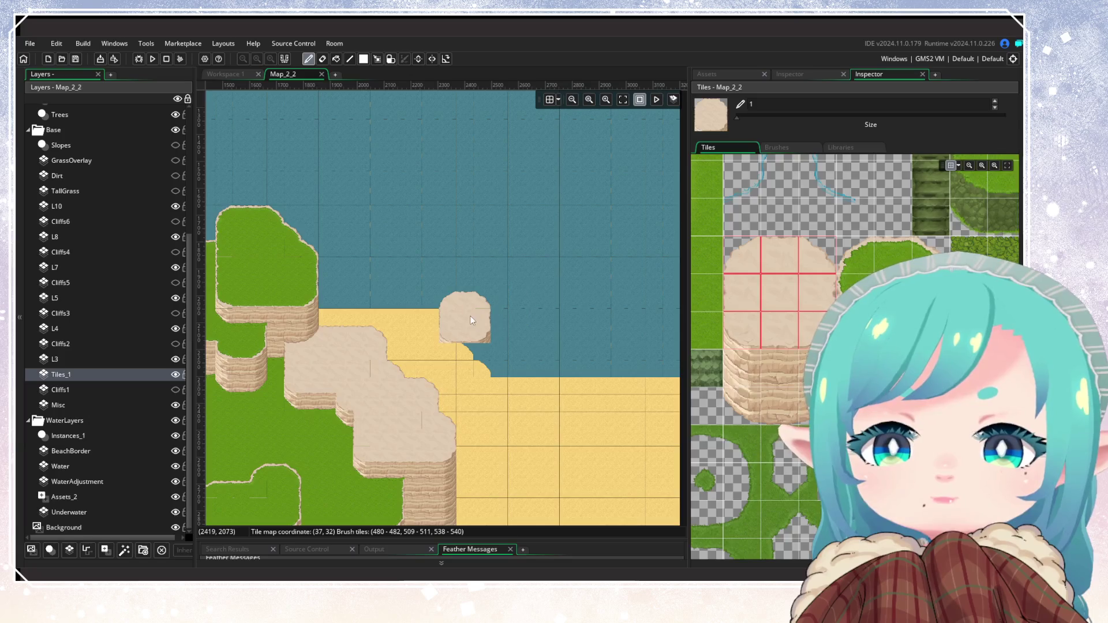
Stamp three sandstone pillar tops into the water with the 3x3 sand brush
{"action": "left_click", "coordinate": [480, 331]}
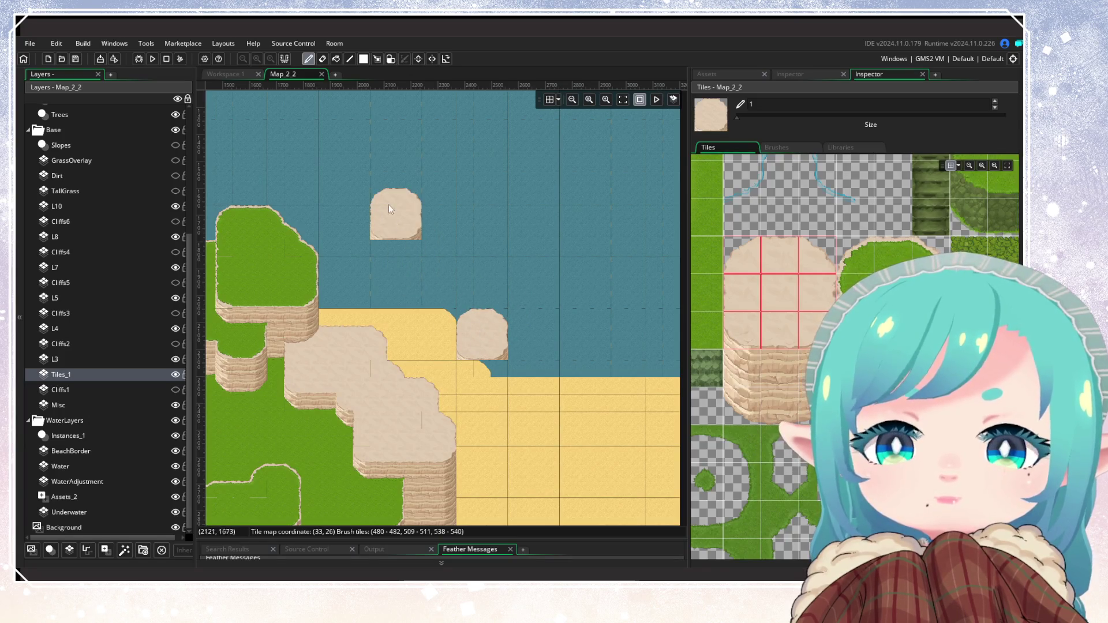
{"action": "left_click", "coordinate": [392, 175]}
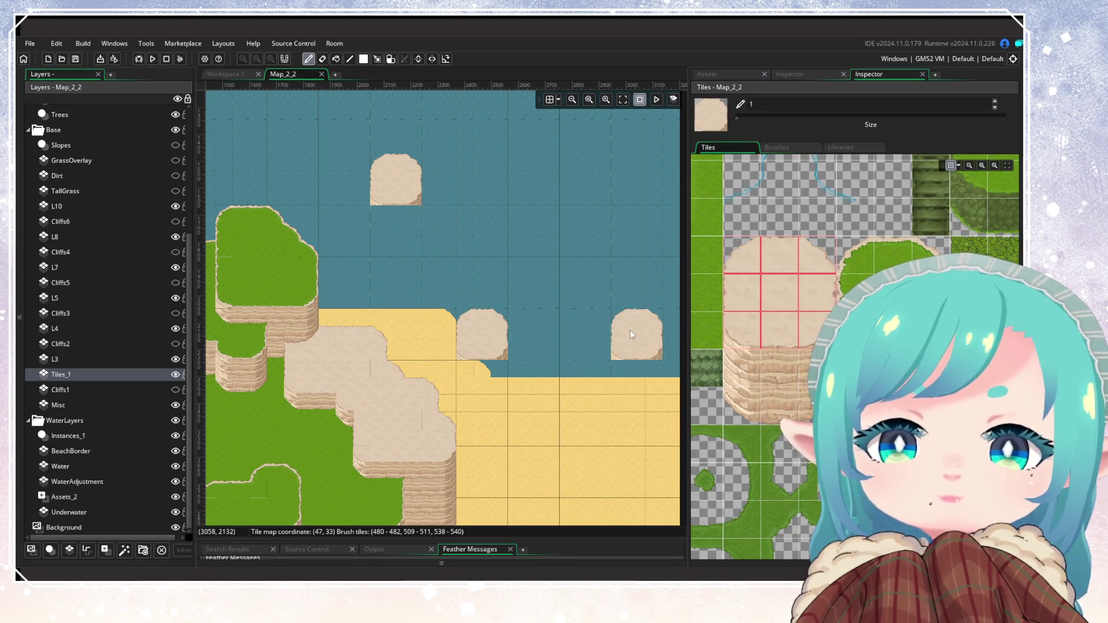
{"action": "scroll", "coordinate": [604, 357], "scroll_direction": "left", "scroll_amount": 10}
{"action": "scroll", "coordinate": [605, 357], "scroll_direction": "left", "scroll_amount": 6}
{"action": "scroll", "coordinate": [438, 344], "scroll_direction": "up", "scroll_amount": 3}
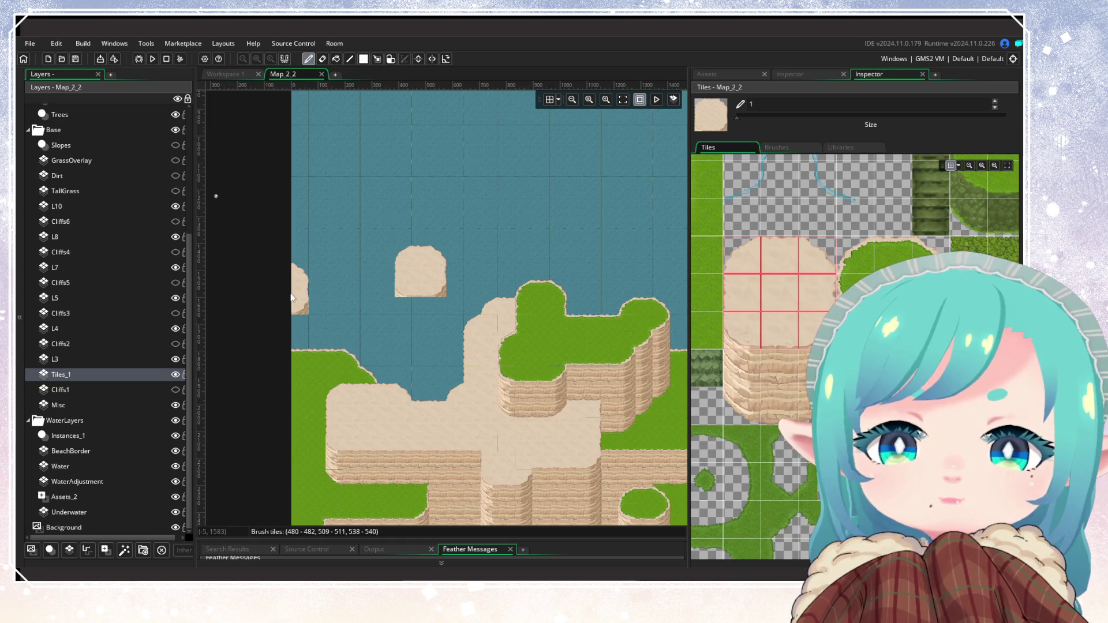
{"action": "scroll", "coordinate": [325, 289], "scroll_direction": "right", "scroll_amount": 6}
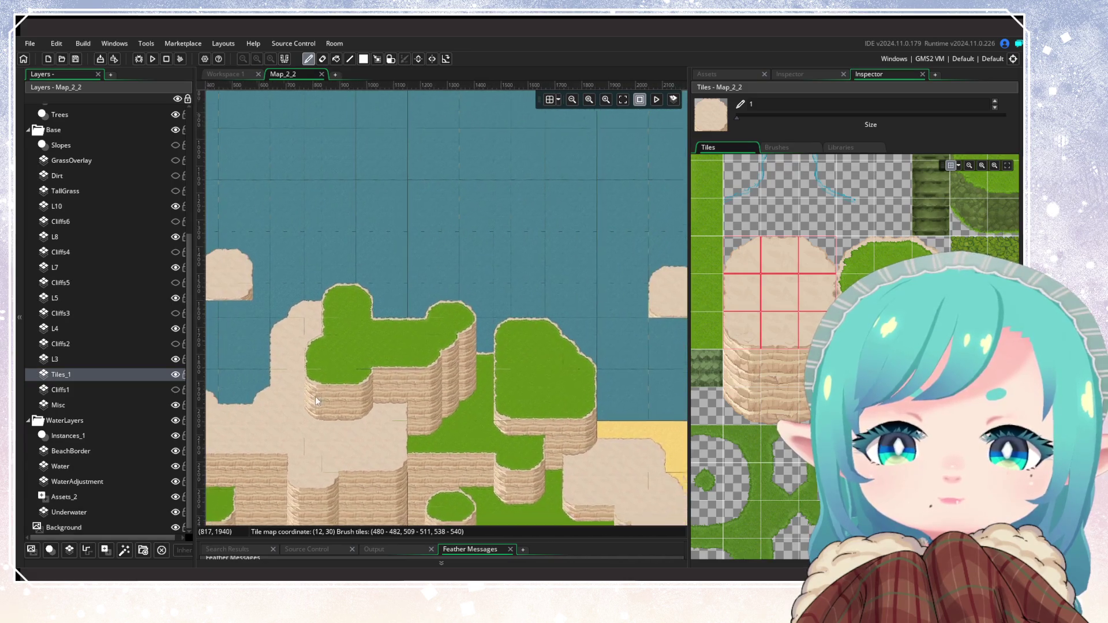
{"action": "left_click", "coordinate": [475, 191]}
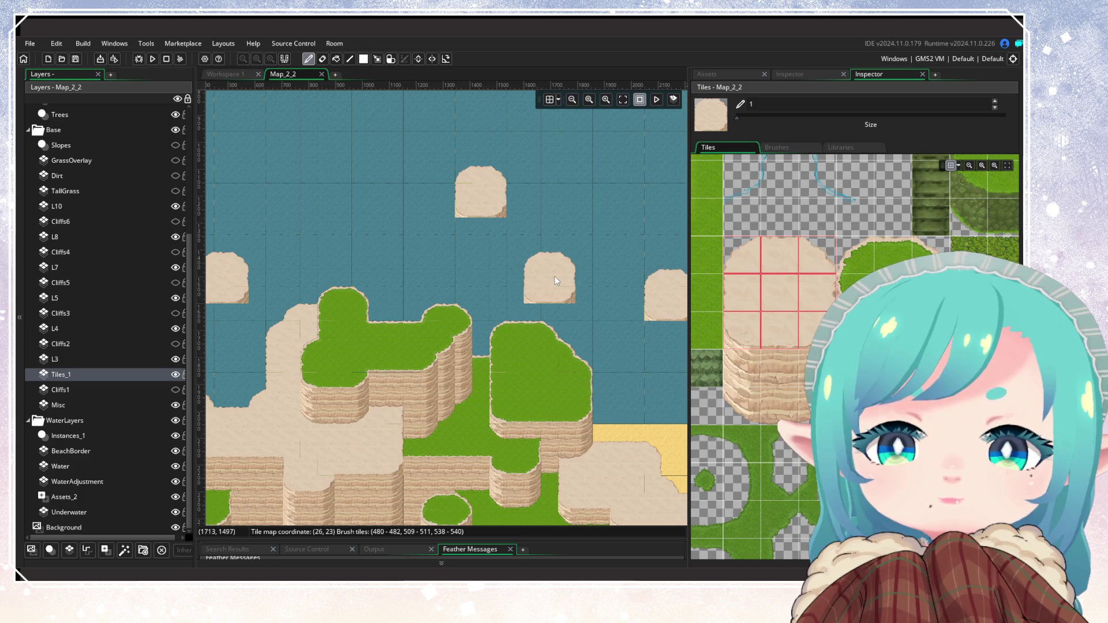
Stamp a grass-topped block as a pillar near the eastern beach
{"action": "mouse_move", "coordinate": [590, 332]}
{"action": "left_mouse_down"}
{"action": "mouse_move", "coordinate": [326, 340]}
{"action": "mouse_move", "coordinate": [424, 323]}
{"action": "left_mouse_up"}
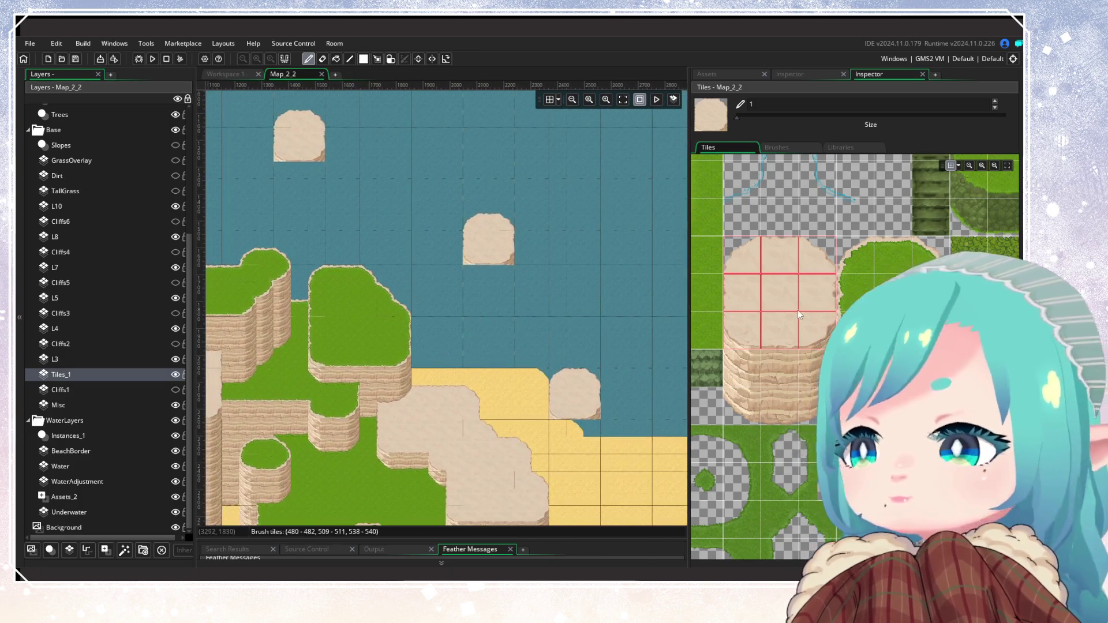
{"action": "left_click_drag", "start_coordinate": [845, 245], "coordinate": [923, 341]}
{"action": "mouse_move", "coordinate": [575, 335]}
{"action": "left_mouse_down"}
{"action": "mouse_move", "coordinate": [522, 319]}
{"action": "mouse_move", "coordinate": [623, 329]}
{"action": "mouse_move", "coordinate": [455, 338]}
{"action": "left_mouse_up"}
{"action": "scroll", "coordinate": [522, 319], "scroll_direction": "down", "scroll_amount": 3}
{"action": "scroll", "coordinate": [455, 338], "scroll_direction": "up", "scroll_amount": 1}
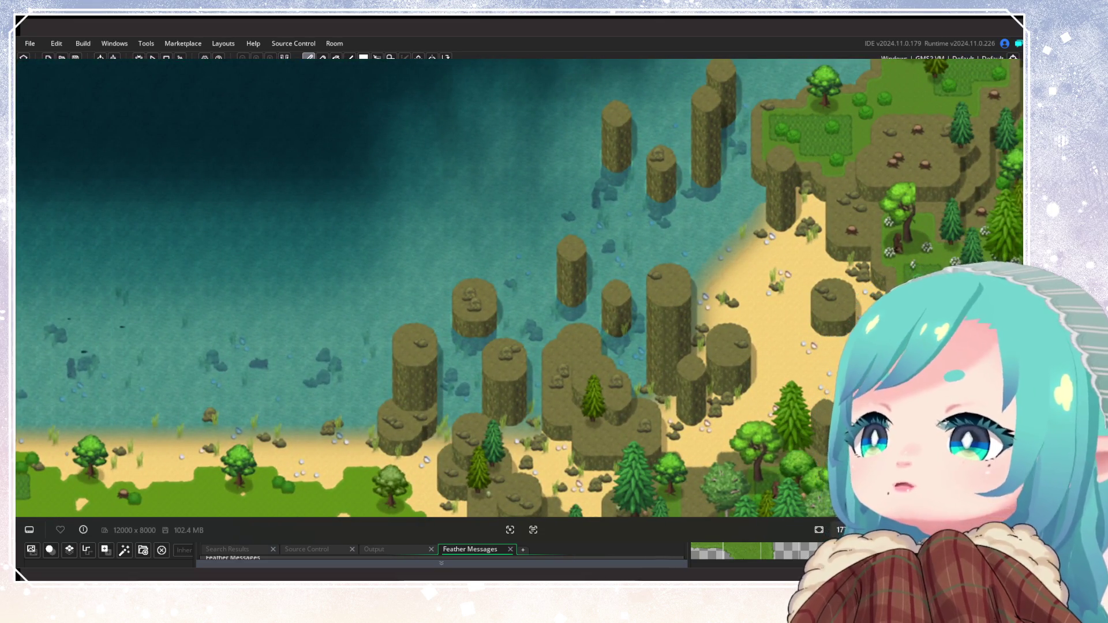
{"action": "scroll", "coordinate": [626, 222], "scroll_direction": "up", "scroll_amount": 3}
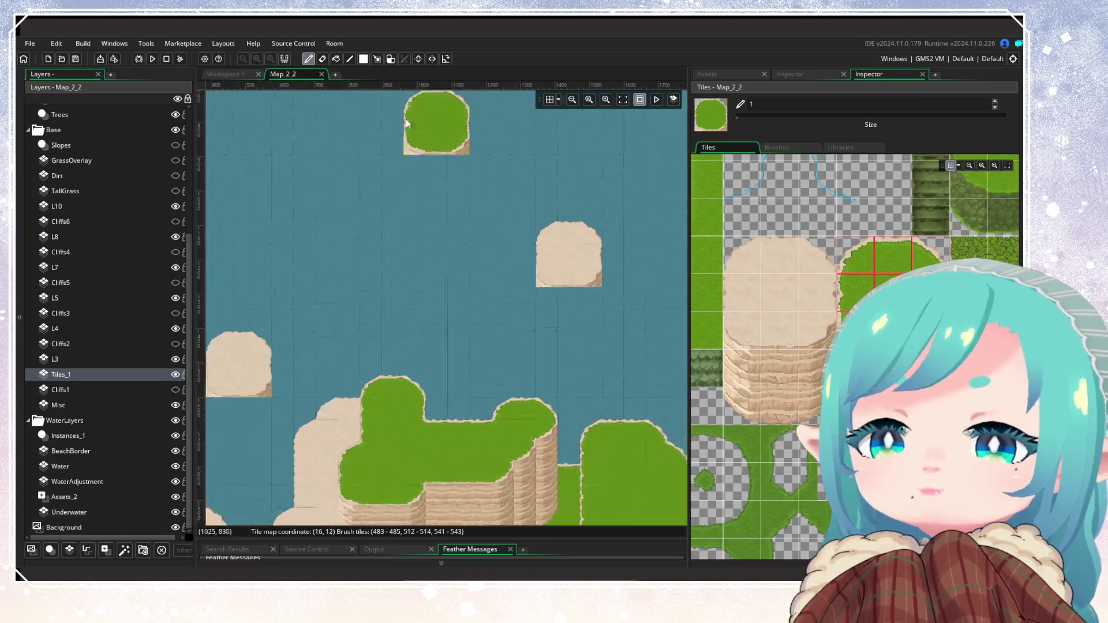
Erase the stray sand patch and its last lone tile from the sea
{"action": "key", "text": "e"}
{"action": "left_click", "coordinate": [597, 286]}
{"action": "left_click_drag", "start_coordinate": [598, 287], "coordinate": [593, 252]}
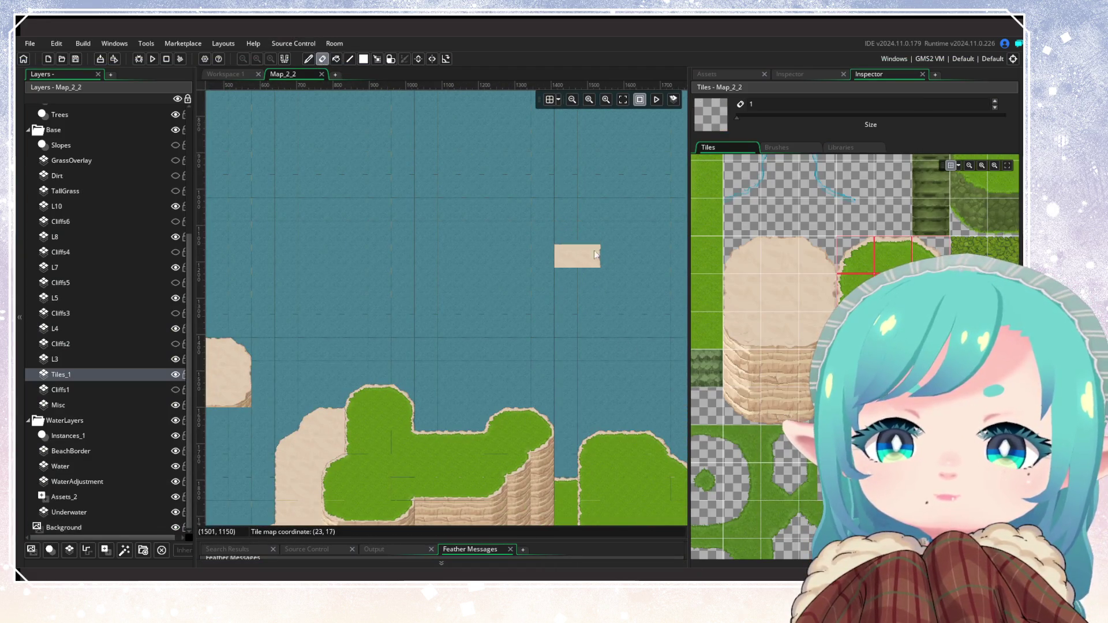
{"action": "scroll", "coordinate": [482, 349], "scroll_direction": "down", "scroll_amount": 2}
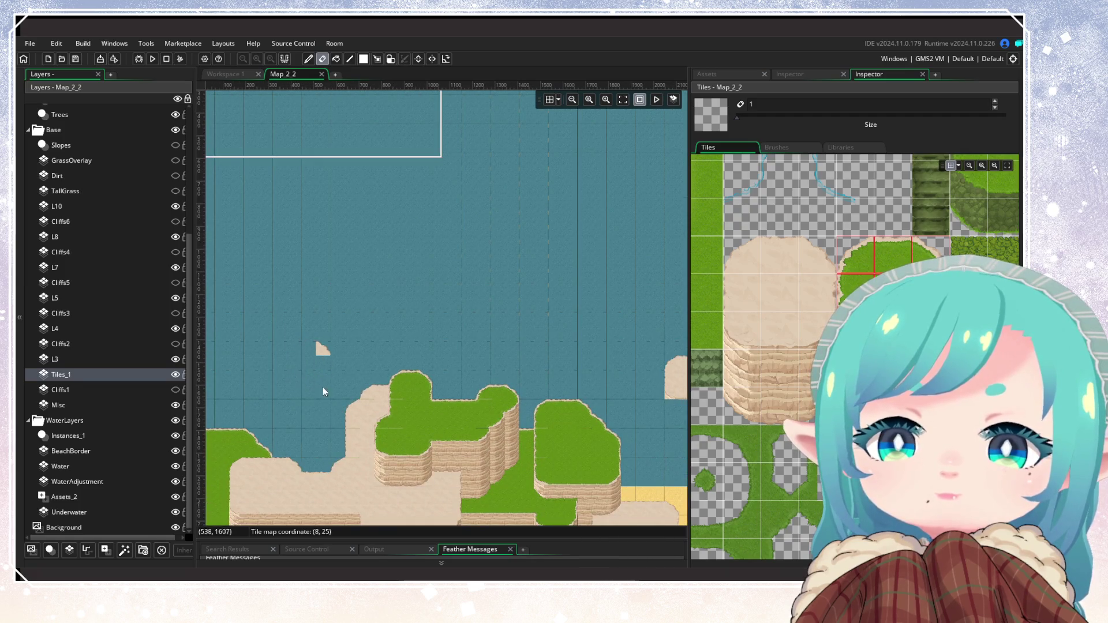
{"action": "scroll", "coordinate": [346, 330], "scroll_direction": "right", "scroll_amount": 5}
{"action": "mouse_move", "coordinate": [340, 346]}
{"action": "left_mouse_down"}
{"action": "mouse_move", "coordinate": [352, 334]}
{"action": "mouse_move", "coordinate": [373, 390]}
{"action": "left_mouse_up"}
{"action": "scroll", "coordinate": [404, 341], "scroll_direction": "down", "scroll_amount": 3}
{"action": "scroll", "coordinate": [426, 300], "scroll_direction": "up", "scroll_amount": 3}
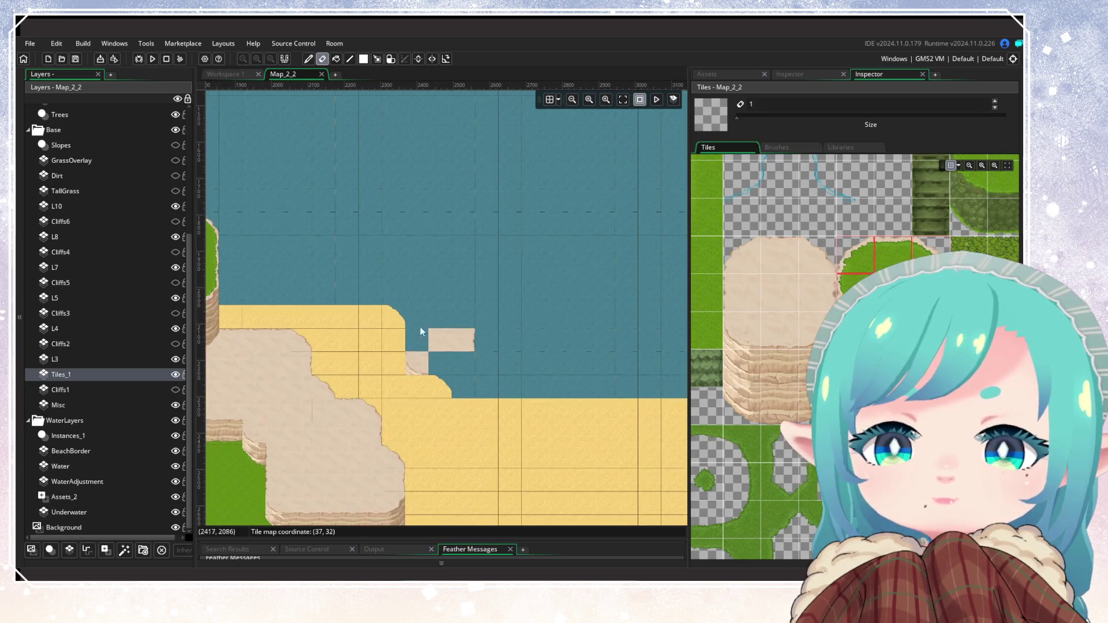
Build a small sandstone rock pillar from rock tiles and move it beside the beach
{"action": "left_click", "coordinate": [744, 254]}
{"action": "left_click", "coordinate": [433, 299]}
{"action": "scroll", "coordinate": [456, 297], "scroll_direction": "up", "scroll_amount": 2}
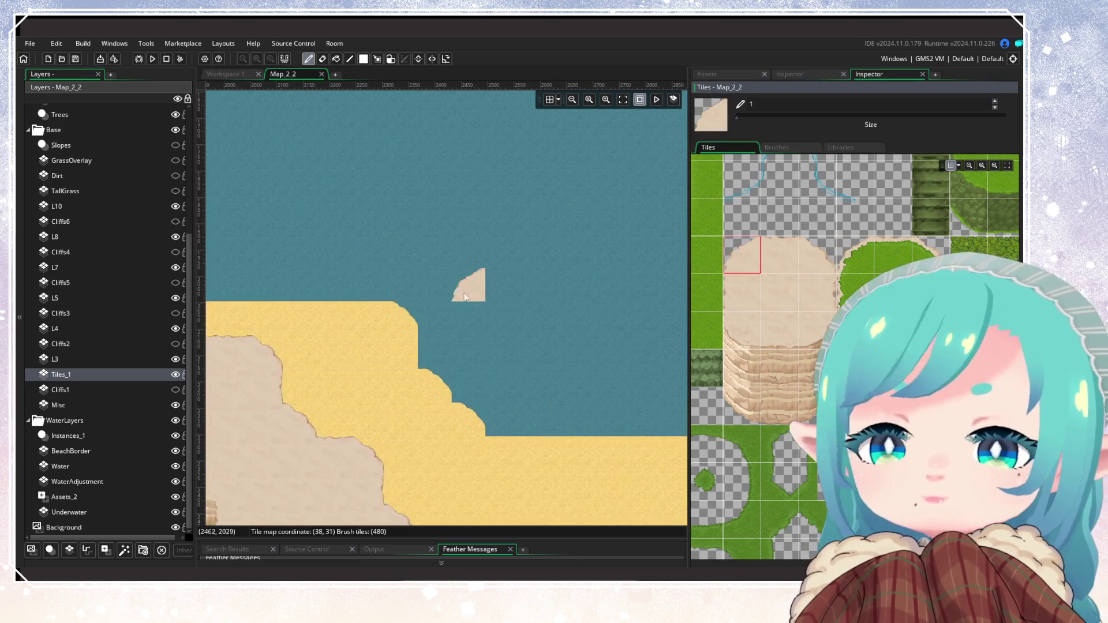
{"action": "left_click", "coordinate": [812, 258]}
{"action": "left_click", "coordinate": [499, 288]}
{"action": "left_click", "coordinate": [744, 328]}
{"action": "left_click", "coordinate": [521, 346]}
{"action": "key", "text": "ctrl+z"}
{"action": "left_click", "coordinate": [468, 318]}
{"action": "left_click", "coordinate": [819, 332]}
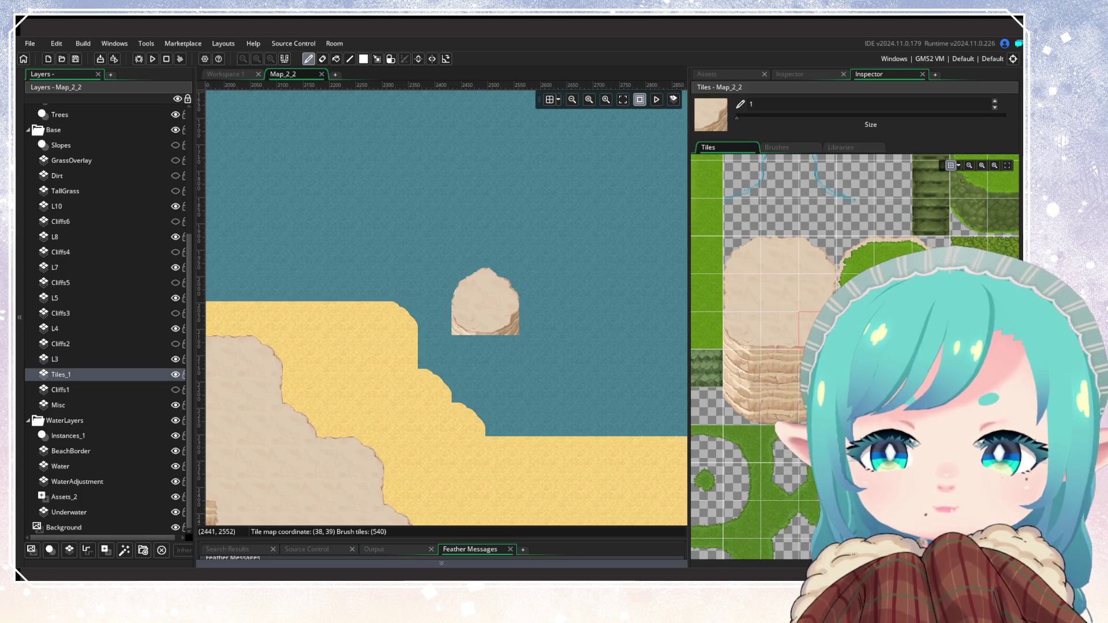
{"action": "left_click_drag", "start_coordinate": [517, 270], "coordinate": [419, 354]}
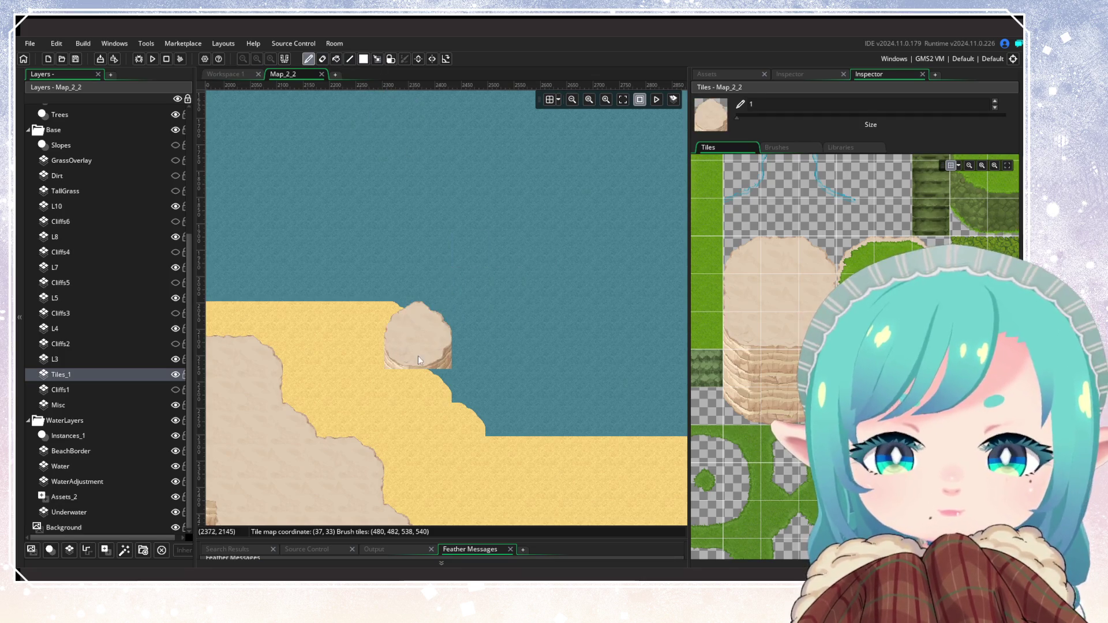
Stamp four more rock pillars across the open sea and near the left cliffs
{"action": "scroll", "coordinate": [434, 347], "scroll_direction": "down", "scroll_amount": 5}
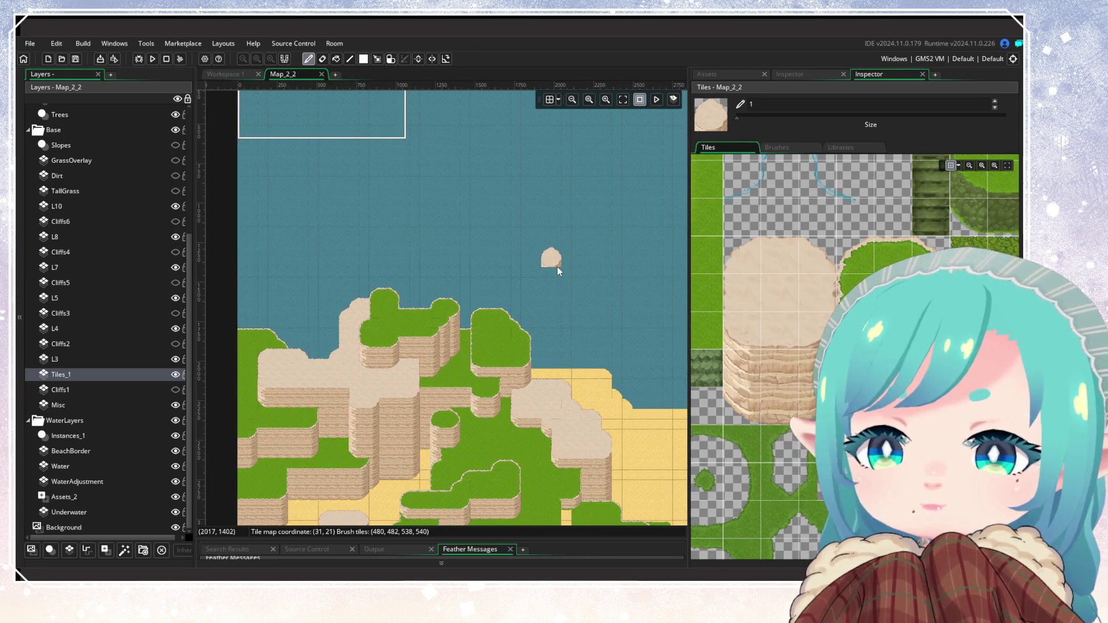
{"action": "left_click", "coordinate": [556, 266]}
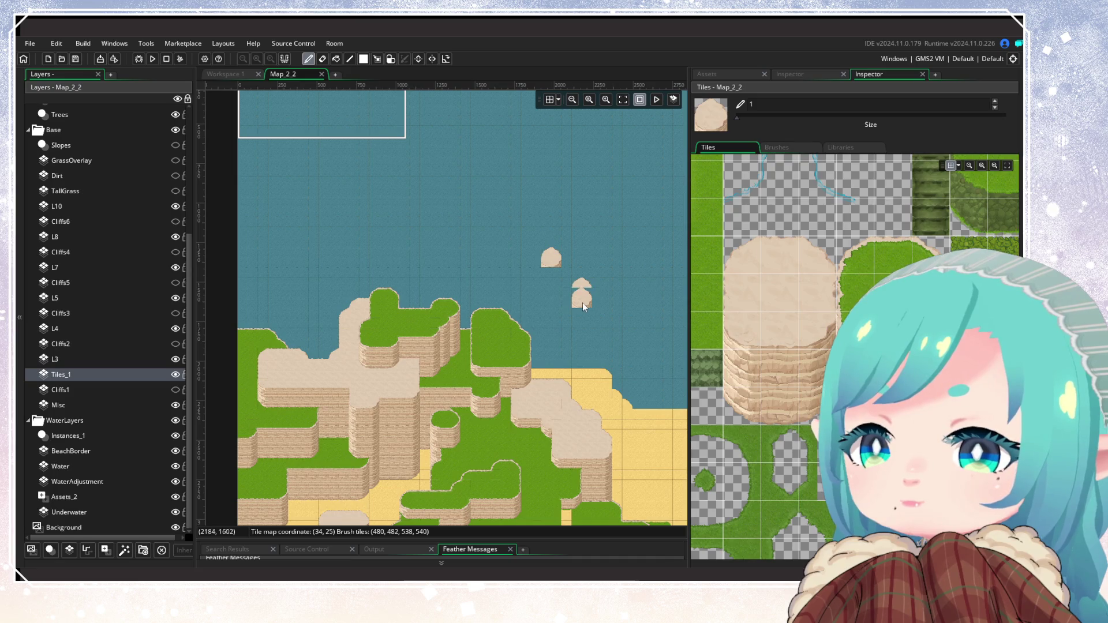
{"action": "left_click", "coordinate": [583, 298]}
{"action": "left_click", "coordinate": [437, 254]}
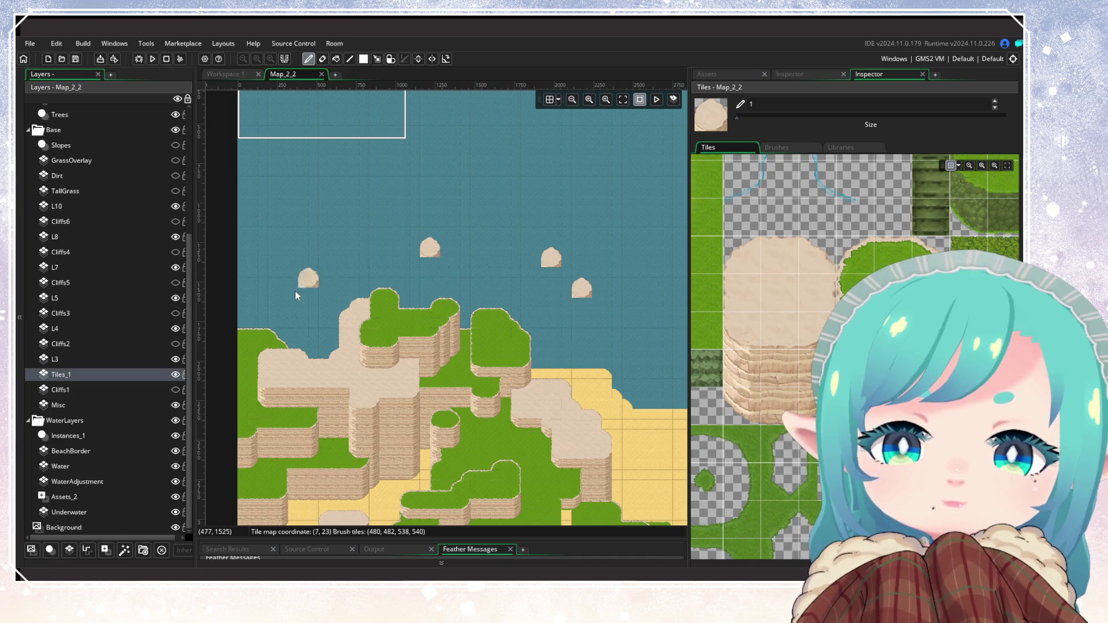
{"action": "left_click", "coordinate": [305, 317]}
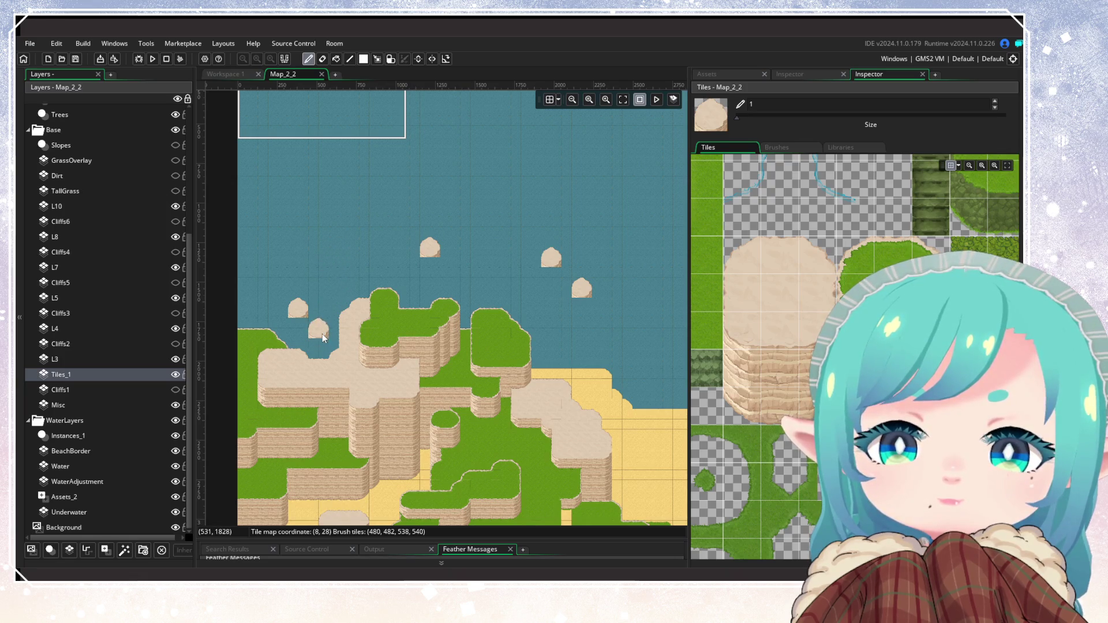
Select the larger 3x3 rock as the brush, then a grass island tile
{"action": "scroll", "coordinate": [453, 338], "scroll_direction": "right", "scroll_amount": 3}
{"action": "scroll", "coordinate": [452, 337], "scroll_direction": "right", "scroll_amount": 3}
{"action": "mouse_move", "coordinate": [741, 254]}
{"action": "left_mouse_down"}
{"action": "mouse_move", "coordinate": [800, 295]}
{"action": "mouse_move", "coordinate": [819, 332]}
{"action": "left_mouse_up"}
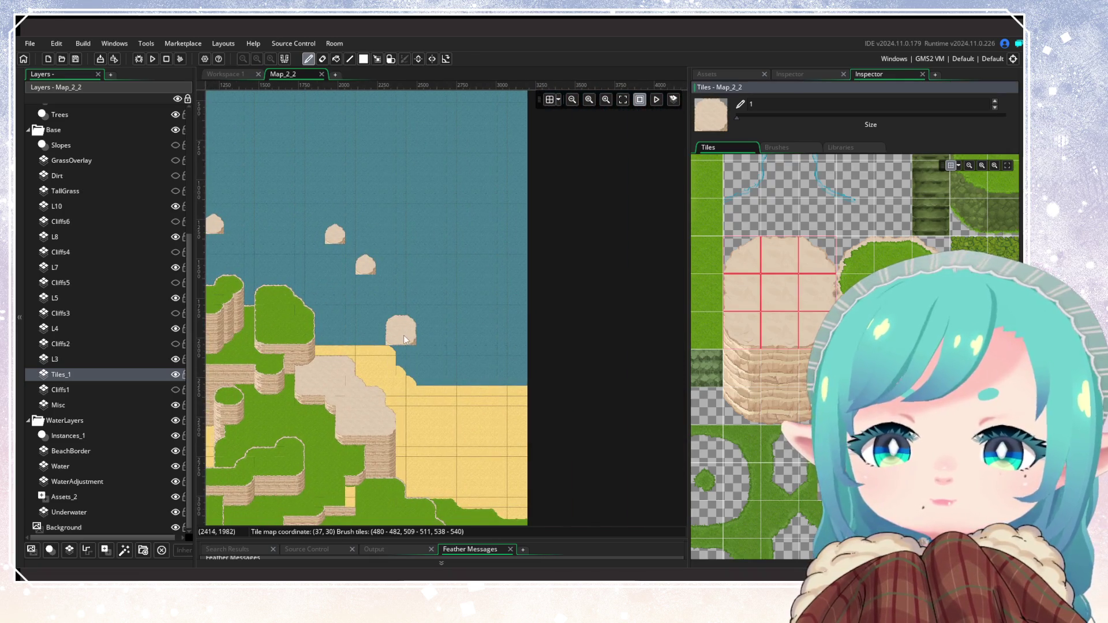
{"action": "scroll", "coordinate": [404, 435], "scroll_direction": "left", "scroll_amount": 6}
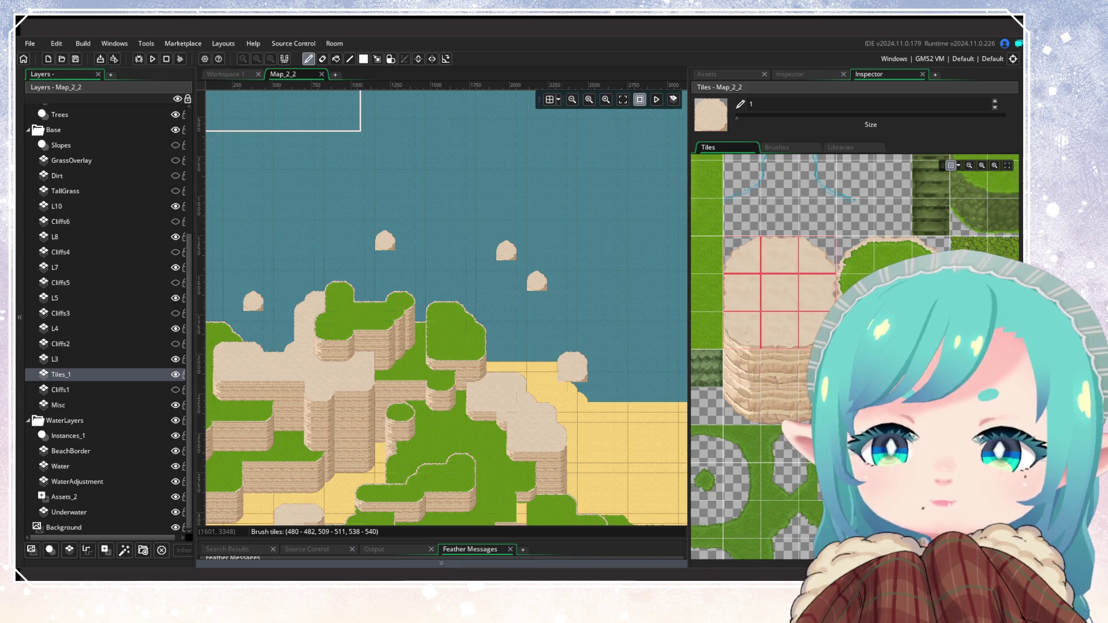
{"action": "scroll", "coordinate": [495, 334], "scroll_direction": "left", "scroll_amount": 3}
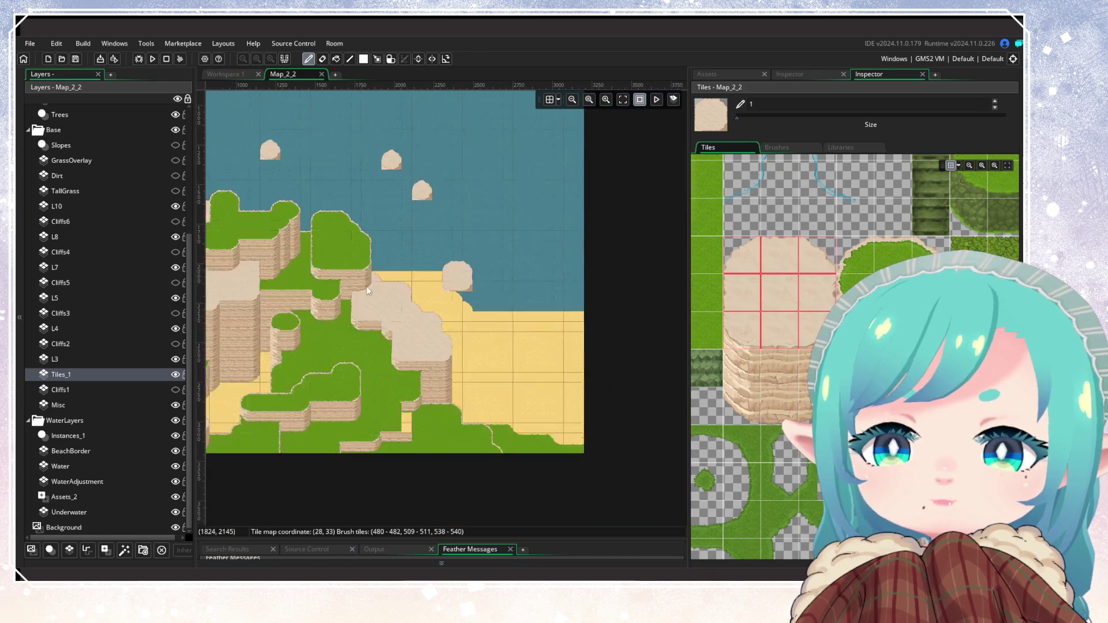
{"action": "scroll", "coordinate": [495, 333], "scroll_direction": "down", "scroll_amount": 2}
{"action": "scroll", "coordinate": [409, 333], "scroll_direction": "up", "scroll_amount": 2}
{"action": "scroll", "coordinate": [410, 333], "scroll_direction": "left", "scroll_amount": 1}
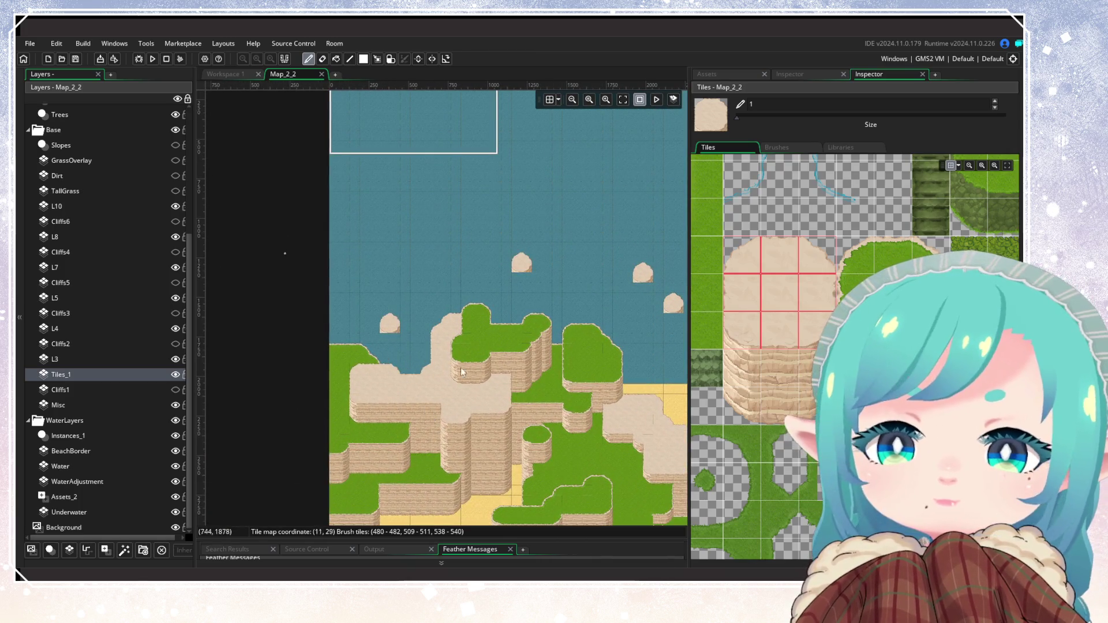
{"action": "scroll", "coordinate": [402, 372], "scroll_direction": "right", "scroll_amount": 2}
{"action": "left_click", "coordinate": [855, 254]}
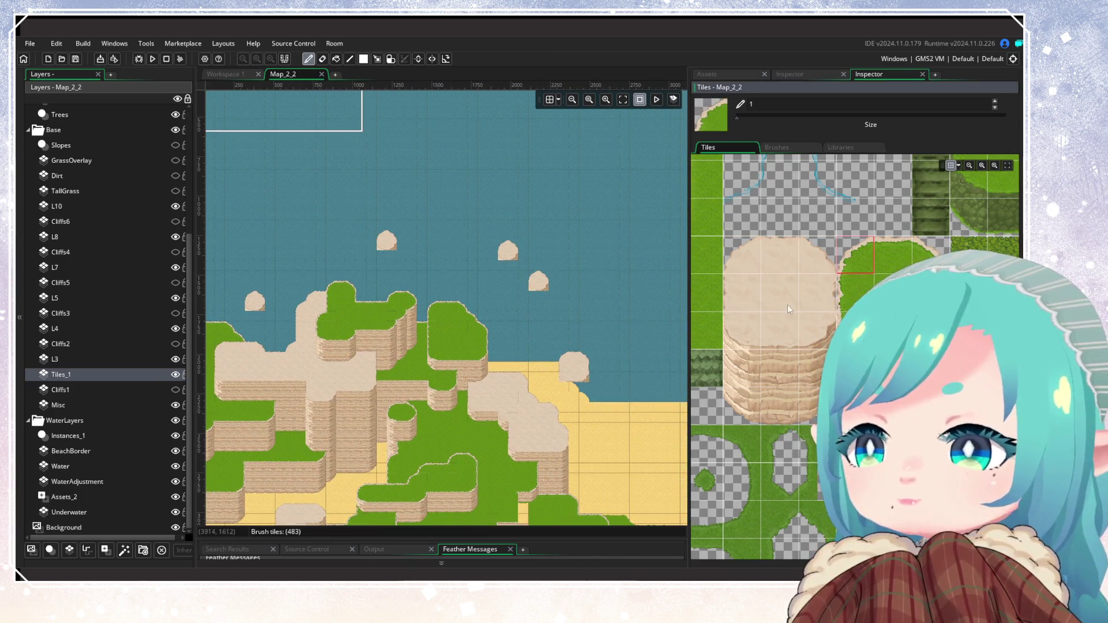
Paint a small cliff-edged grass island on the water and copy it as the brush
{"action": "scroll", "coordinate": [640, 314], "scroll_direction": "up", "scroll_amount": 2}
{"action": "left_click", "coordinate": [633, 301]}
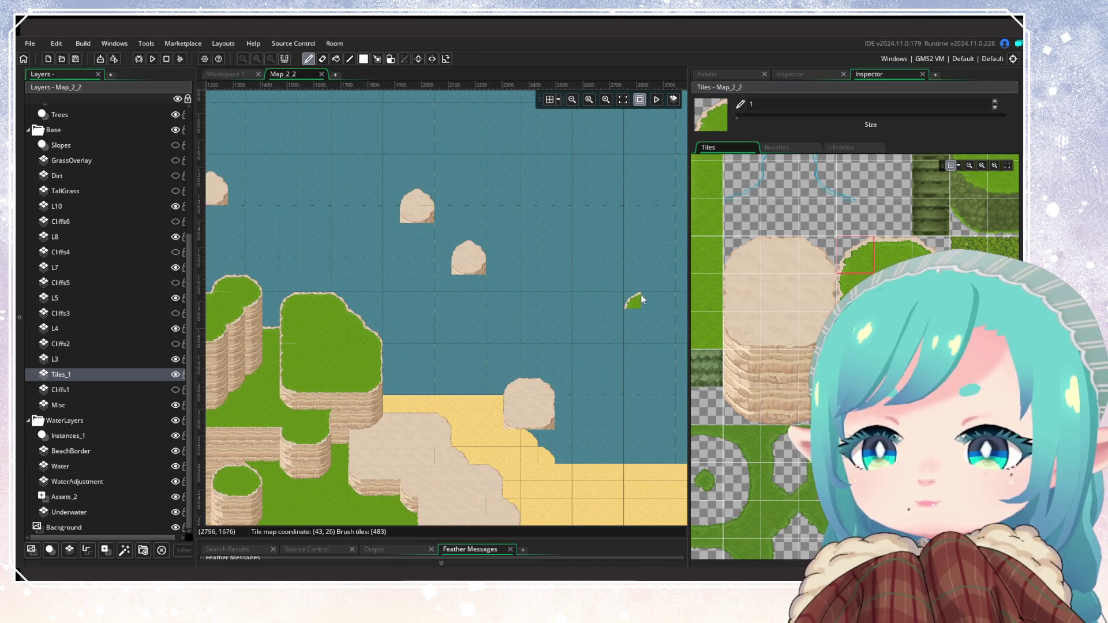
{"action": "left_click", "coordinate": [929, 255]}
{"action": "left_click", "coordinate": [663, 324]}
{"action": "left_click", "coordinate": [774, 321]}
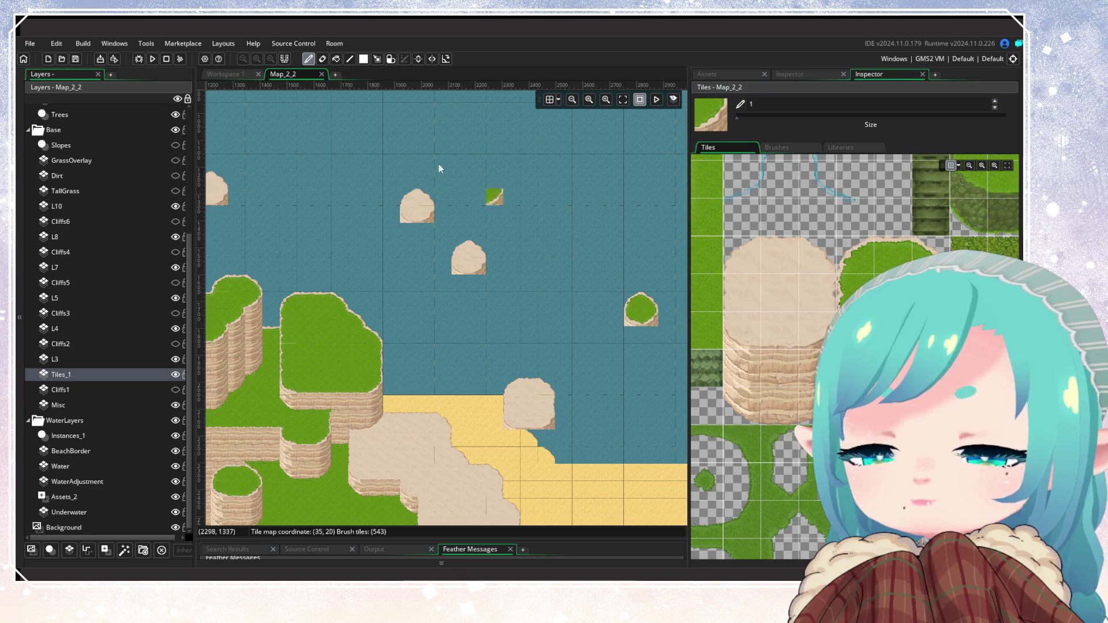
{"action": "left_click", "coordinate": [376, 59]}
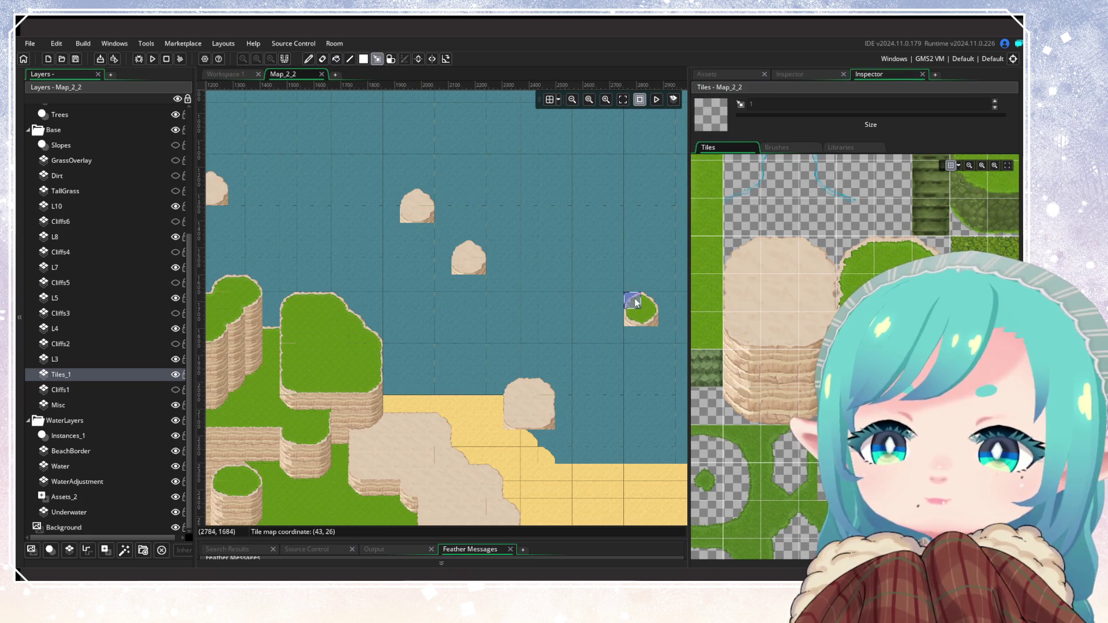
{"action": "key", "text": "ctrl+c"}
Stamp grass islands in the sea near the beach and near the room's top-left
{"action": "scroll", "coordinate": [410, 372], "scroll_direction": "down", "scroll_amount": 3}
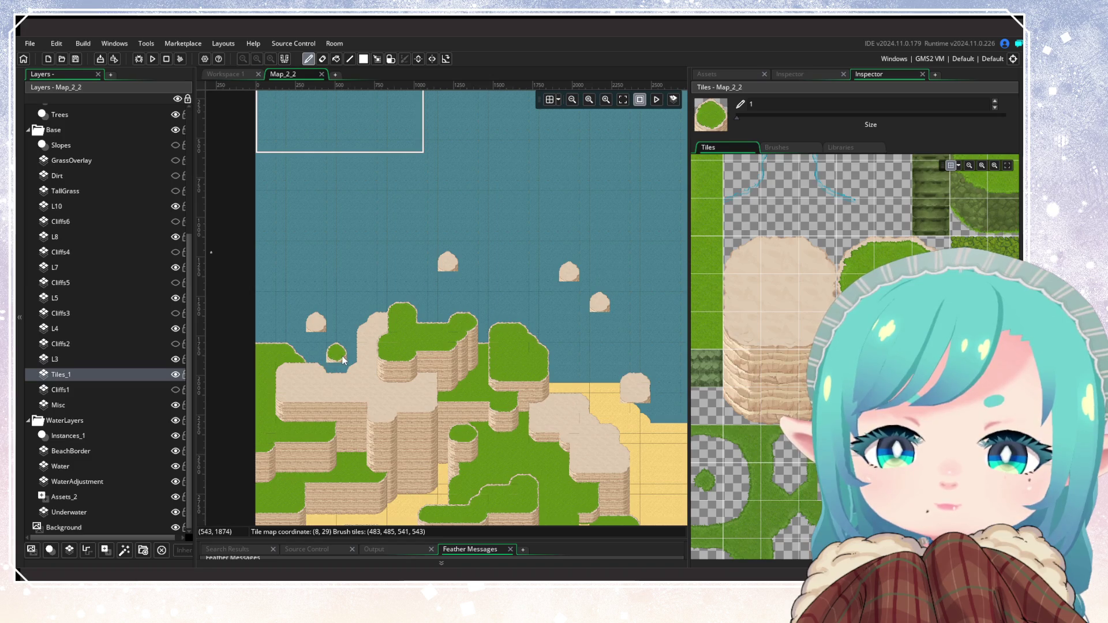
{"action": "left_click_drag", "start_coordinate": [577, 455], "coordinate": [400, 372]}
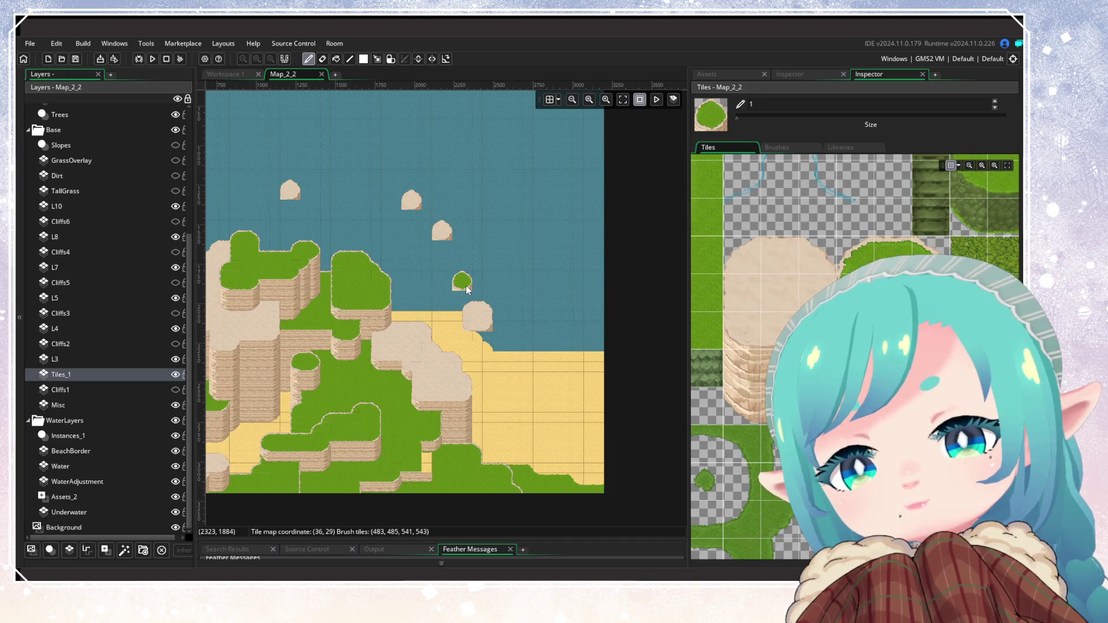
{"action": "left_click", "coordinate": [466, 286]}
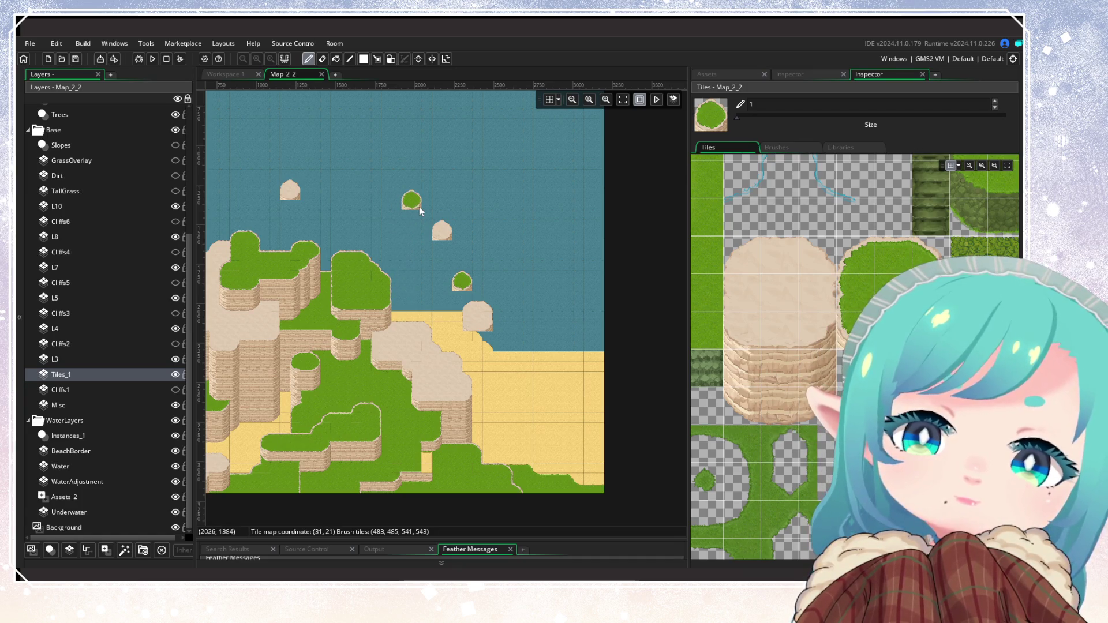
{"action": "mouse_move", "coordinate": [381, 328]}
{"action": "left_mouse_down"}
{"action": "mouse_move", "coordinate": [607, 377]}
{"action": "mouse_move", "coordinate": [465, 390]}
{"action": "mouse_move", "coordinate": [413, 484]}
{"action": "mouse_move", "coordinate": [512, 386]}
{"action": "mouse_move", "coordinate": [517, 435]}
{"action": "left_mouse_up"}
{"action": "left_click", "coordinate": [384, 134]}
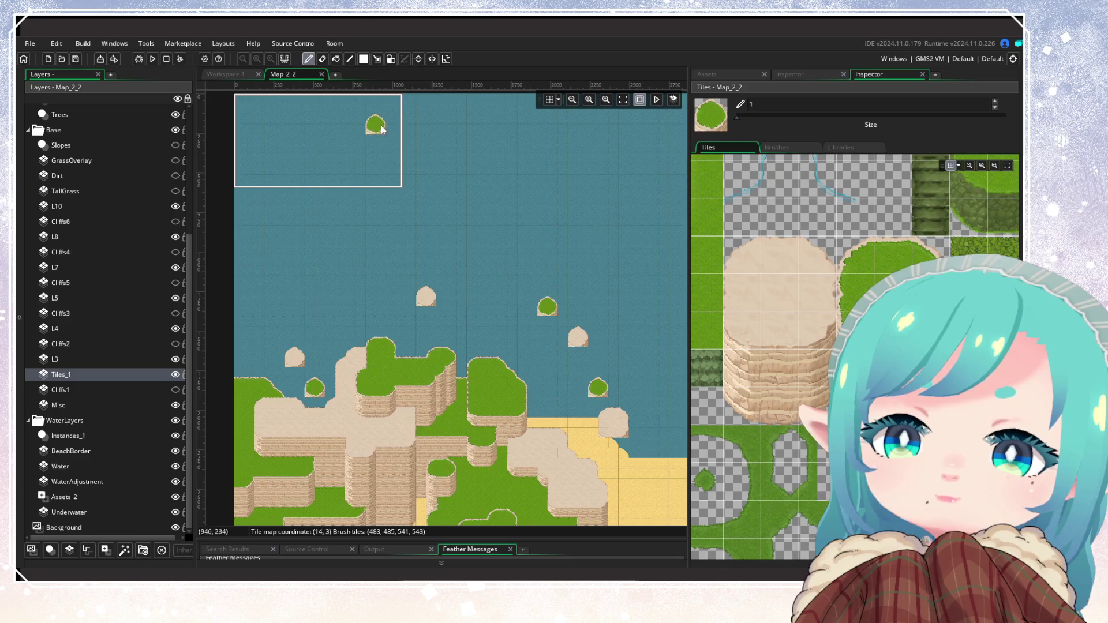
{"action": "left_click", "coordinate": [377, 59]}
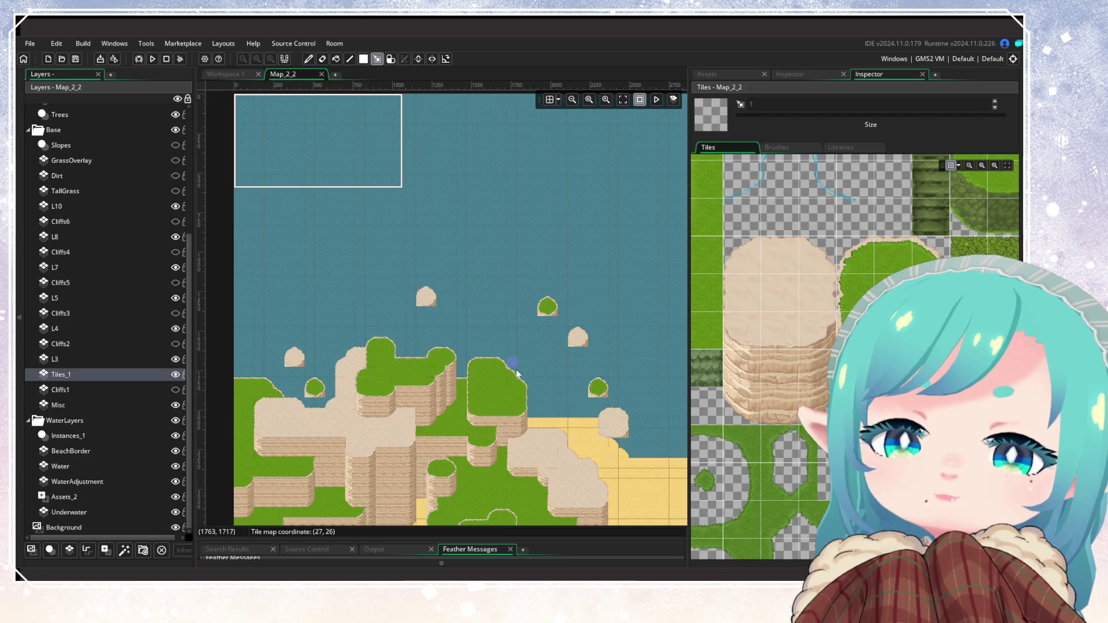
{"action": "scroll", "coordinate": [383, 279], "scroll_direction": "down", "scroll_amount": 3}
{"action": "scroll", "coordinate": [436, 327], "scroll_direction": "up", "scroll_amount": 3}
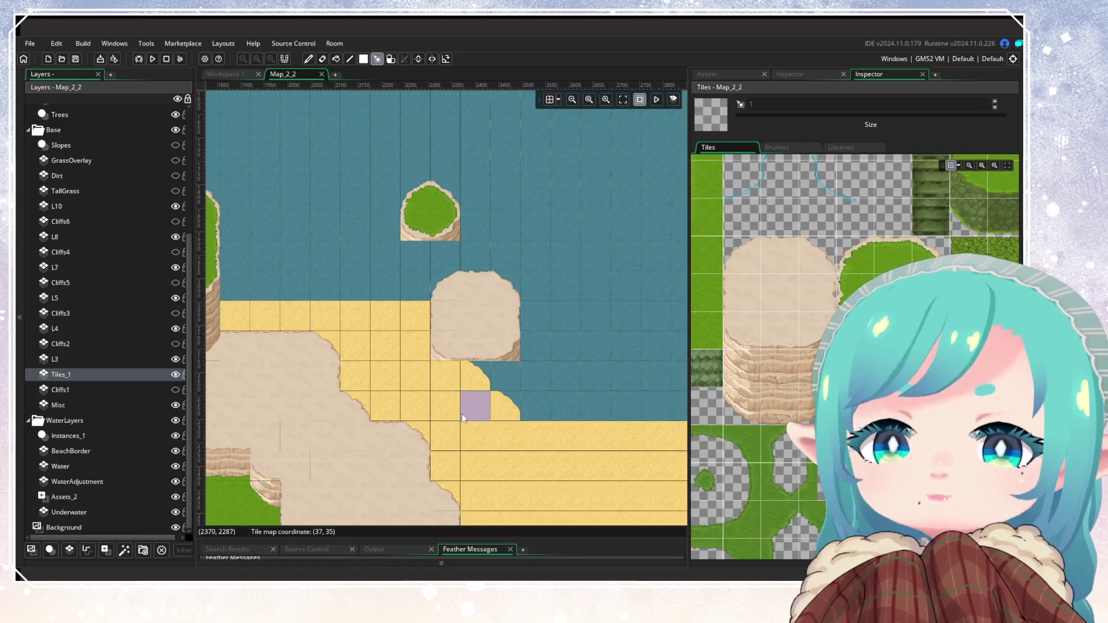
Paint cliff tiles below the grass island to extend its column
{"action": "left_click_drag", "start_coordinate": [745, 404], "coordinate": [814, 405]}
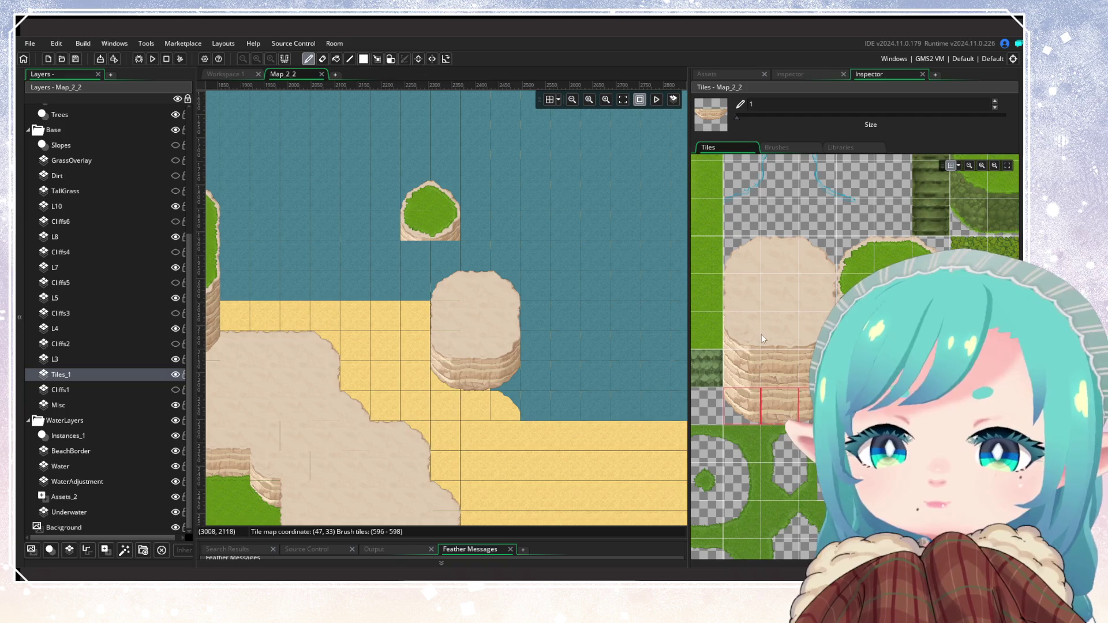
{"action": "left_click", "coordinate": [813, 369]}
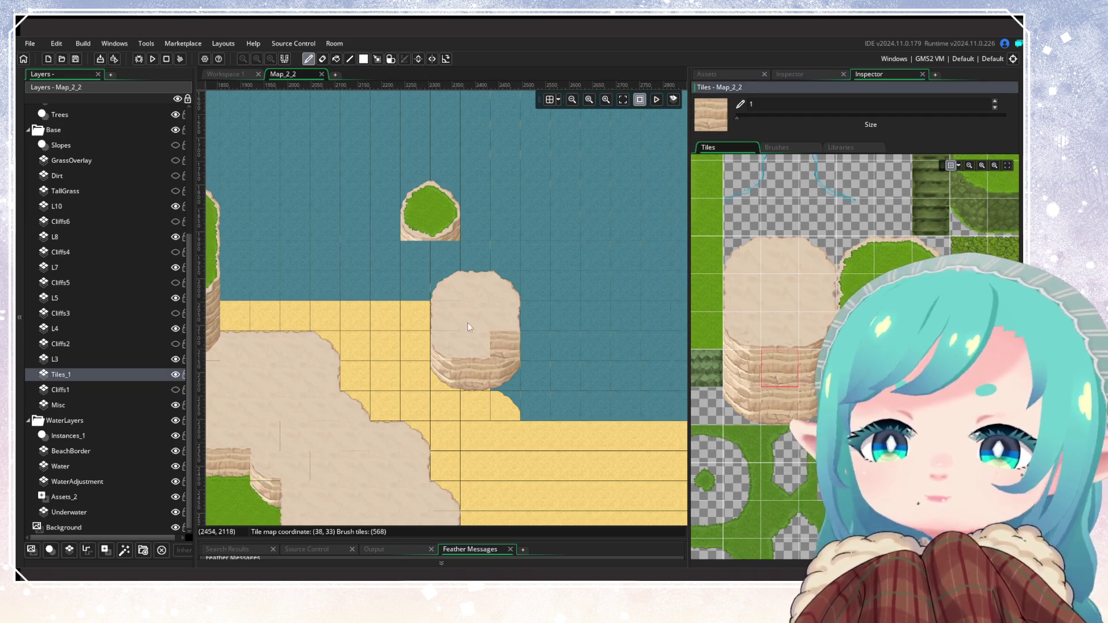
{"action": "left_click", "coordinate": [416, 255]}
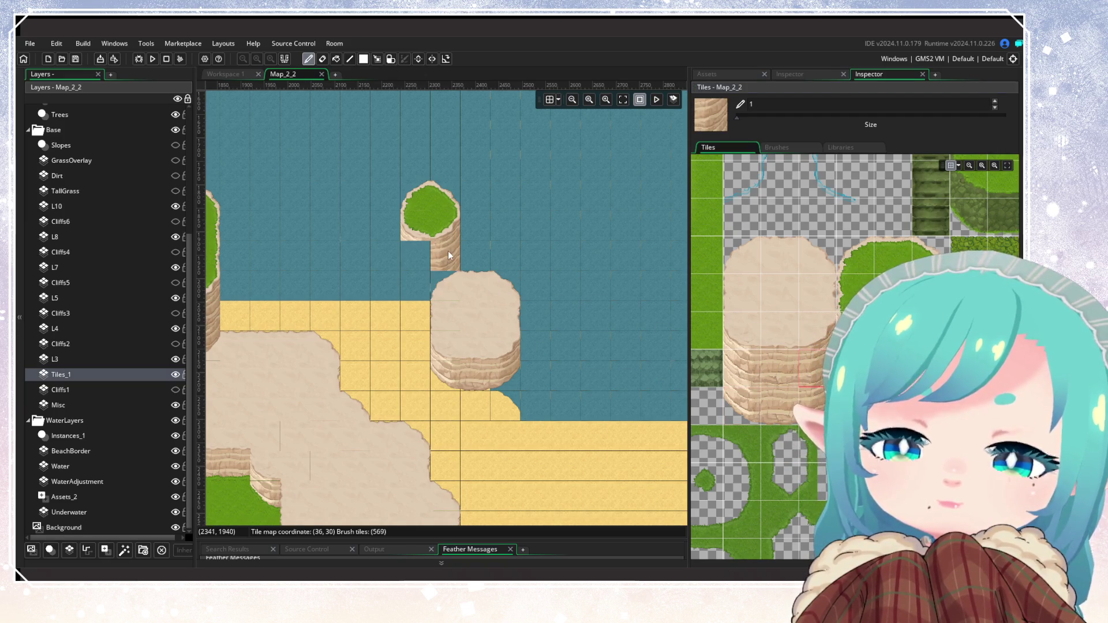
{"action": "left_click", "coordinate": [745, 387]}
{"action": "left_click", "coordinate": [431, 285]}
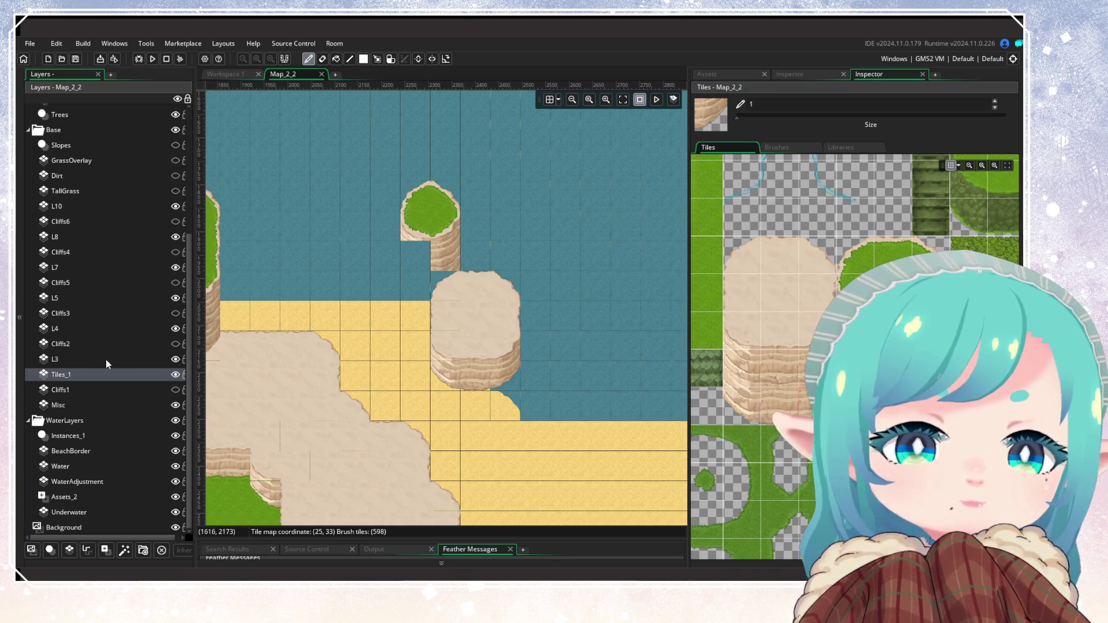
Move the grass island tiles from layer Tiles_1 onto layer L3
{"action": "left_click", "coordinate": [123, 358]}
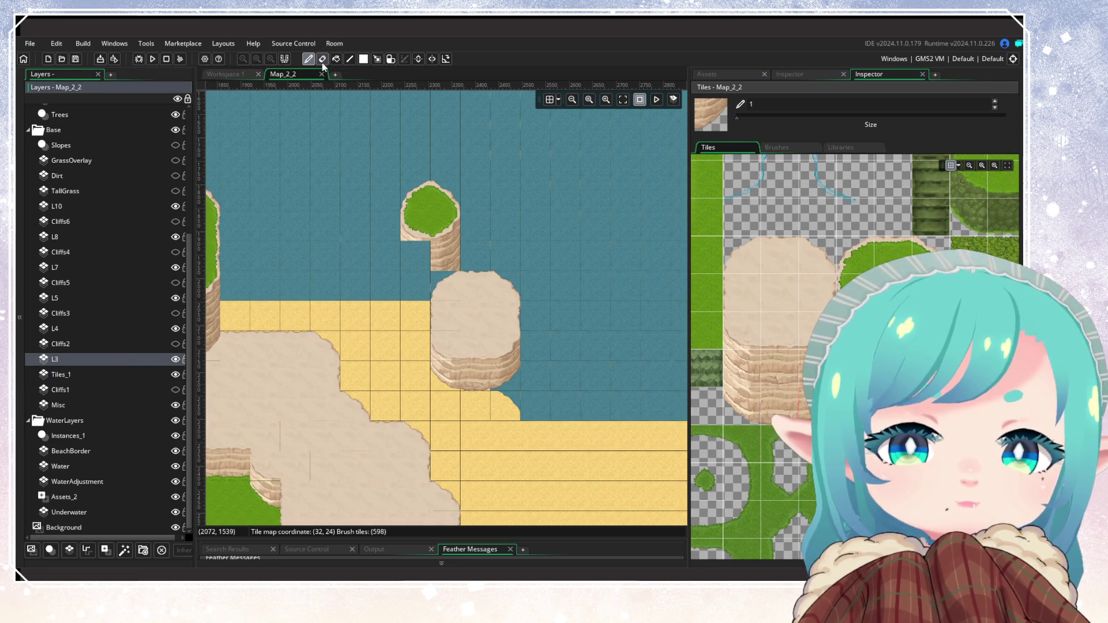
{"action": "left_click", "coordinate": [374, 60]}
{"action": "left_click", "coordinate": [77, 374]}
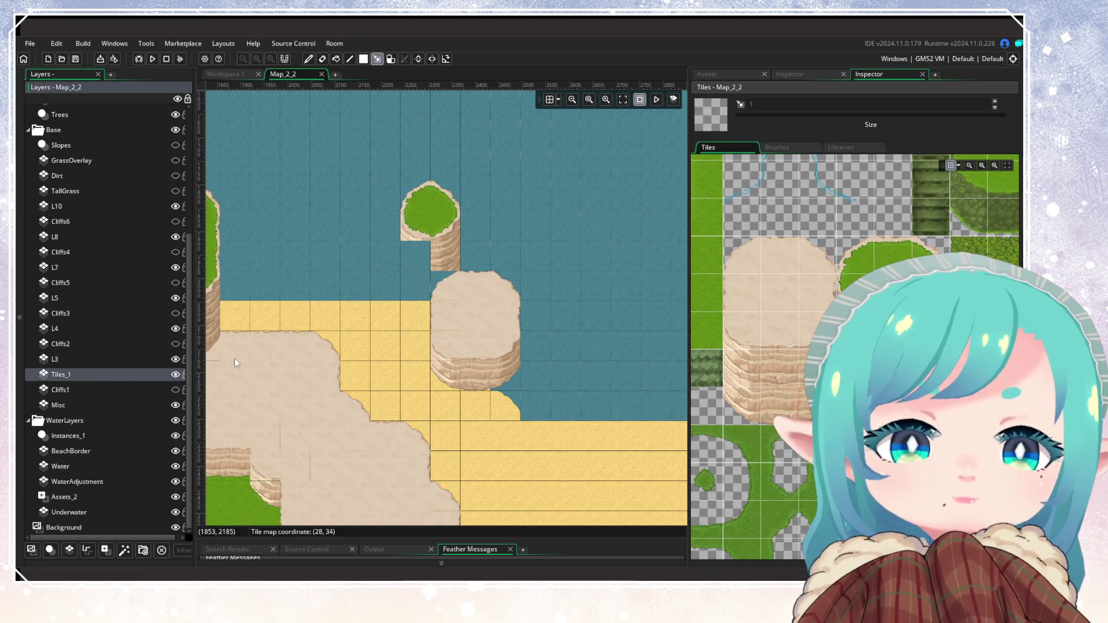
{"action": "left_click_drag", "start_coordinate": [404, 187], "coordinate": [440, 254]}
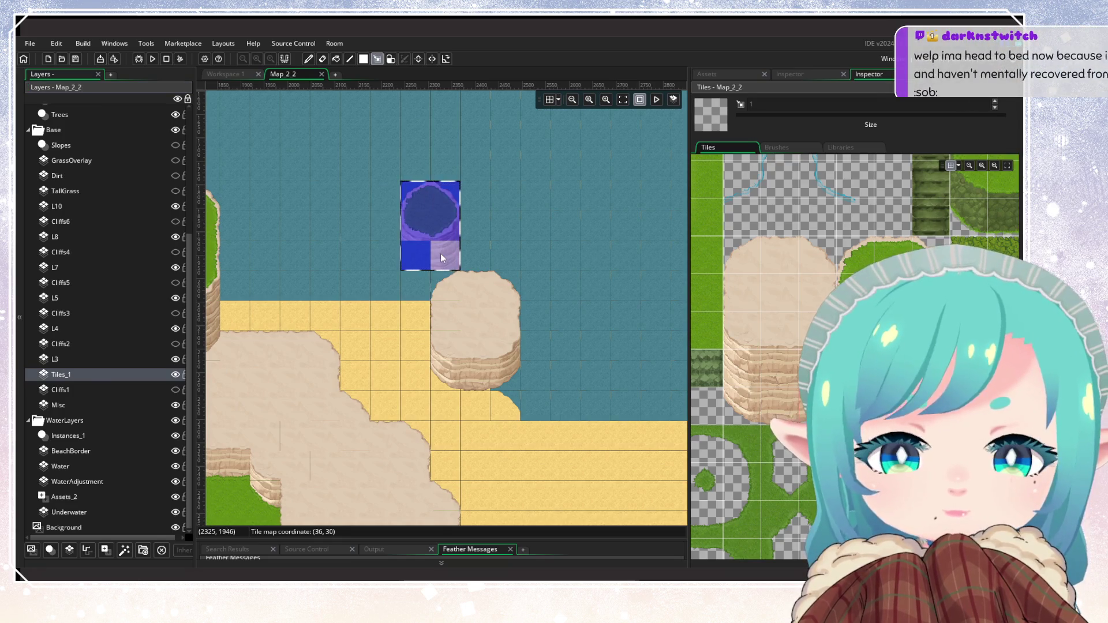
{"action": "key", "text": "ctrl+x"}
{"action": "left_click", "coordinate": [165, 355]}
{"action": "left_click", "coordinate": [437, 231]}
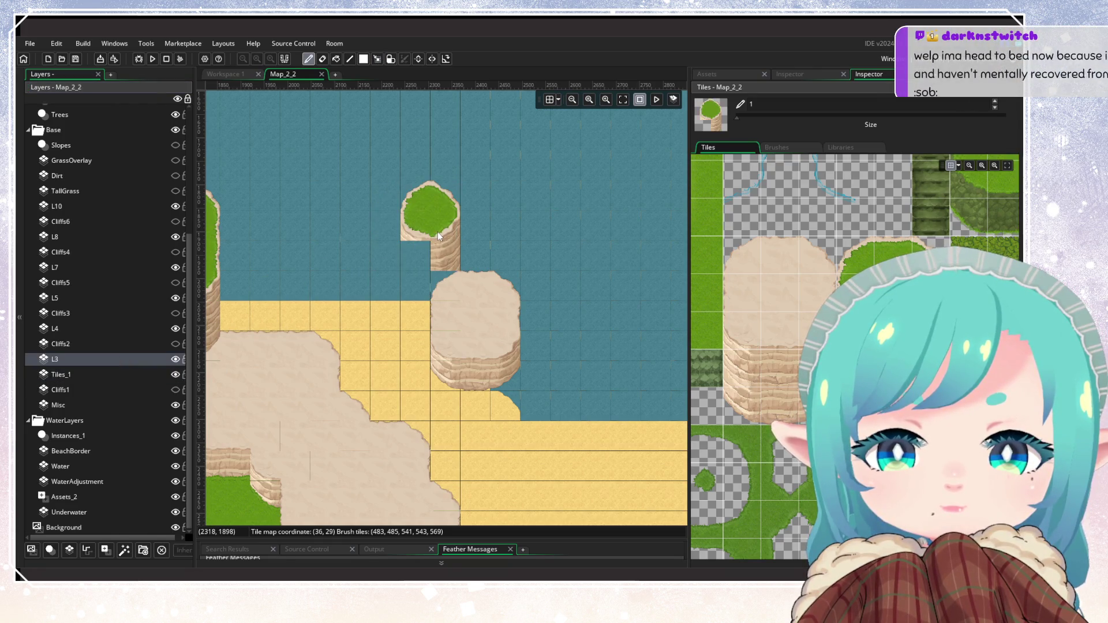
Fill the pillar's gap using a two-tile cliff-face brush
{"action": "left_click", "coordinate": [769, 403]}
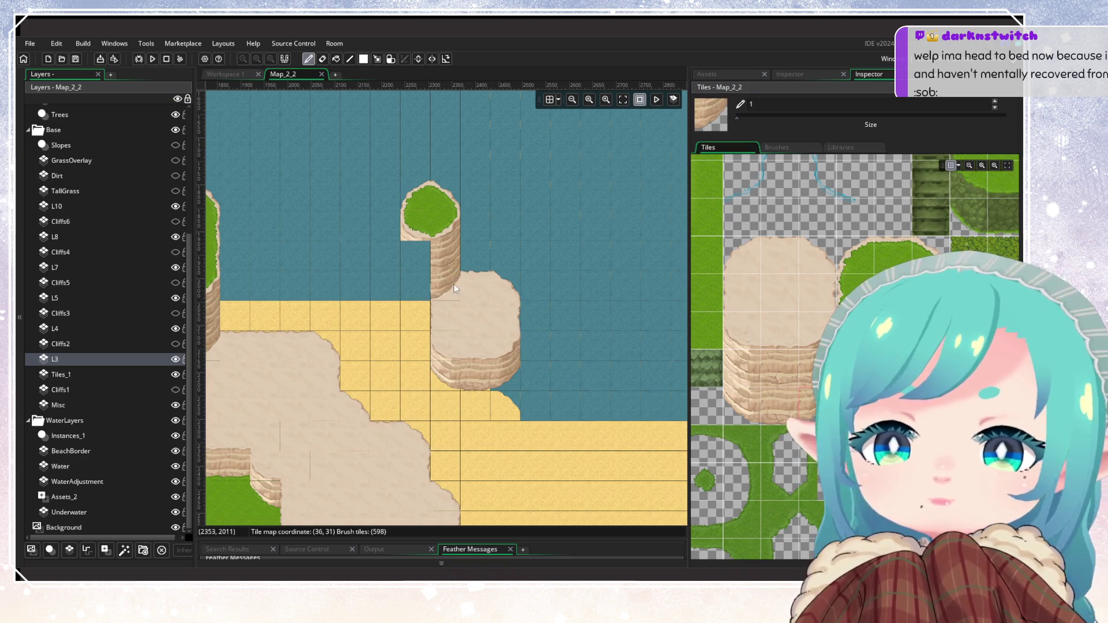
{"action": "left_click_drag", "start_coordinate": [749, 384], "coordinate": [744, 375]}
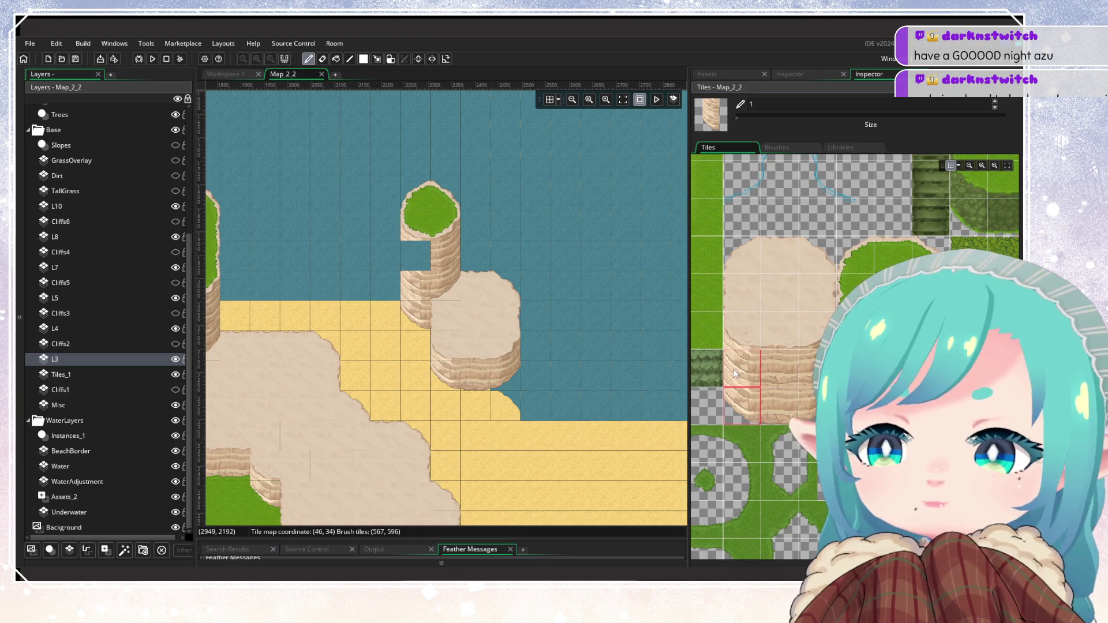
{"action": "left_click", "coordinate": [423, 251]}
{"action": "scroll", "coordinate": [483, 386], "scroll_direction": "down", "scroll_amount": 5}
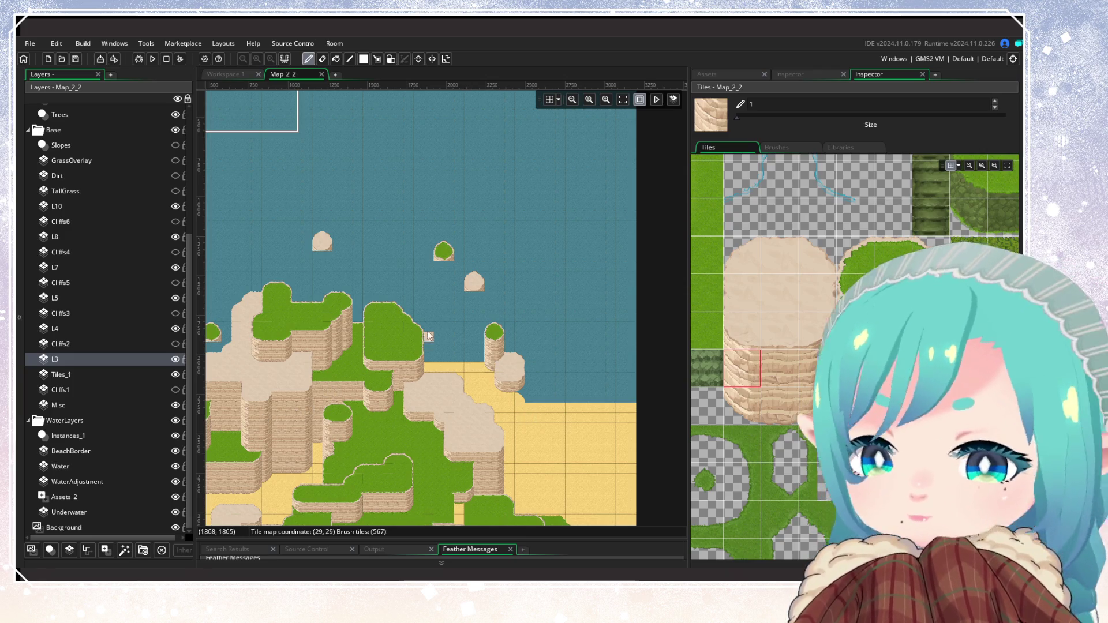
On Tiles_1, paint cliff wall under the rock tops, lengthening one pillar three cells down
{"action": "scroll", "coordinate": [450, 337], "scroll_direction": "up", "scroll_amount": 3}
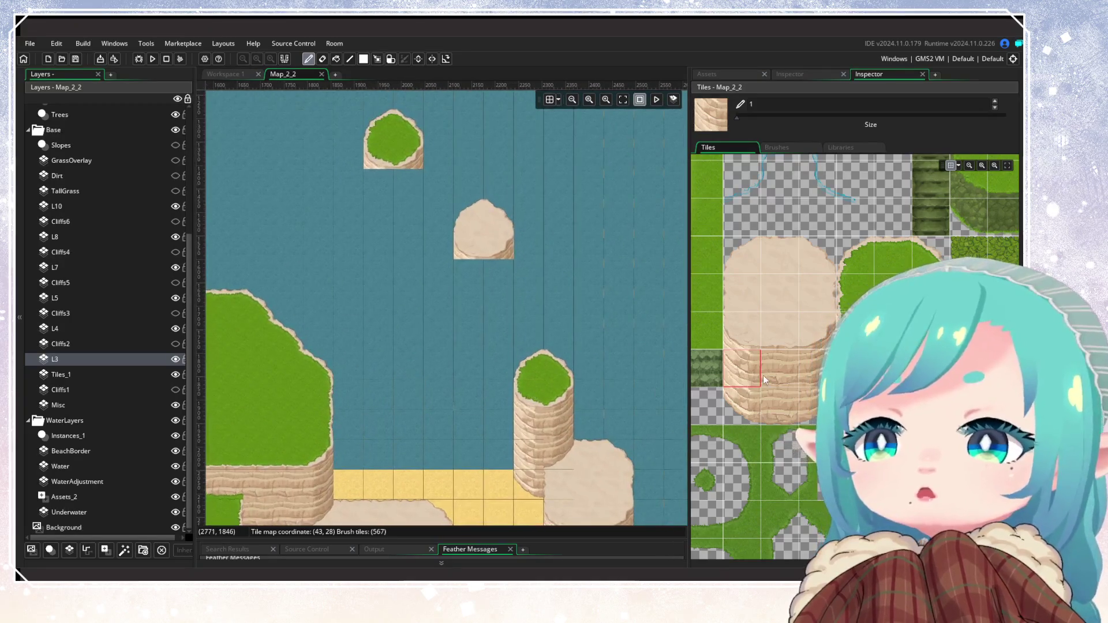
{"action": "left_click", "coordinate": [809, 369]}
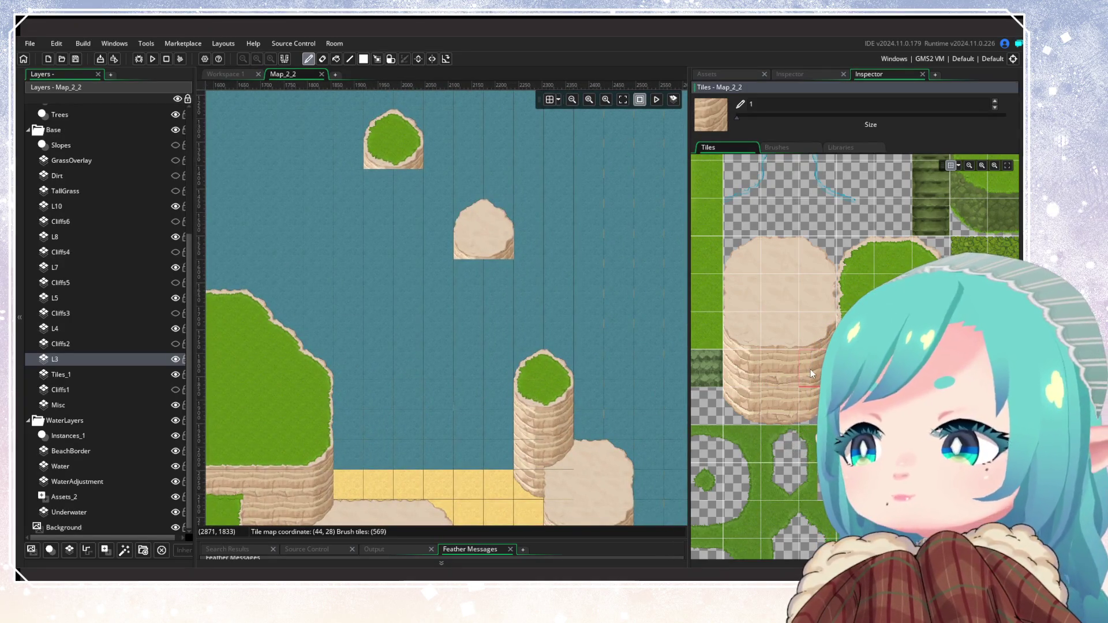
{"action": "left_click", "coordinate": [106, 372]}
{"action": "left_click", "coordinate": [541, 292]}
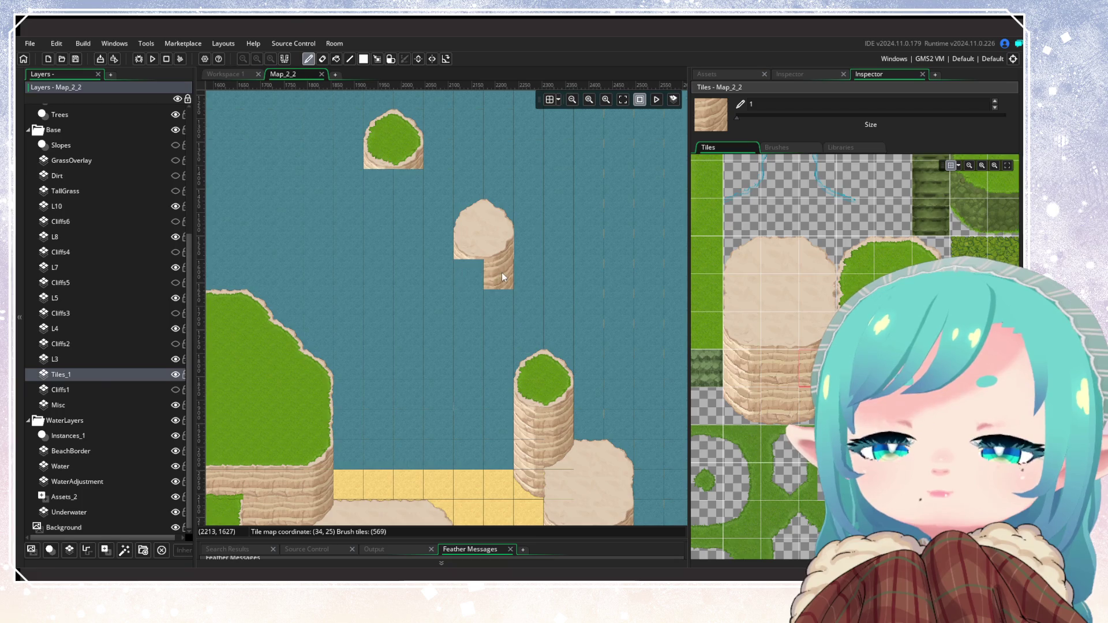
{"action": "left_click_drag", "start_coordinate": [502, 277], "coordinate": [502, 299]}
{"action": "left_click", "coordinate": [771, 407]}
{"action": "left_click", "coordinate": [734, 375]}
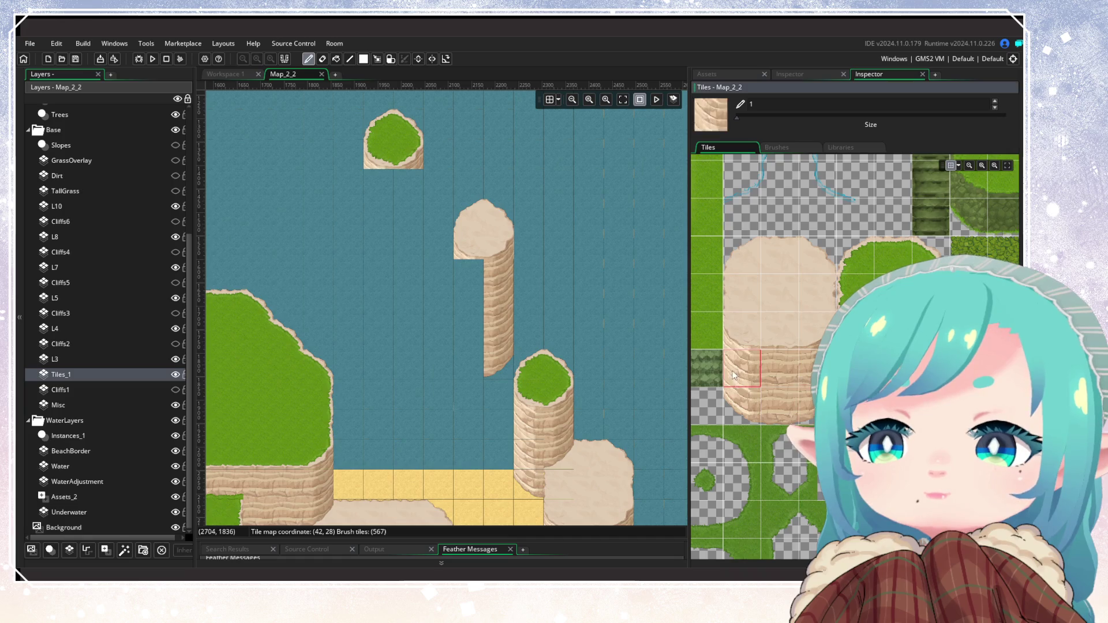
{"action": "left_click", "coordinate": [741, 368]}
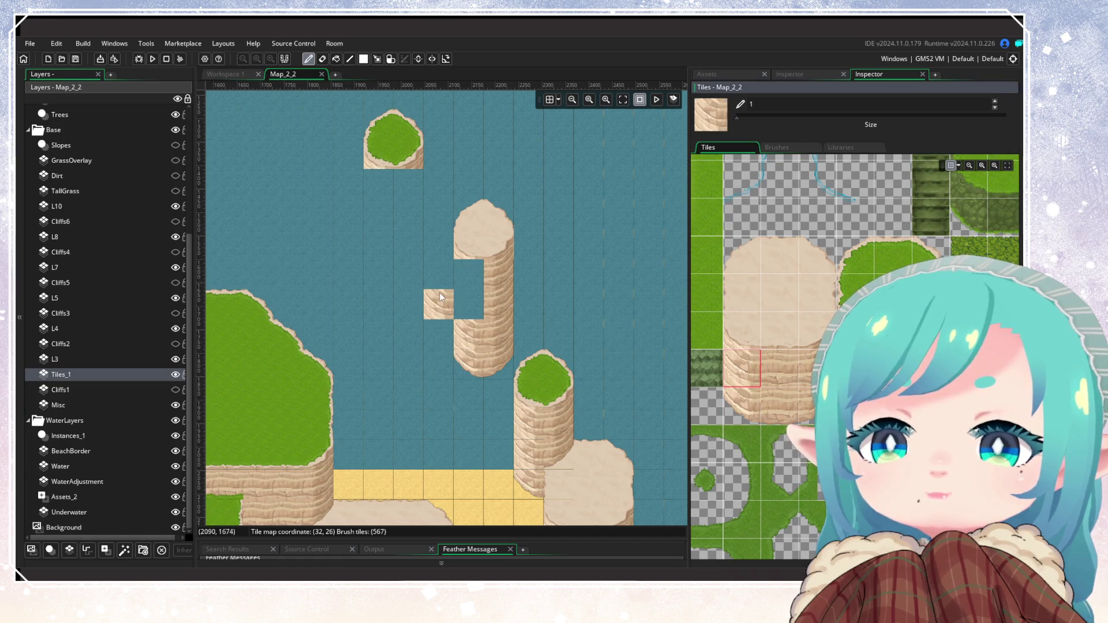
{"action": "left_click_drag", "start_coordinate": [469, 362], "coordinate": [465, 287]}
{"action": "left_click", "coordinate": [346, 335]}
{"action": "left_click_drag", "start_coordinate": [341, 347], "coordinate": [430, 328]}
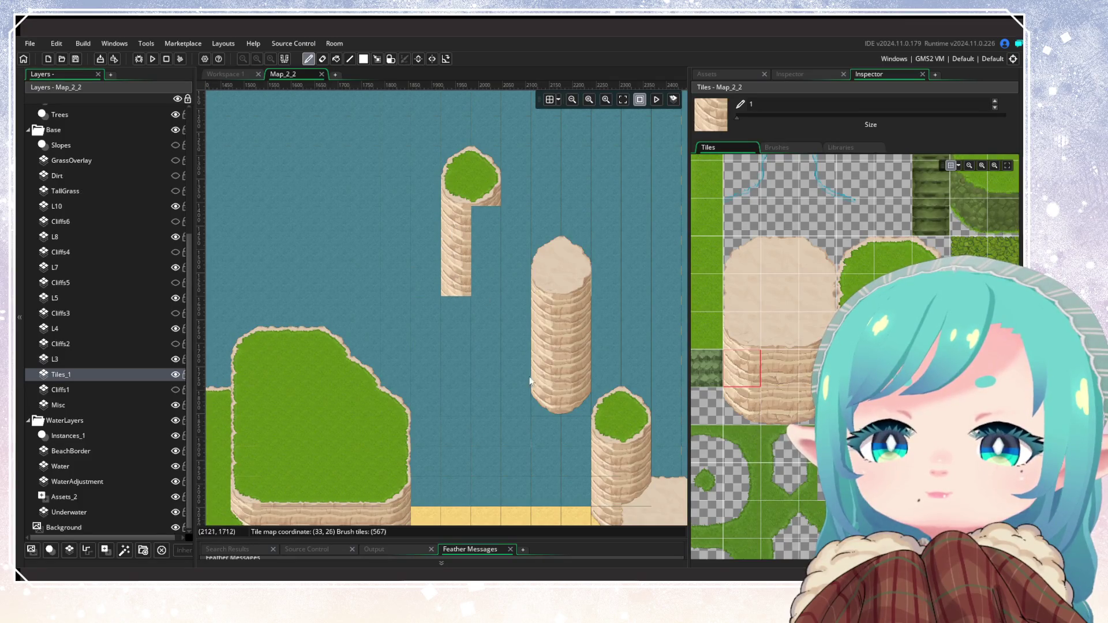
Fill the left pillar's gap with cliff wall and erase its rounded bottom cap
{"action": "left_click", "coordinate": [744, 410]}
{"action": "left_click_drag", "start_coordinate": [815, 369], "coordinate": [816, 406]}
{"action": "left_click_drag", "start_coordinate": [497, 306], "coordinate": [522, 315]}
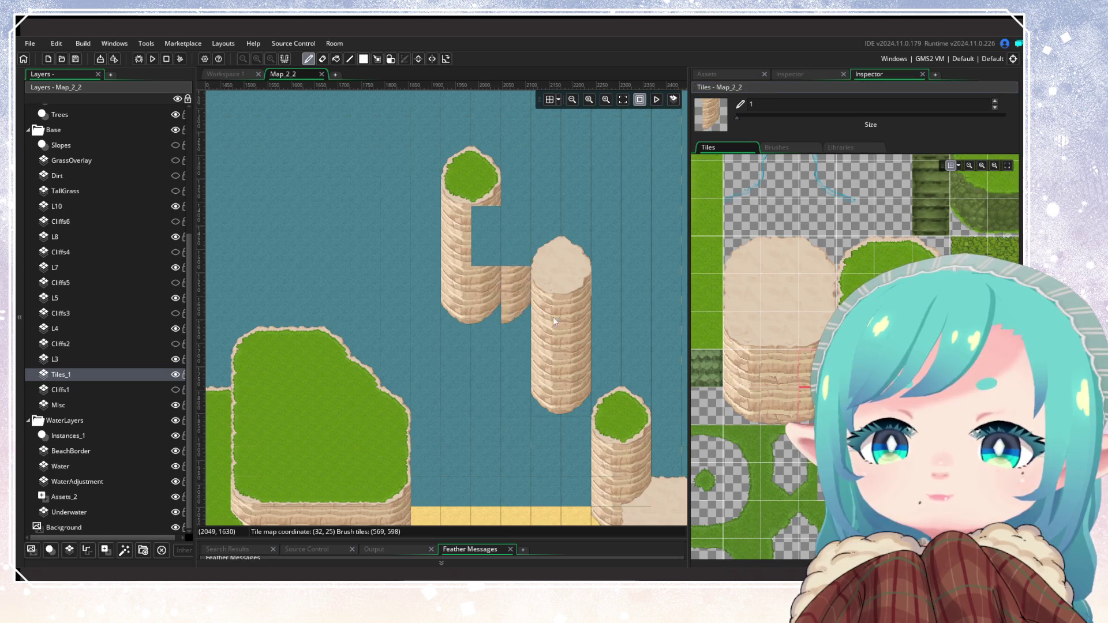
{"action": "key", "text": "ctrl+z"}
{"action": "left_click", "coordinate": [819, 369]}
{"action": "left_click", "coordinate": [485, 221]}
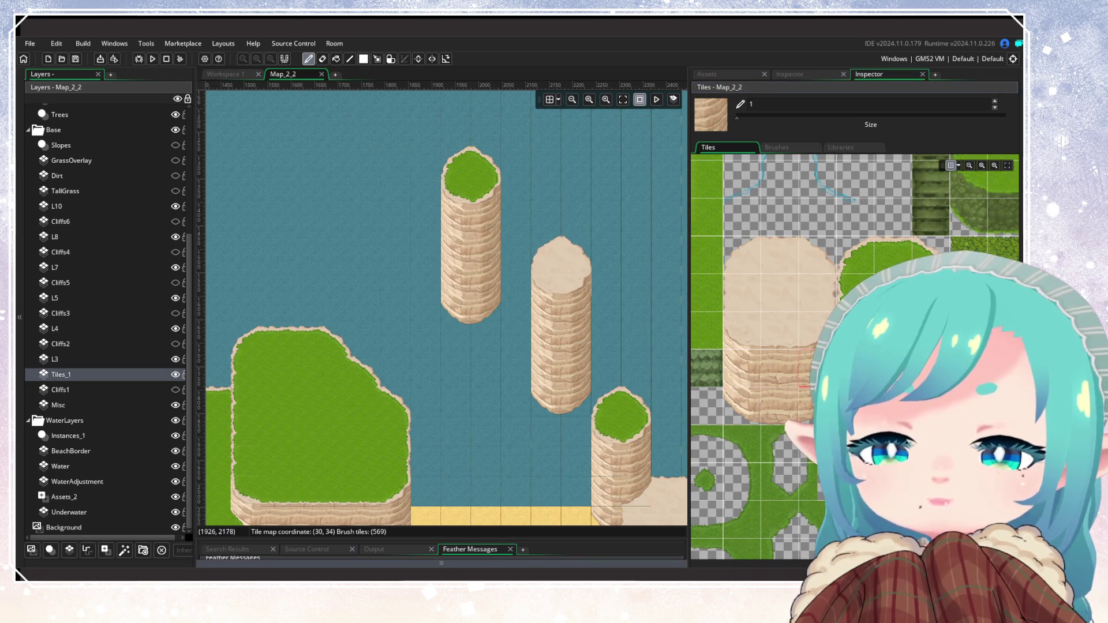
{"action": "key", "text": "alt+Tab"}
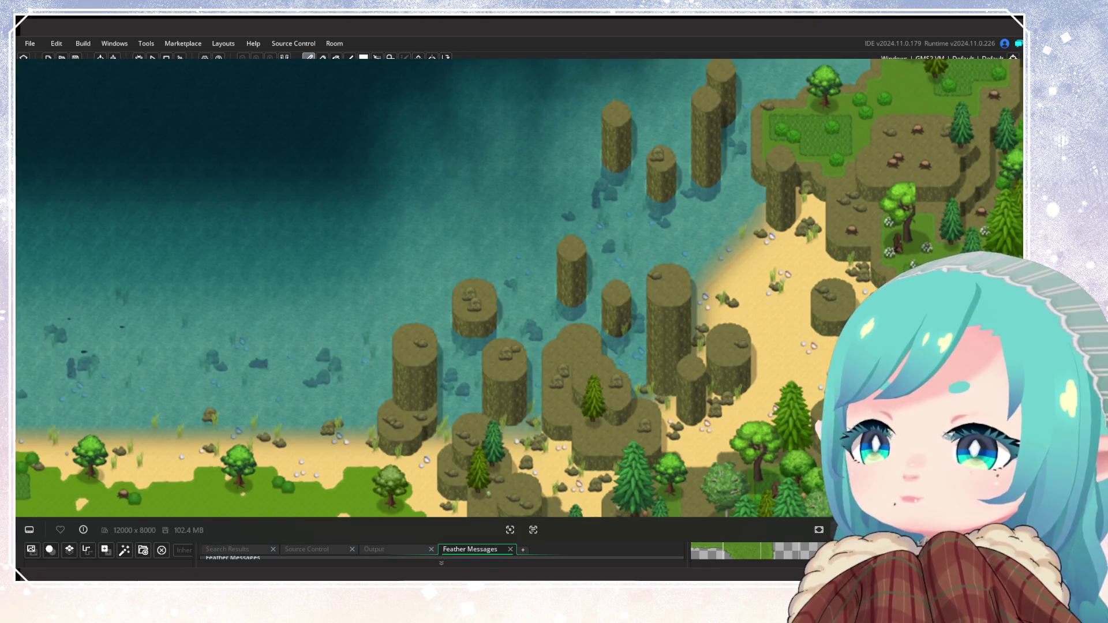
{"action": "key", "text": "alt+Tab"}
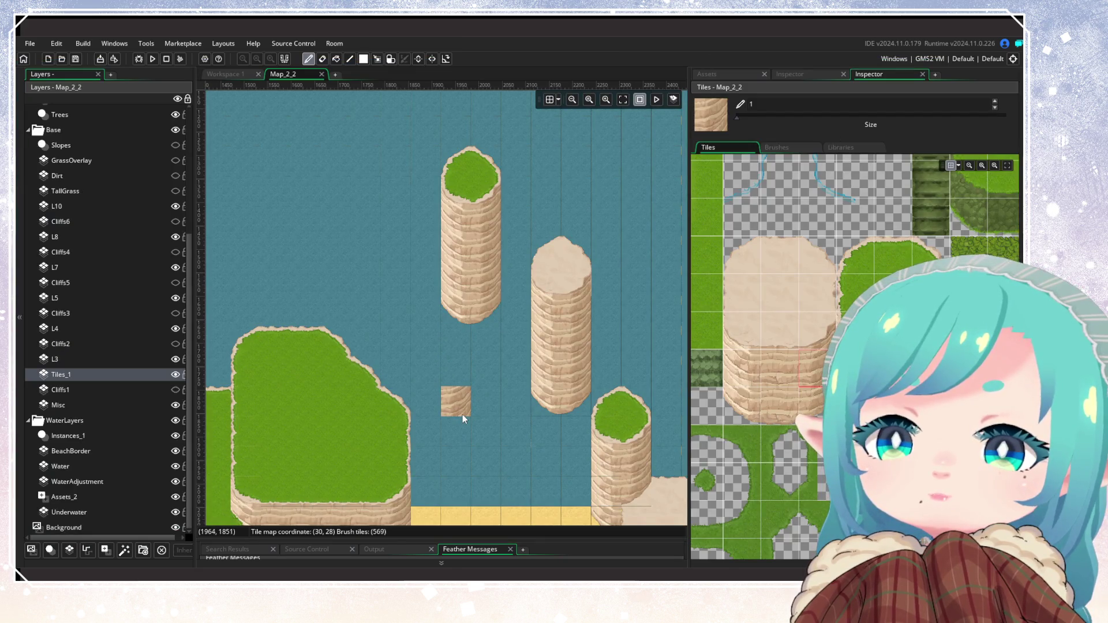
{"action": "left_click_drag", "start_coordinate": [492, 319], "coordinate": [453, 315]}
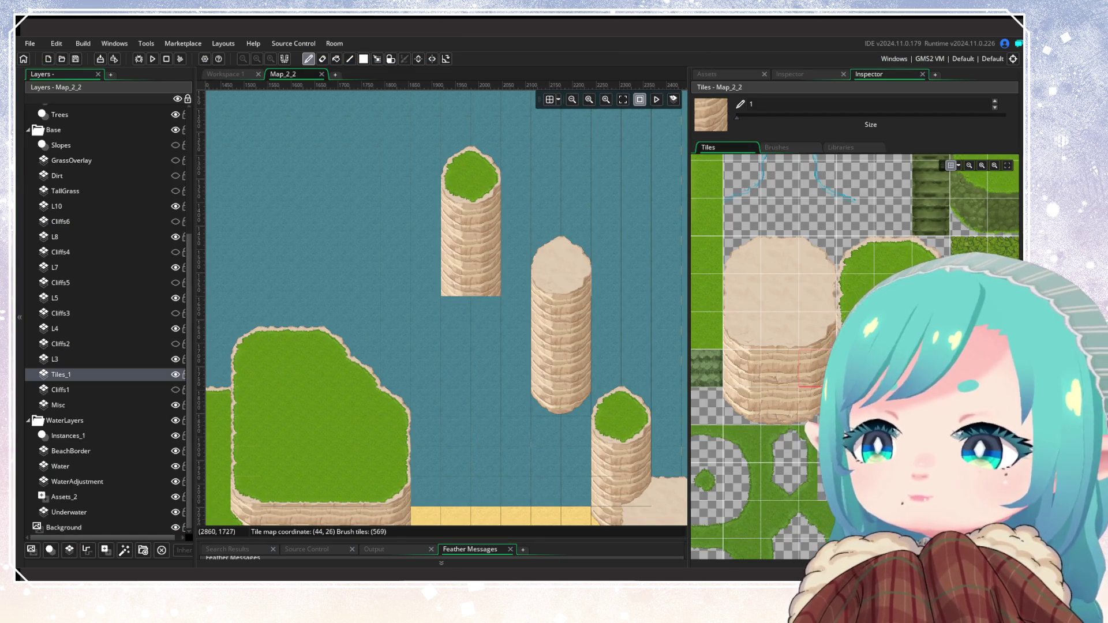
Paint cliff wall beneath the small rock near the western cliffs
{"action": "left_click", "coordinate": [741, 405]}
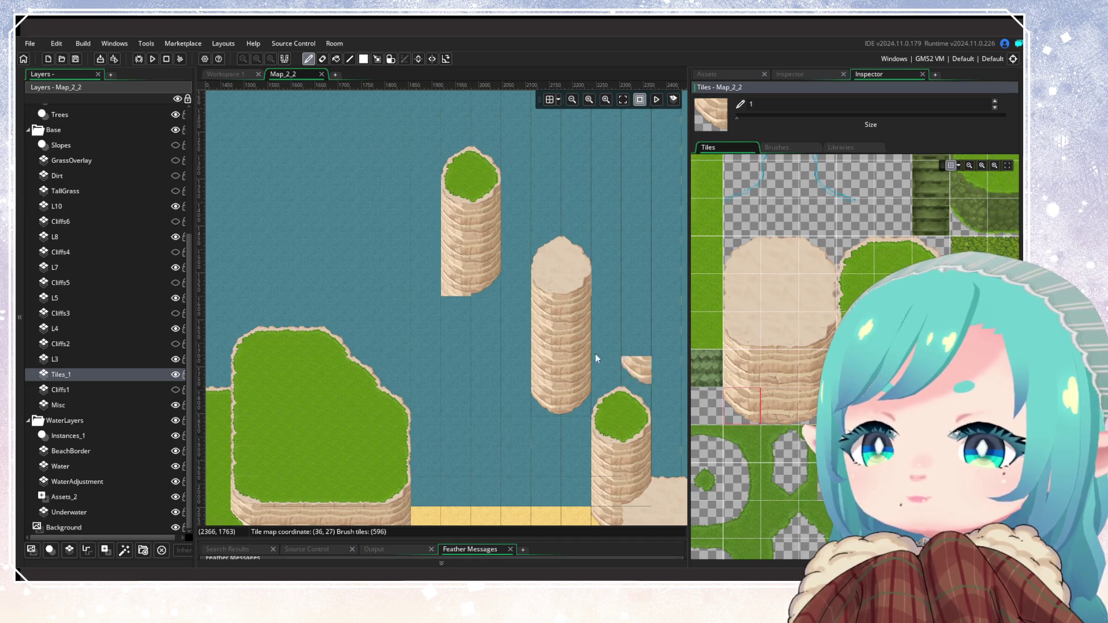
{"action": "scroll", "coordinate": [365, 308], "scroll_direction": "down", "scroll_amount": 4}
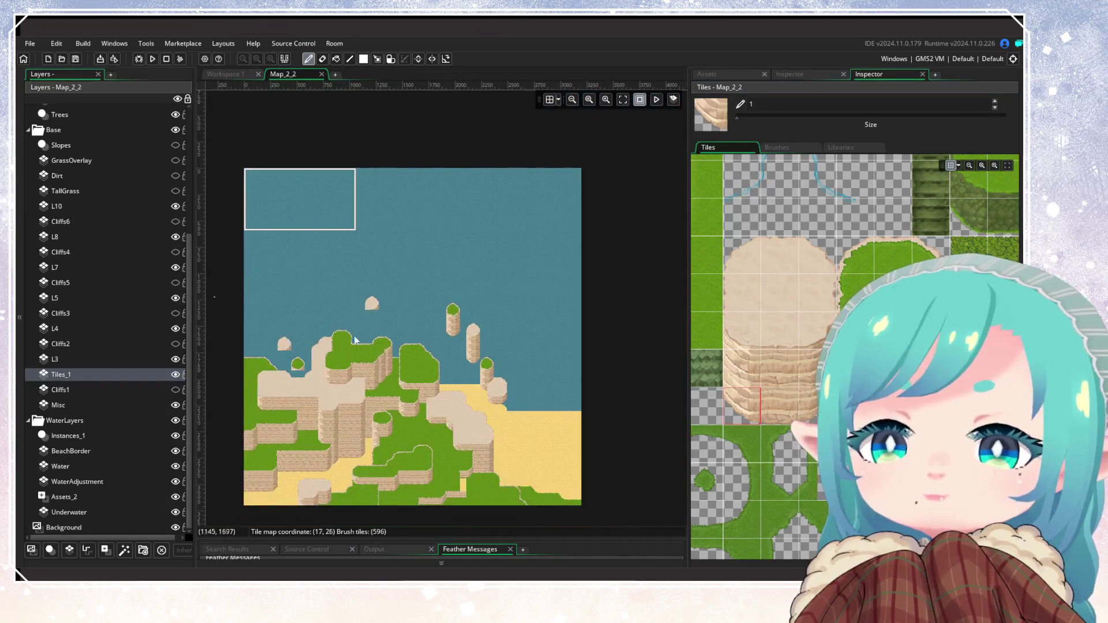
{"action": "scroll", "coordinate": [366, 308], "scroll_direction": "up", "scroll_amount": 1}
{"action": "mouse_move", "coordinate": [552, 400]}
{"action": "left_mouse_down"}
{"action": "mouse_move", "coordinate": [489, 327]}
{"action": "mouse_move", "coordinate": [519, 367]}
{"action": "mouse_move", "coordinate": [428, 316]}
{"action": "left_mouse_up"}
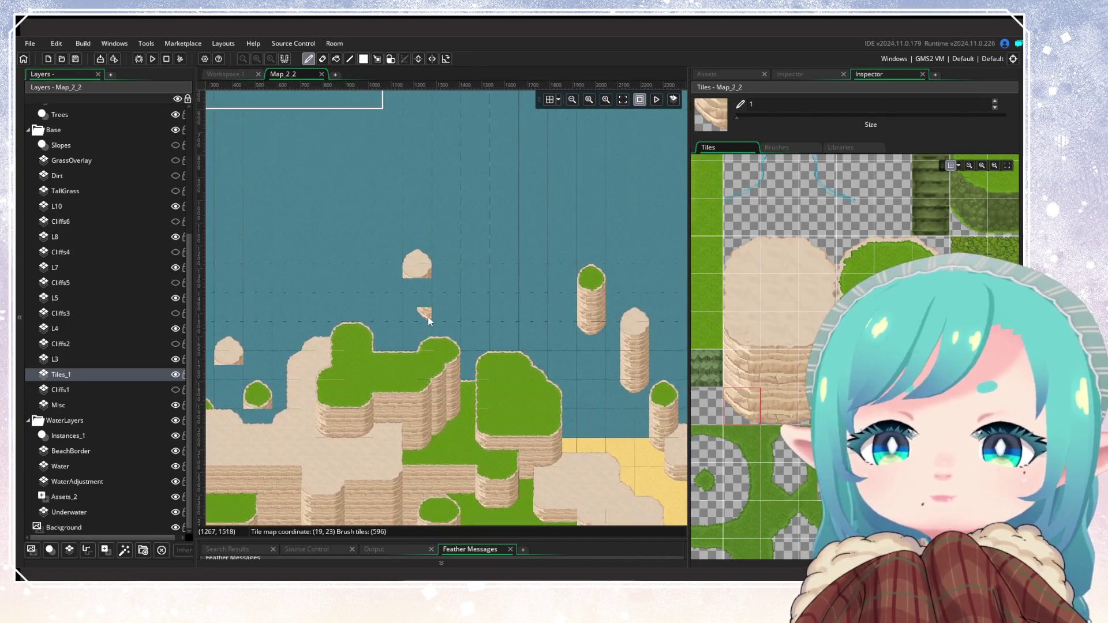
{"action": "scroll", "coordinate": [409, 293], "scroll_direction": "up", "scroll_amount": 1}
{"action": "left_click", "coordinate": [464, 293]}
{"action": "left_click", "coordinate": [751, 372]}
{"action": "left_click", "coordinate": [409, 281]}
{"action": "left_click", "coordinate": [726, 416]}
{"action": "left_click", "coordinate": [741, 369]}
{"action": "left_click", "coordinate": [417, 270]}
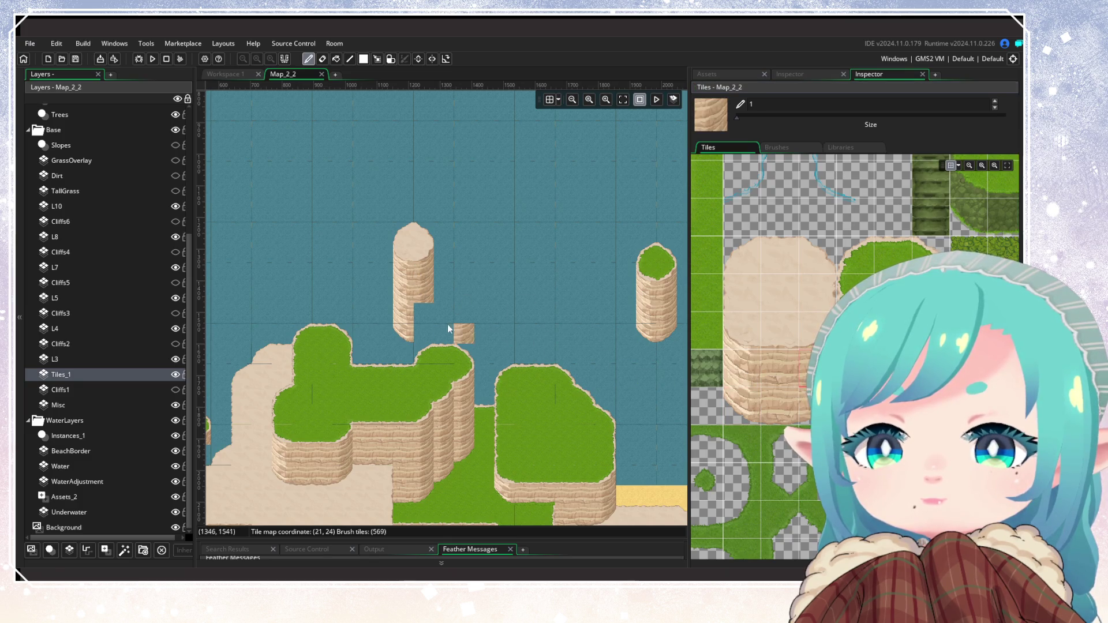
Extend the cliff face under the rock column down to the sand
{"action": "left_click", "coordinate": [816, 404]}
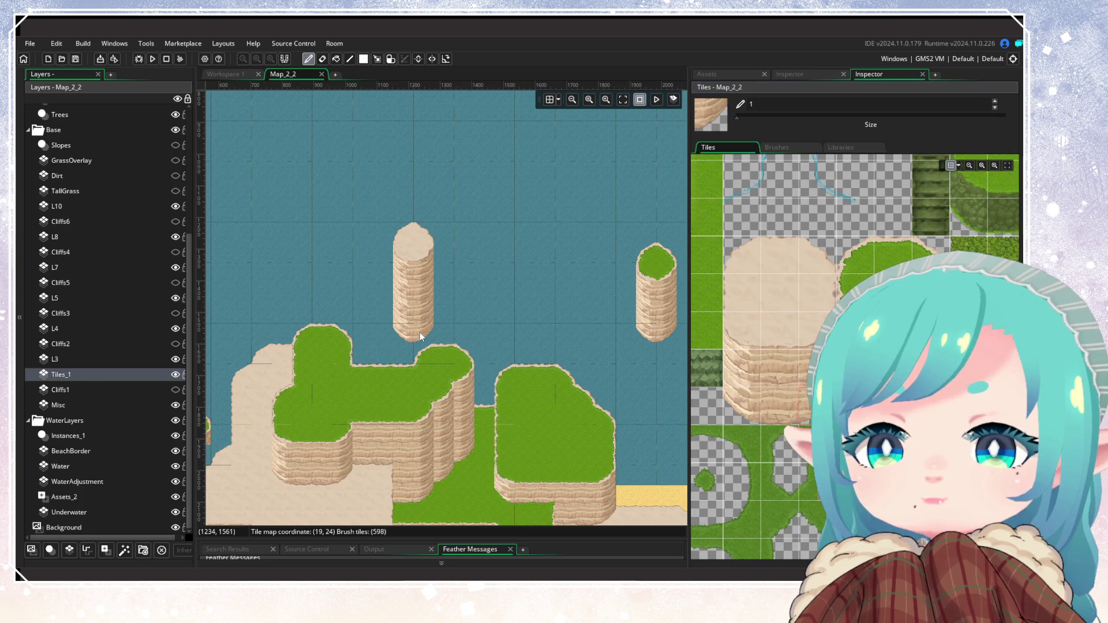
{"action": "scroll", "coordinate": [533, 331], "scroll_direction": "down", "scroll_amount": 4}
{"action": "scroll", "coordinate": [546, 366], "scroll_direction": "up", "scroll_amount": 5}
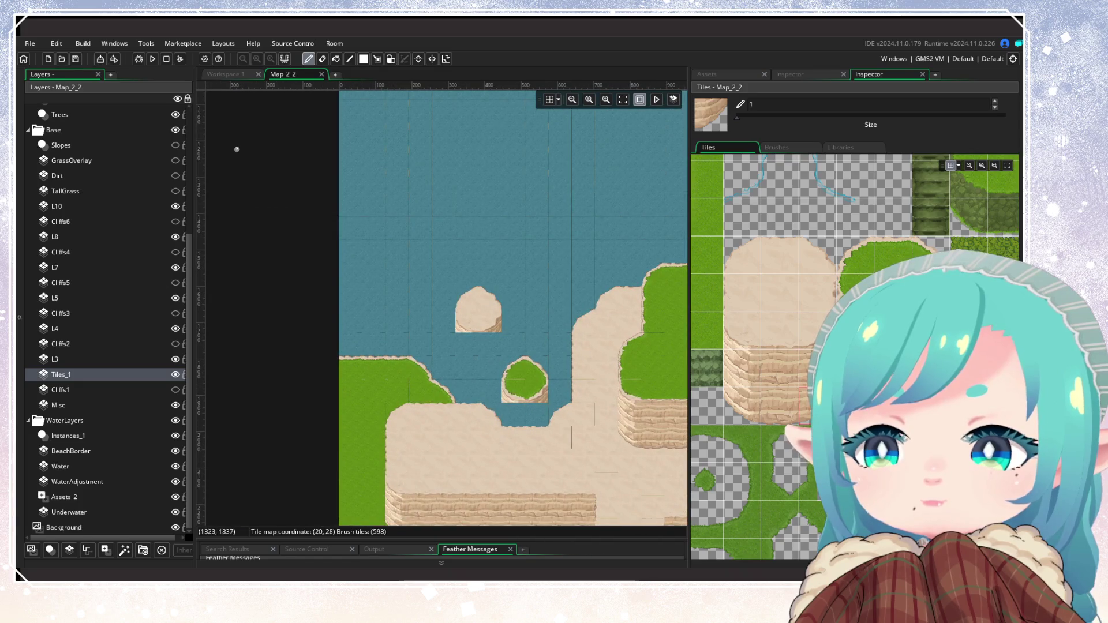
{"action": "left_click", "coordinate": [489, 344]}
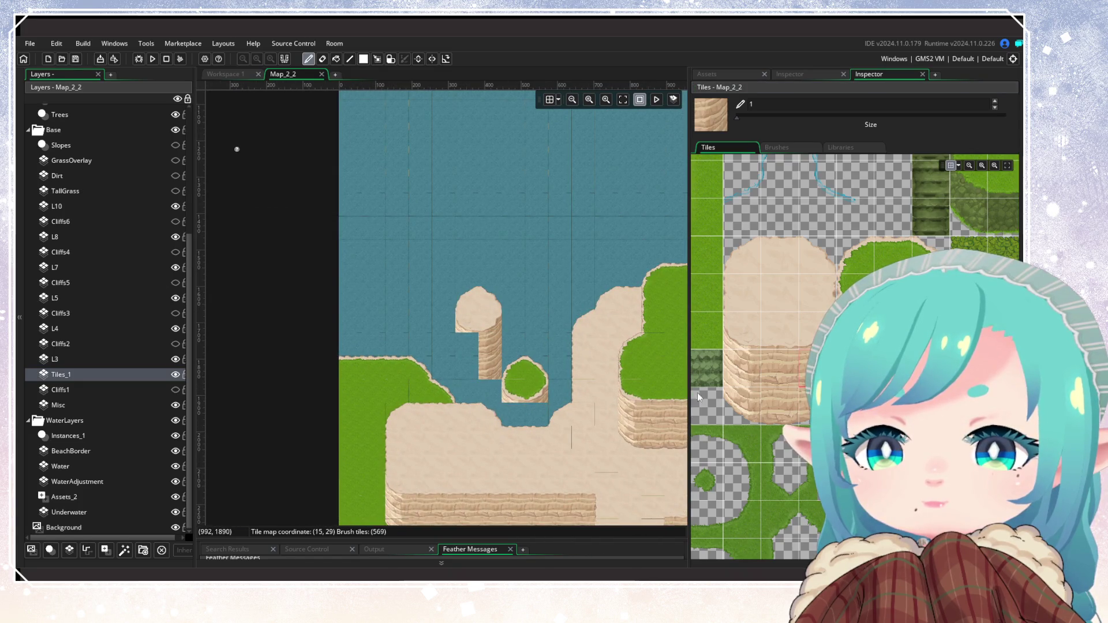
{"action": "left_click", "coordinate": [494, 410]}
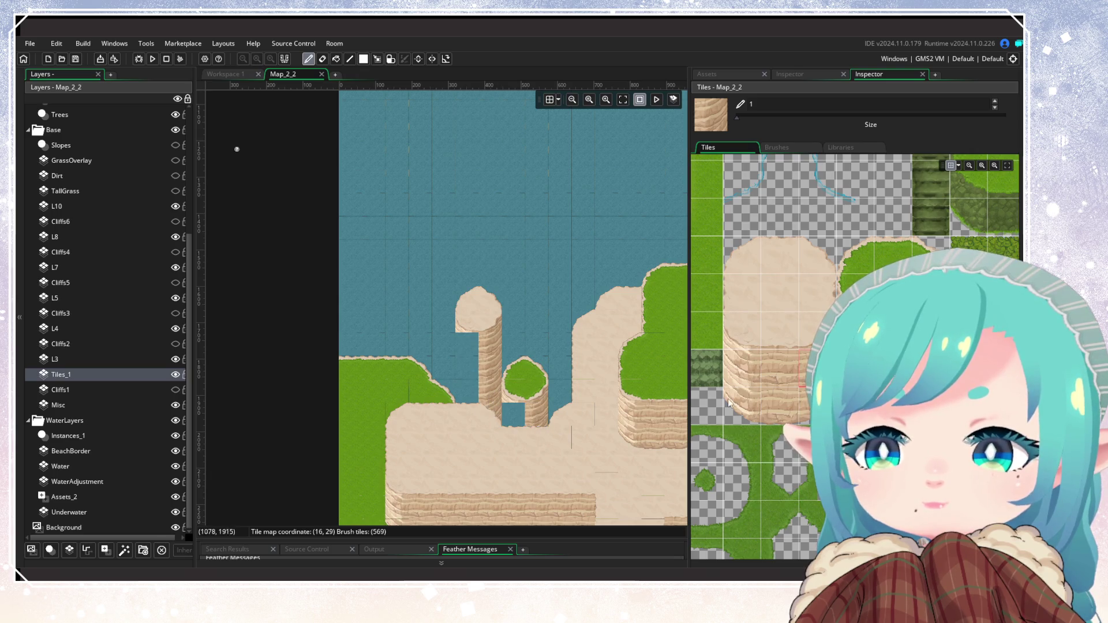
{"action": "left_click", "coordinate": [742, 367]}
{"action": "left_click", "coordinate": [513, 415]}
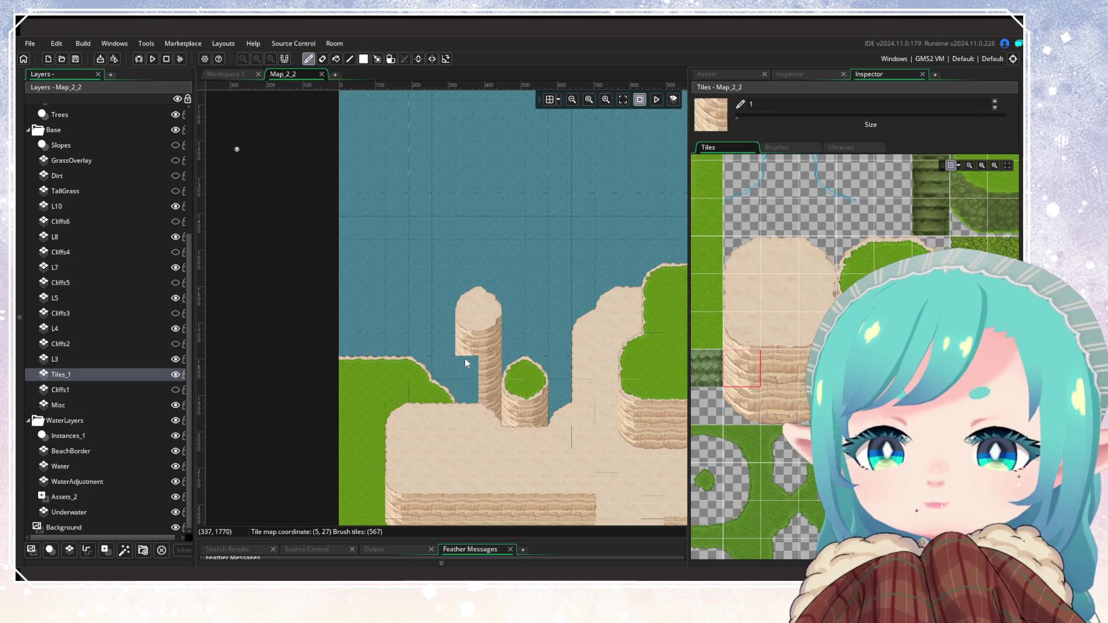
{"action": "scroll", "coordinate": [490, 415], "scroll_direction": "down", "scroll_amount": 5}
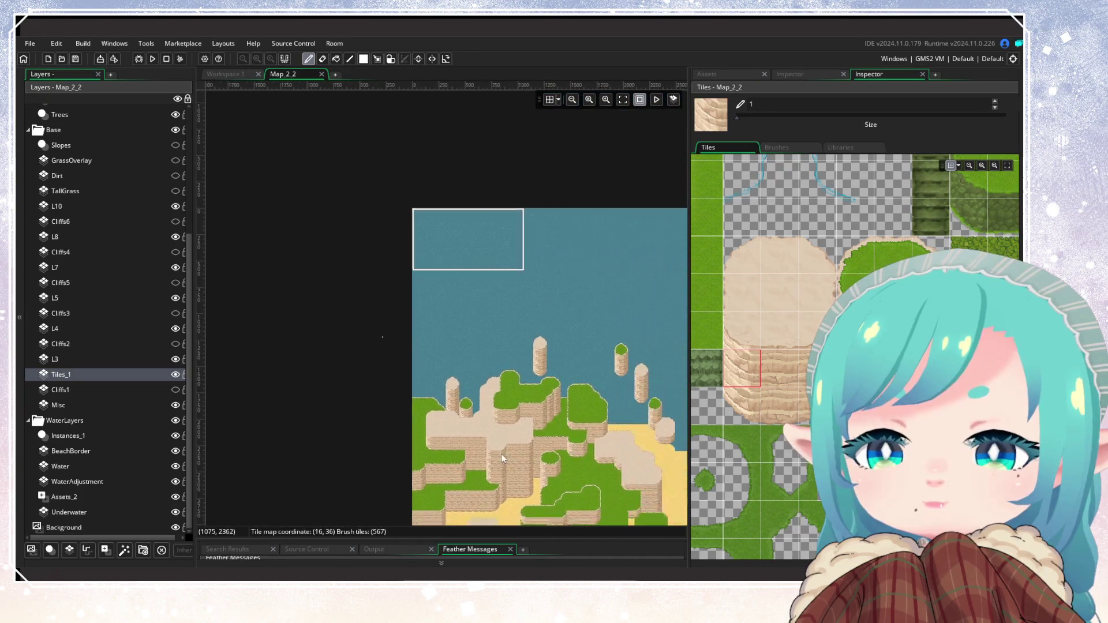
{"action": "scroll", "coordinate": [492, 399], "scroll_direction": "up", "scroll_amount": 5}
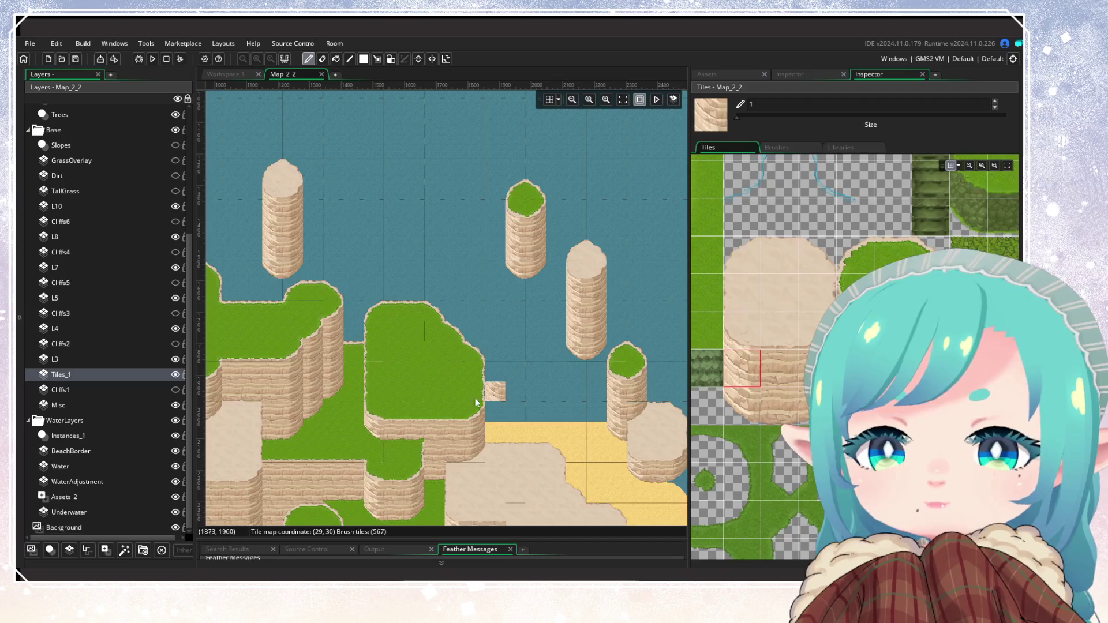
{"action": "mouse_move", "coordinate": [441, 403]}
{"action": "left_mouse_down"}
{"action": "mouse_move", "coordinate": [504, 374]}
{"action": "mouse_move", "coordinate": [426, 436]}
{"action": "left_mouse_up"}
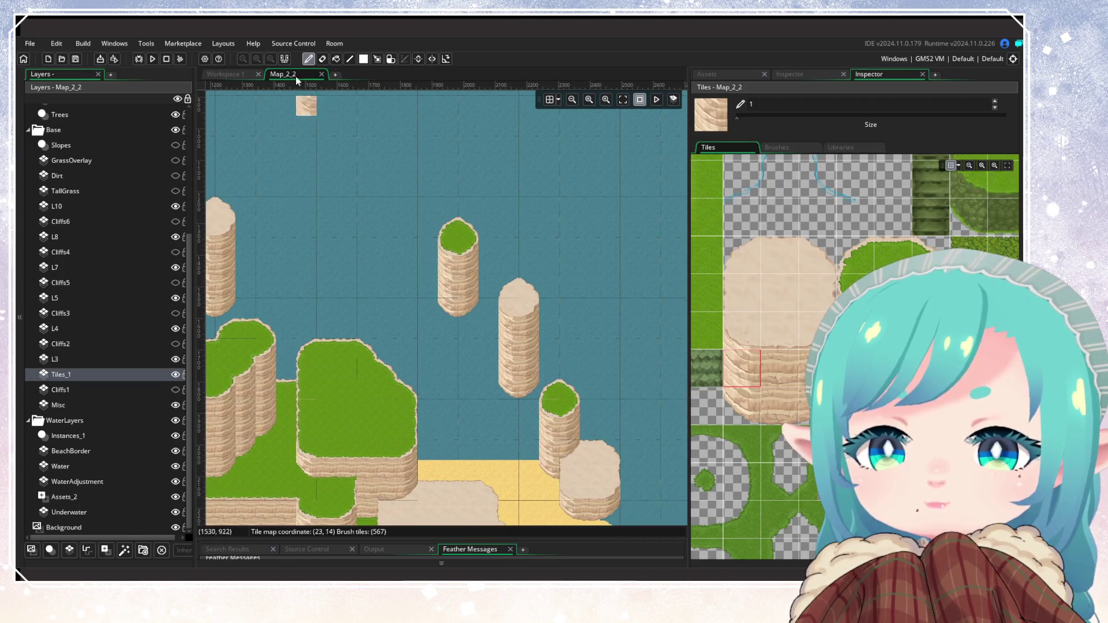
Copy the grass-topped pillar and stamp two copies into the water
{"action": "left_click", "coordinate": [377, 58]}
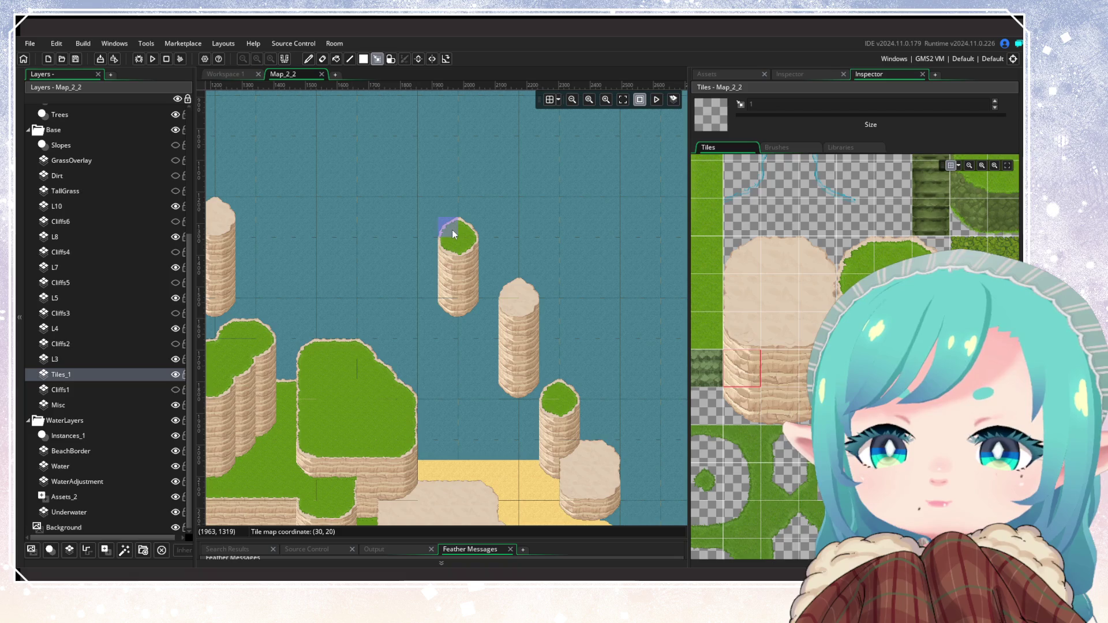
{"action": "left_click_drag", "start_coordinate": [452, 230], "coordinate": [465, 309]}
{"action": "key", "text": "ctrl+c"}
{"action": "left_click", "coordinate": [464, 367]}
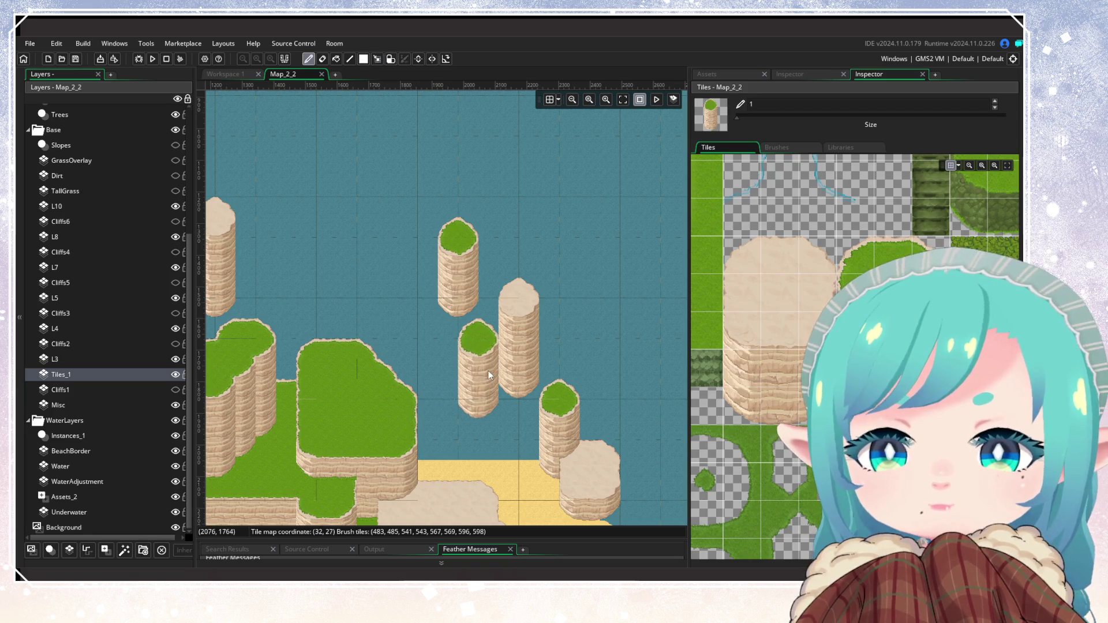
{"action": "left_click", "coordinate": [488, 371]}
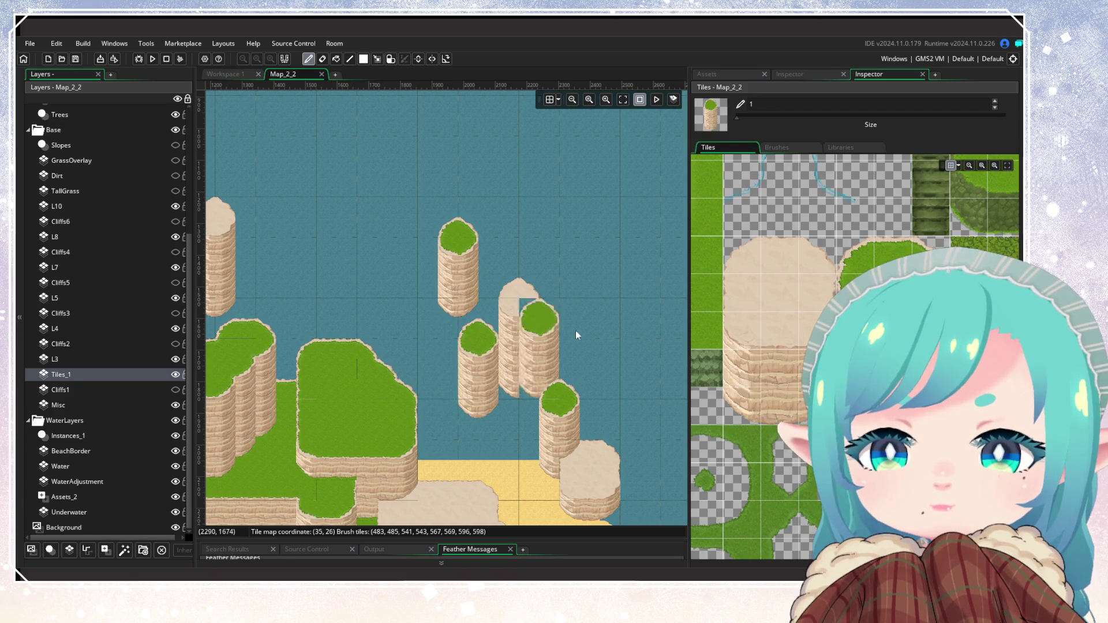
{"action": "left_click_drag", "start_coordinate": [297, 291], "coordinate": [476, 299]}
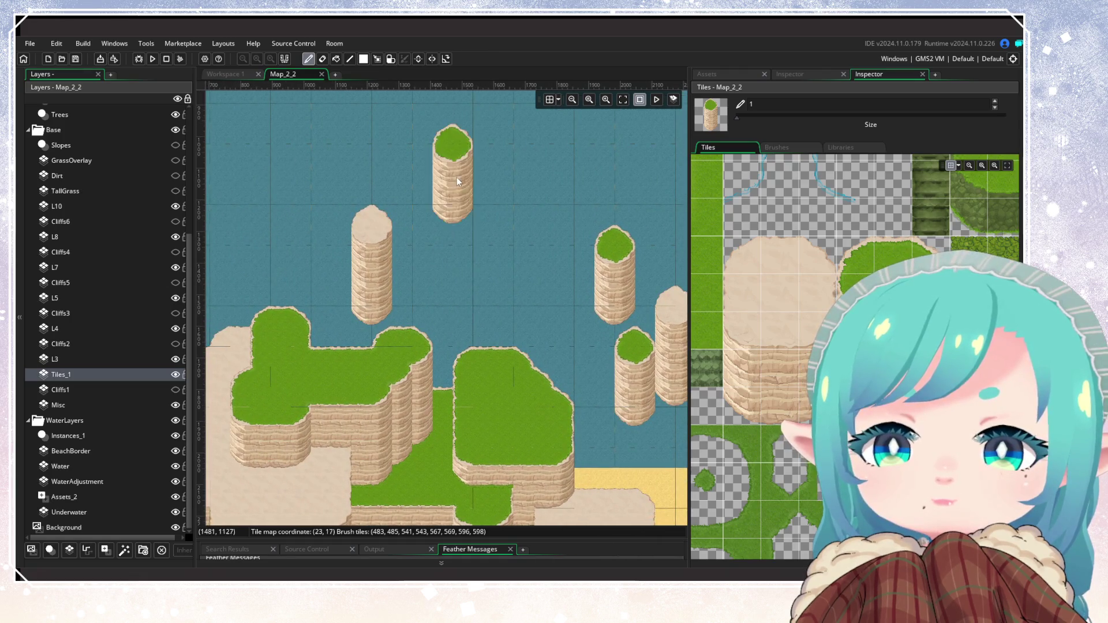
{"action": "scroll", "coordinate": [505, 283], "scroll_direction": "down", "scroll_amount": 5}
{"action": "left_click_drag", "start_coordinate": [595, 309], "coordinate": [484, 330]}
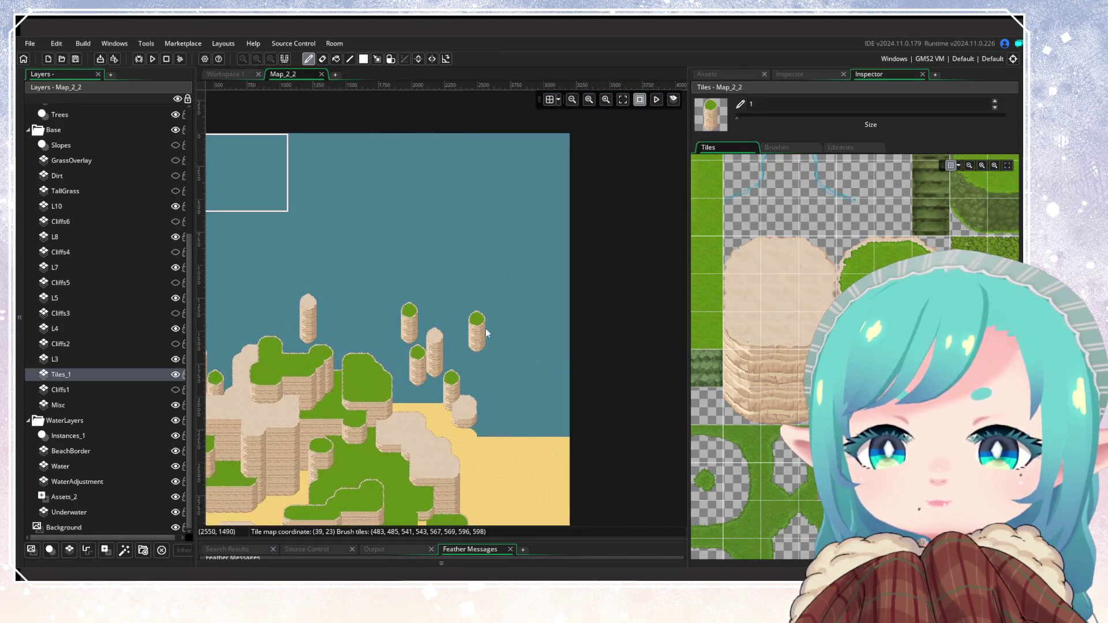
Copy the left pillar as a brush and stamp a copy onto the water
{"action": "left_click", "coordinate": [378, 60]}
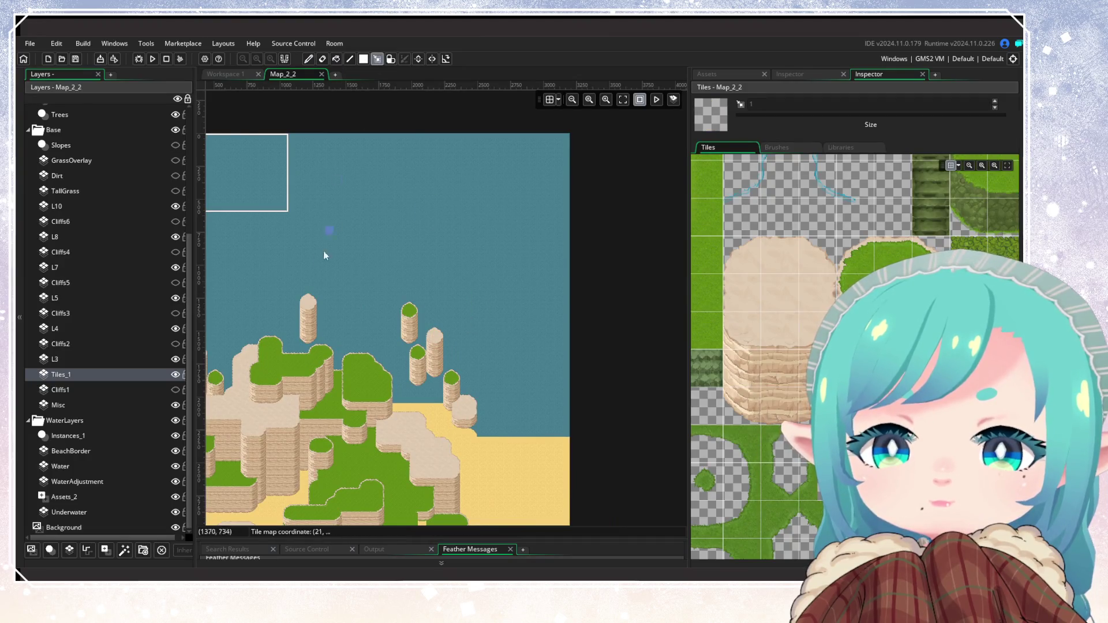
{"action": "scroll", "coordinate": [351, 325], "scroll_direction": "up", "scroll_amount": 2}
{"action": "left_click_drag", "start_coordinate": [338, 269], "coordinate": [353, 332]}
{"action": "key", "text": "ctrl+c"}
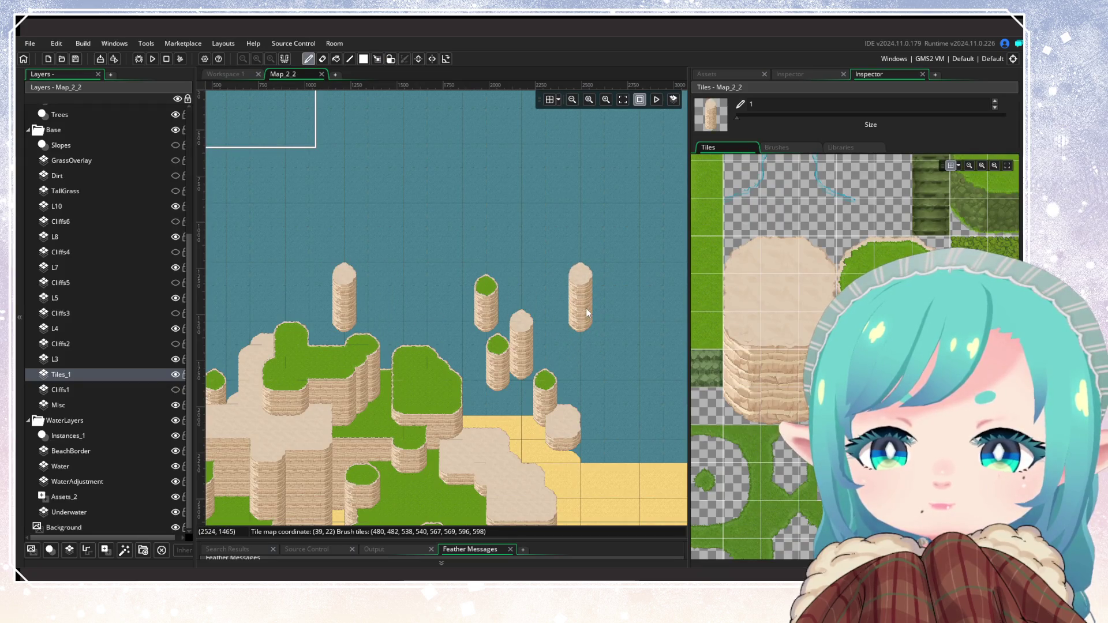
{"action": "left_click", "coordinate": [586, 306]}
{"action": "left_click", "coordinate": [377, 59]}
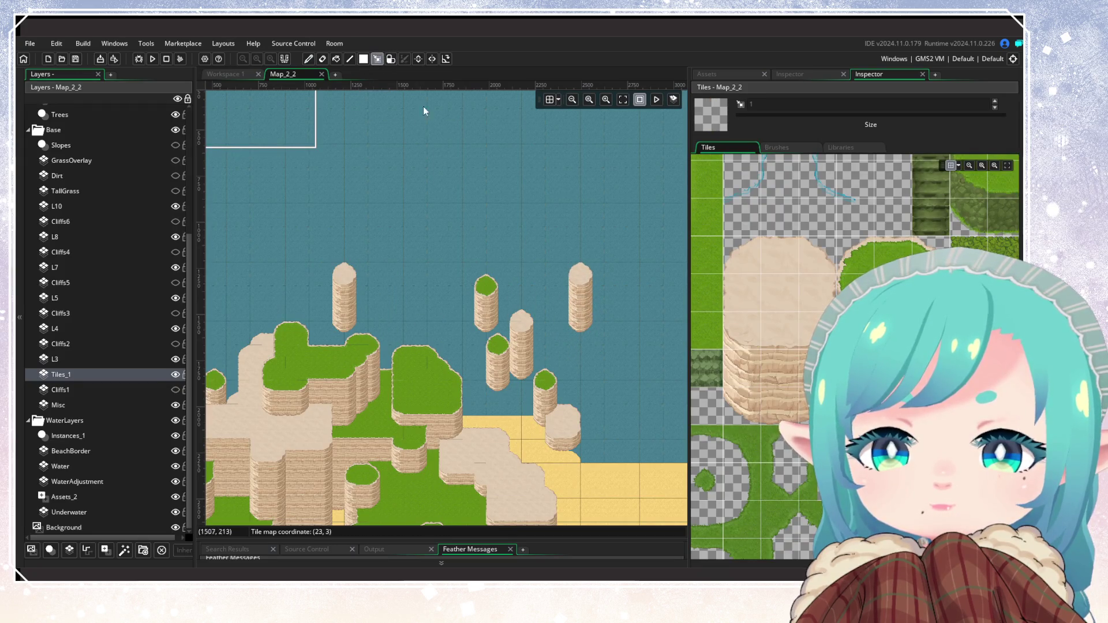
{"action": "key", "text": "ctrl+x"}
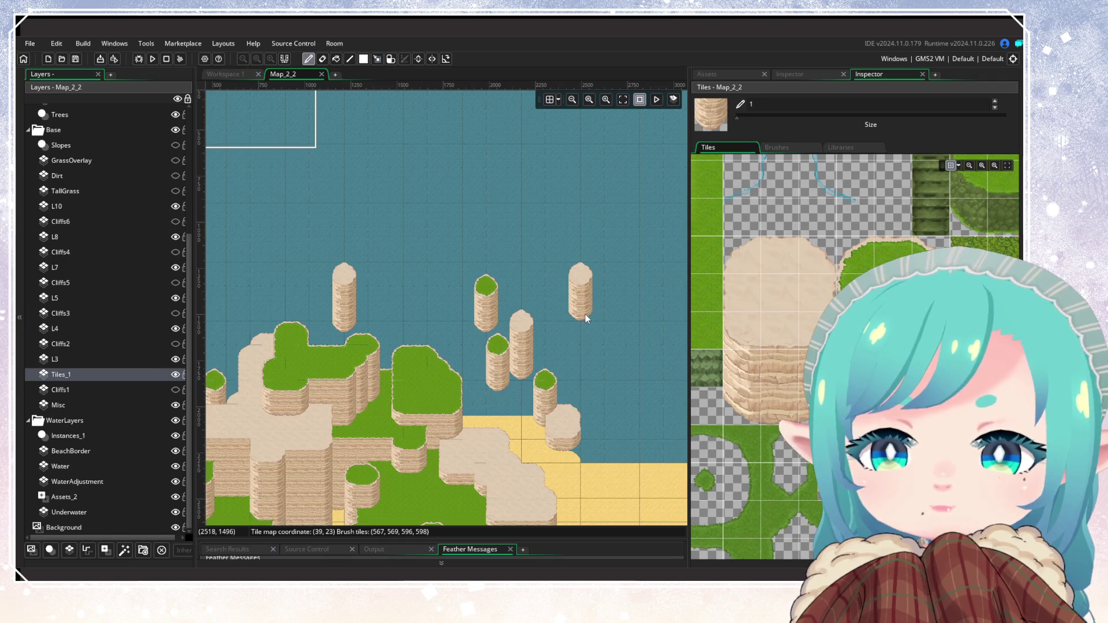
Cut the right-hand pillar and stamp it near the beach edge and behind the central cliff
{"action": "left_click", "coordinate": [377, 59]}
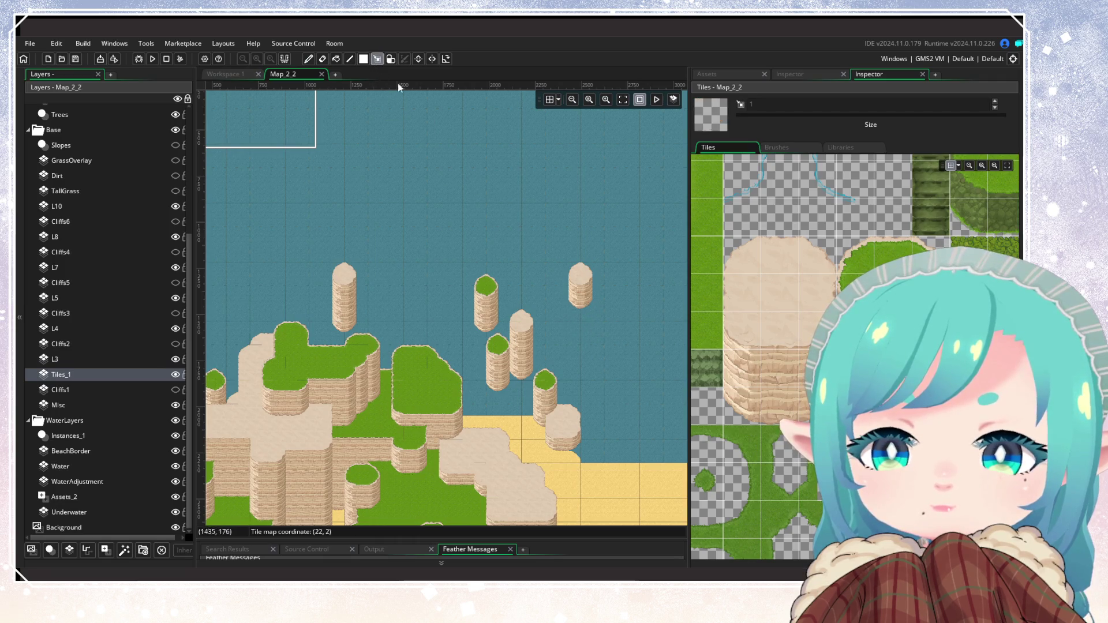
{"action": "left_click_drag", "start_coordinate": [568, 250], "coordinate": [600, 329]}
{"action": "key", "text": "ctrl+x"}
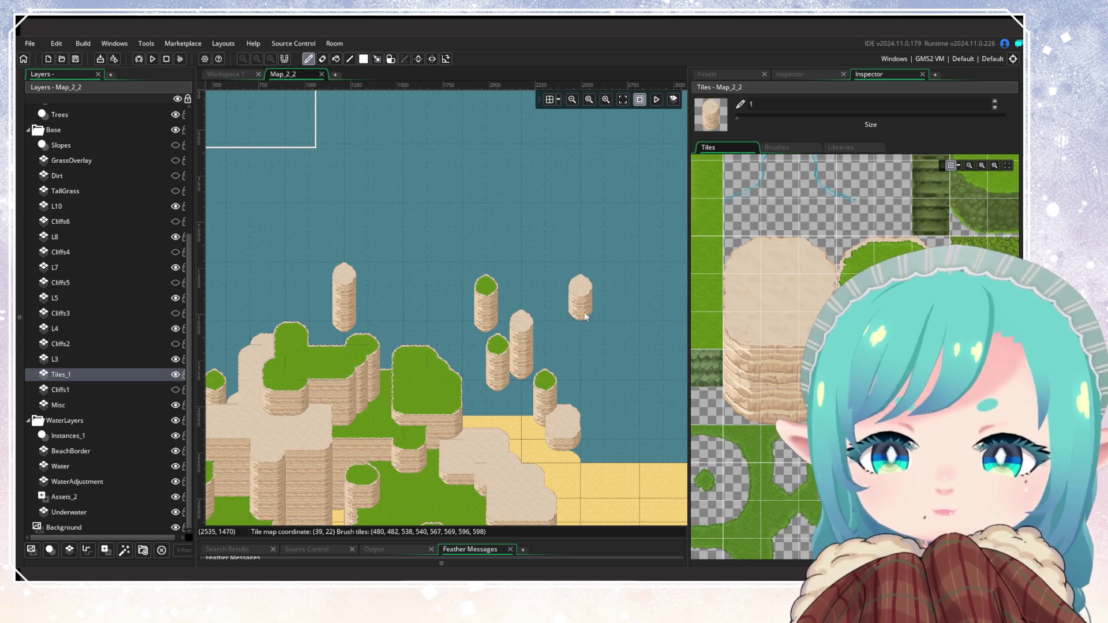
{"action": "left_click", "coordinate": [590, 337]}
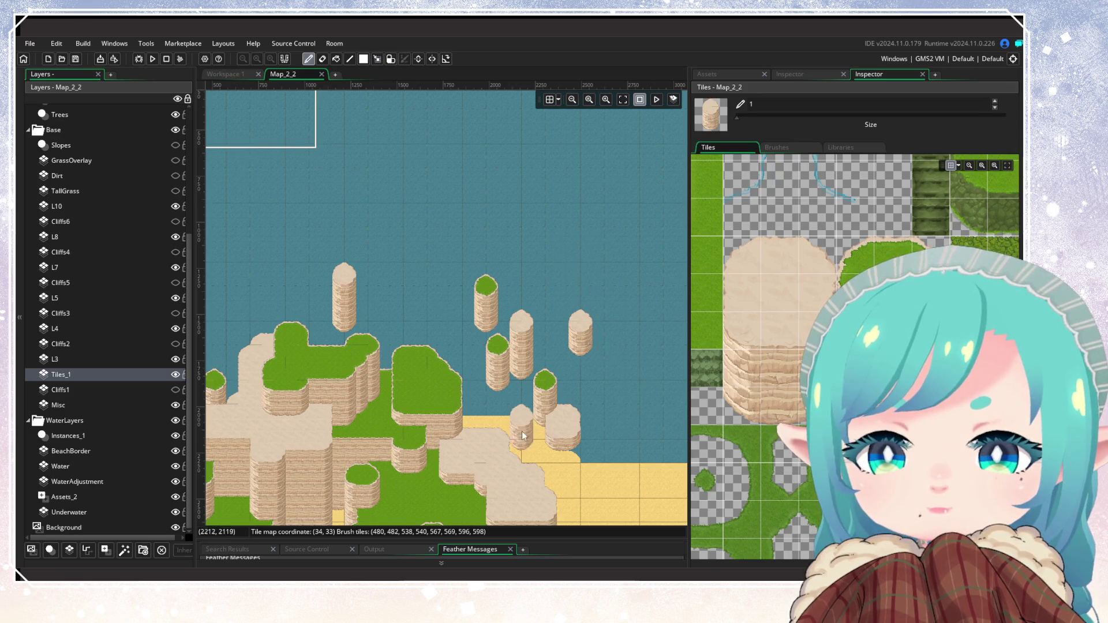
{"action": "left_click_drag", "start_coordinate": [495, 421], "coordinate": [468, 354]}
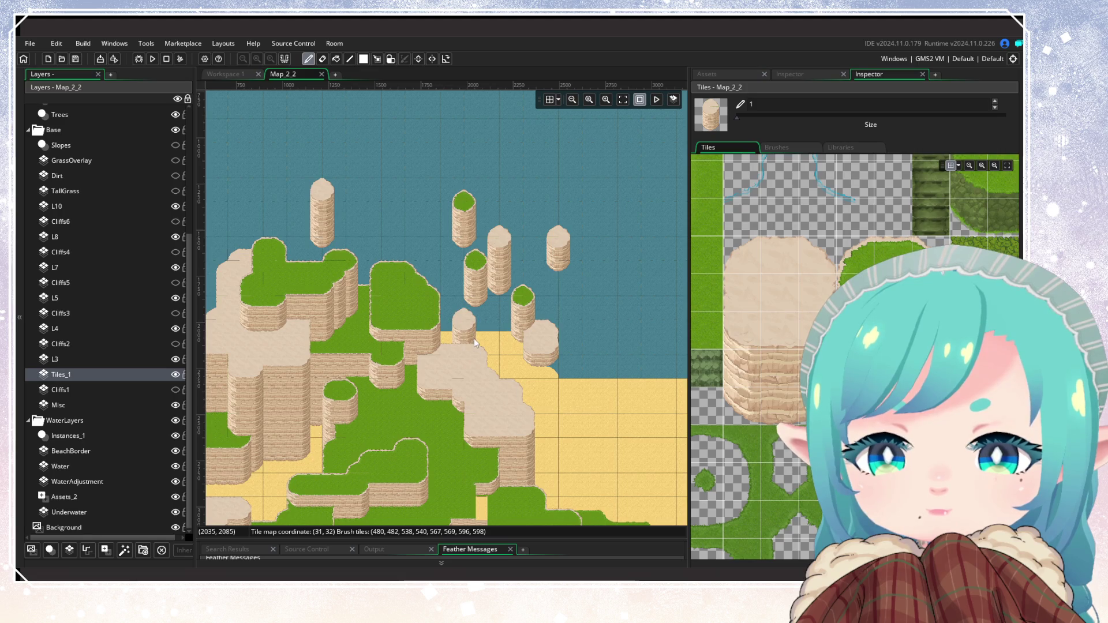
{"action": "left_click", "coordinate": [473, 338]}
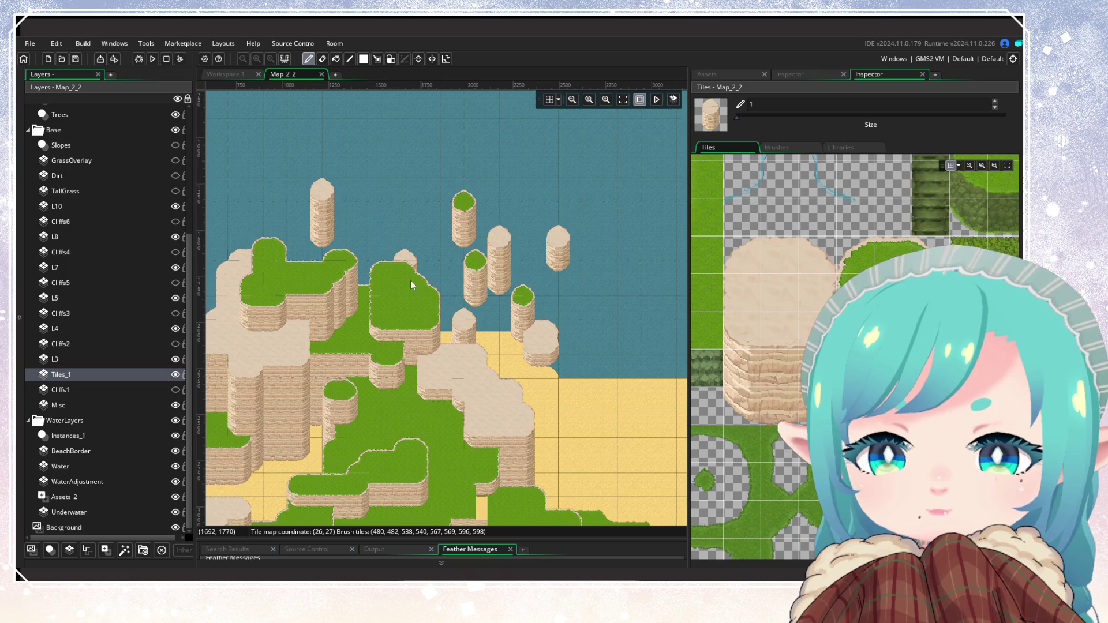
{"action": "mouse_move", "coordinate": [404, 314]}
{"action": "left_mouse_down"}
{"action": "mouse_move", "coordinate": [525, 396]}
{"action": "mouse_move", "coordinate": [564, 437]}
{"action": "left_mouse_up"}
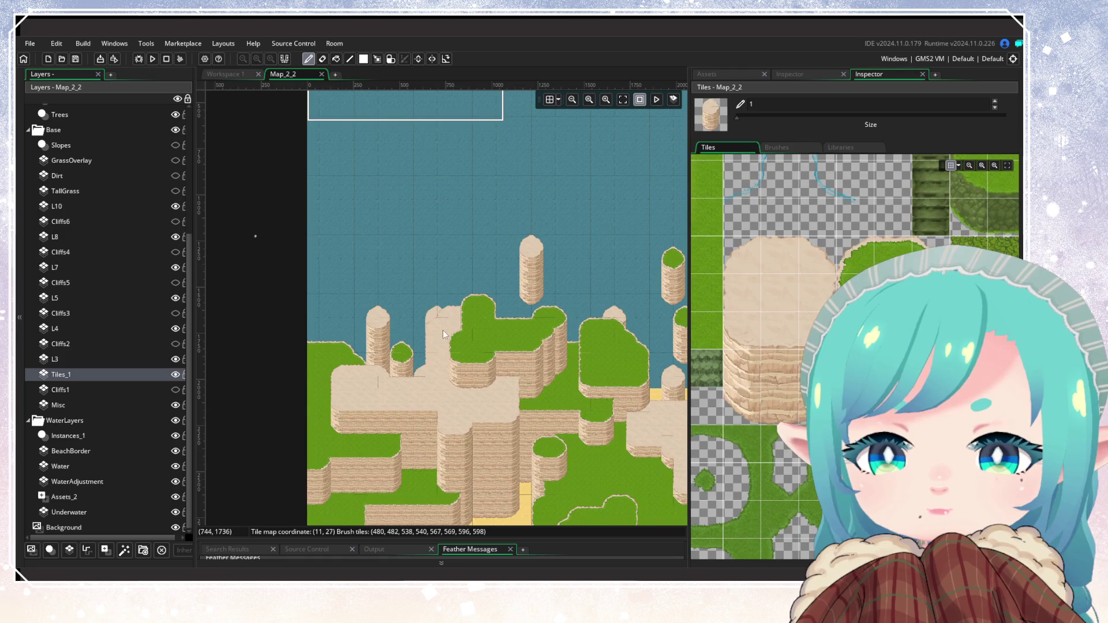
{"action": "left_click_drag", "start_coordinate": [614, 396], "coordinate": [354, 411]}
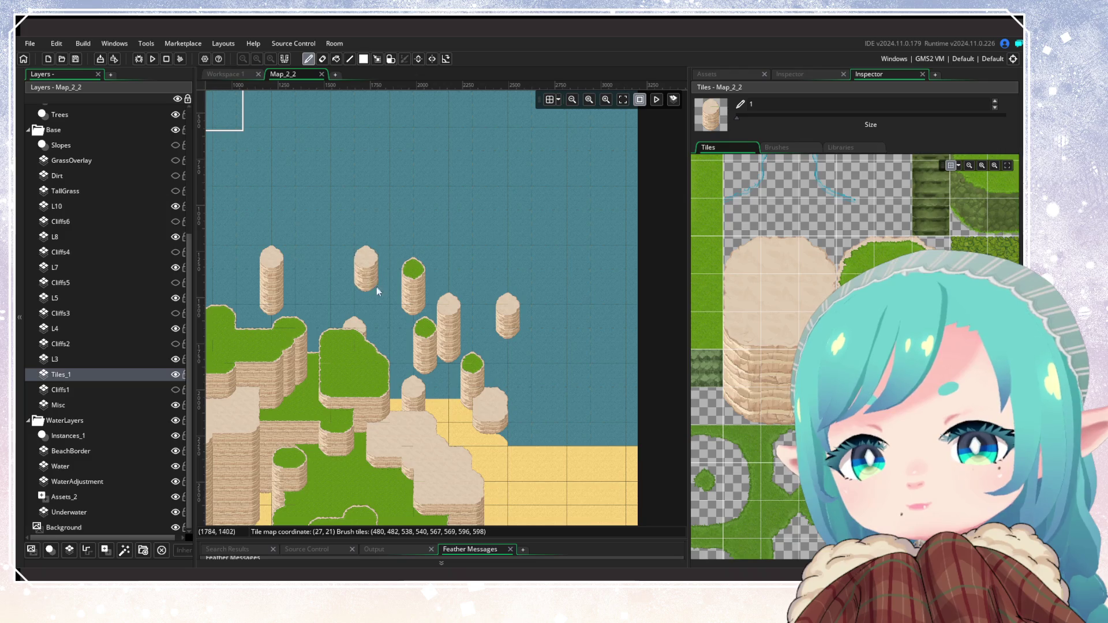
Pan left along the beach and pick up a sandstone pillar from the map as the brush
{"action": "scroll", "coordinate": [465, 483], "scroll_direction": "down", "scroll_amount": 3}
{"action": "scroll", "coordinate": [489, 431], "scroll_direction": "up", "scroll_amount": 4}
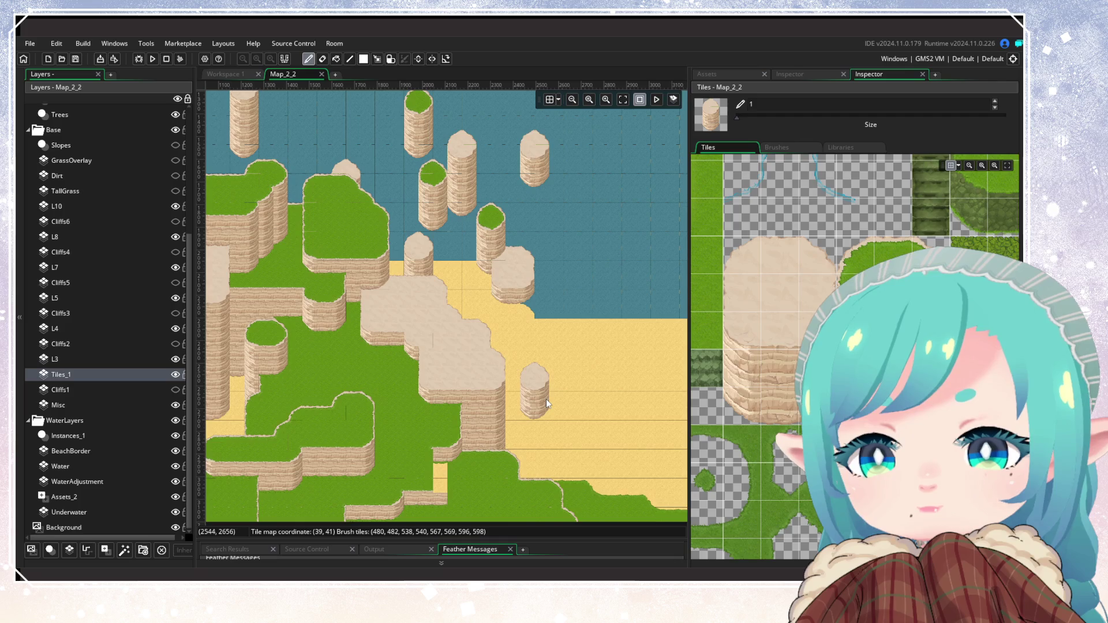
{"action": "scroll", "coordinate": [546, 400], "scroll_direction": "down", "scroll_amount": 1}
{"action": "scroll", "coordinate": [451, 358], "scroll_direction": "up", "scroll_amount": 1}
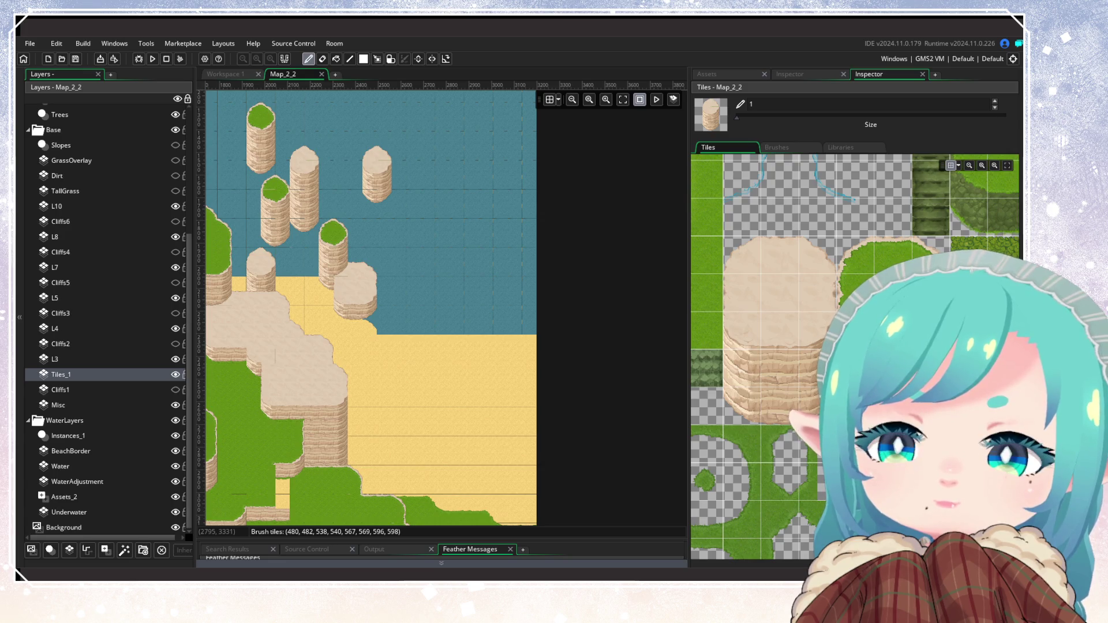
{"action": "mouse_move", "coordinate": [473, 369]}
{"action": "left_mouse_down"}
{"action": "mouse_move", "coordinate": [543, 320]}
{"action": "mouse_move", "coordinate": [511, 379]}
{"action": "left_mouse_up"}
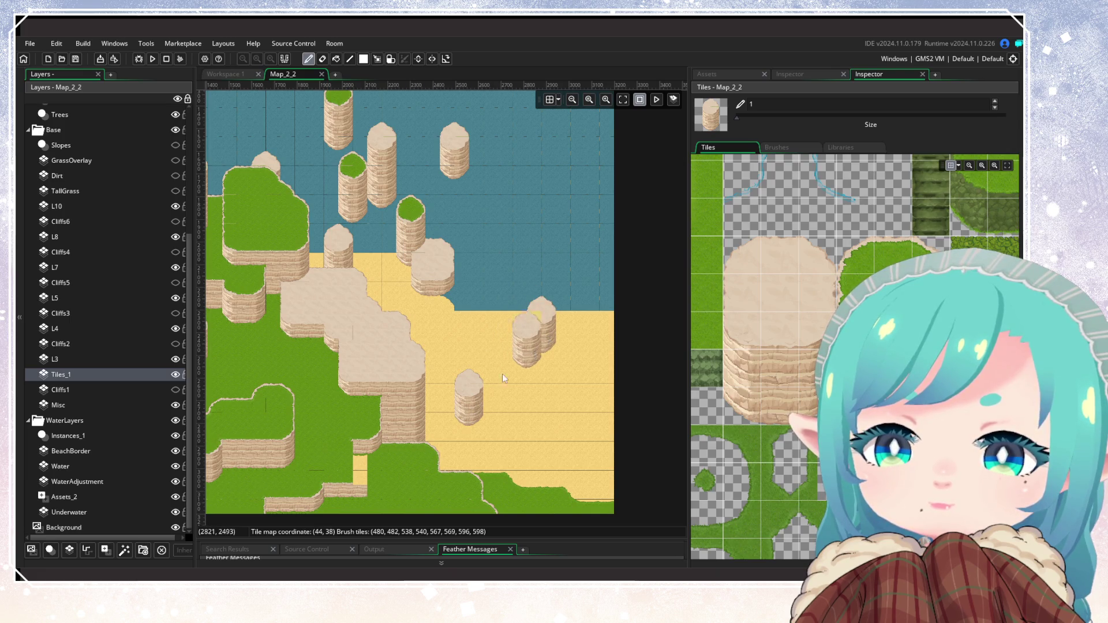
{"action": "scroll", "coordinate": [551, 425], "scroll_direction": "down", "scroll_amount": 3}
{"action": "scroll", "coordinate": [551, 425], "scroll_direction": "up", "scroll_amount": 2}
{"action": "left_click", "coordinate": [377, 59]}
{"action": "left_click_drag", "start_coordinate": [552, 339], "coordinate": [552, 337]}
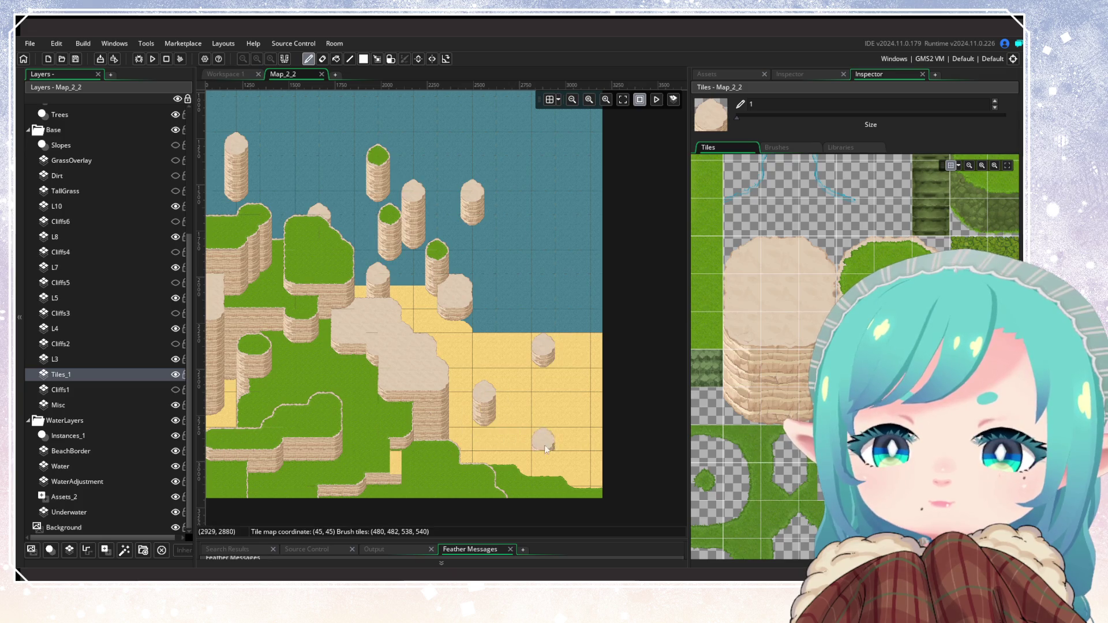
Bring the beach pillars into view and erase the small rock on the sand
{"action": "scroll", "coordinate": [420, 427], "scroll_direction": "down", "scroll_amount": 4}
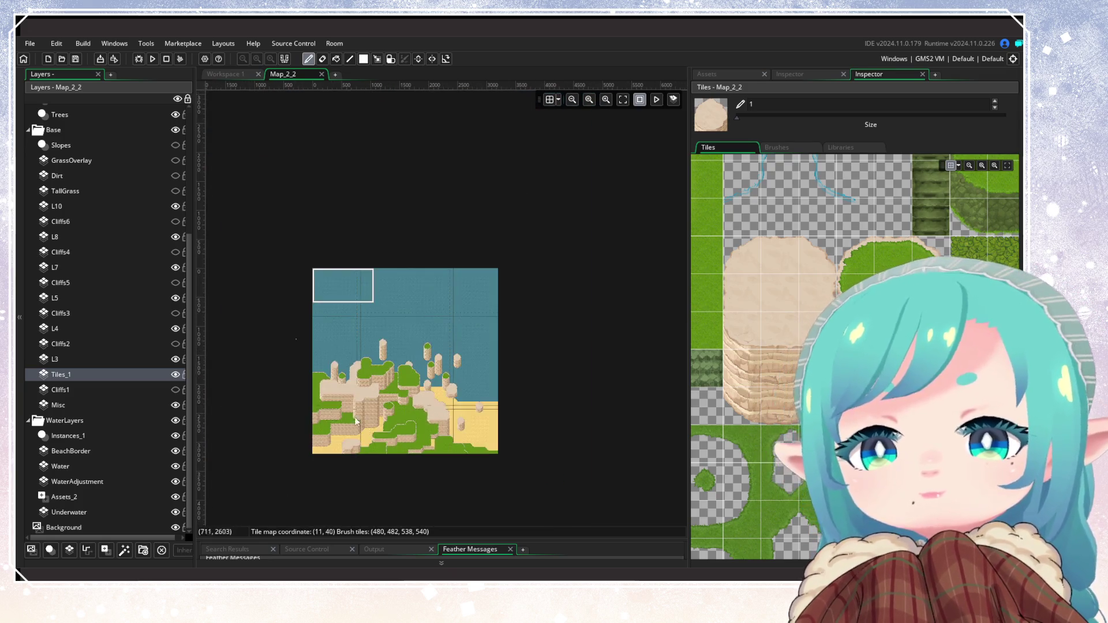
{"action": "scroll", "coordinate": [432, 409], "scroll_direction": "up", "scroll_amount": 3}
{"action": "scroll", "coordinate": [587, 402], "scroll_direction": "up", "scroll_amount": 2}
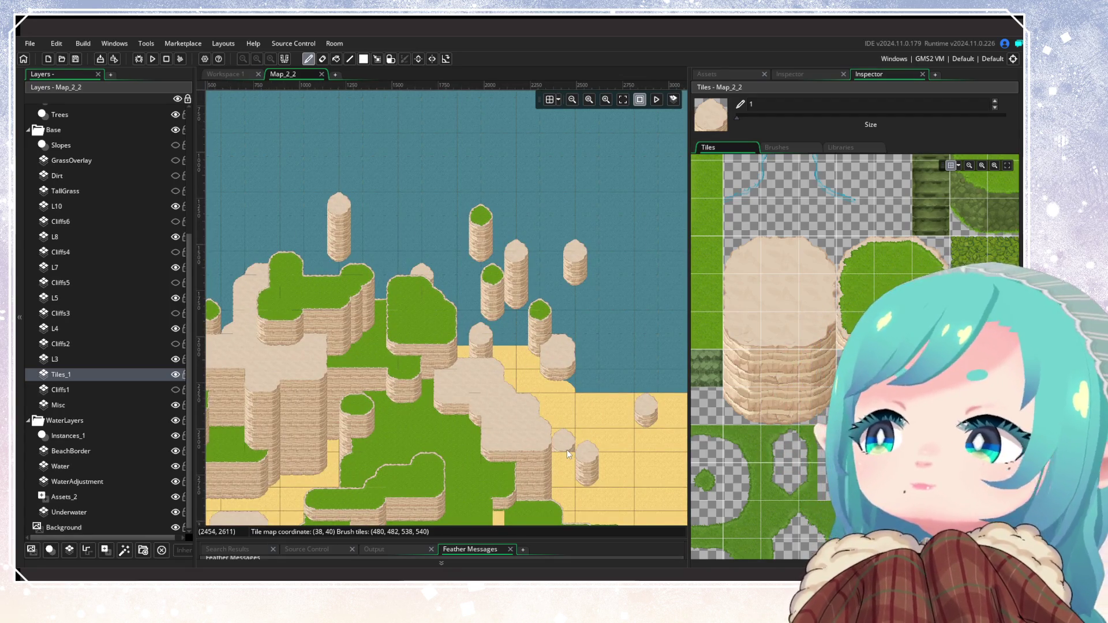
{"action": "scroll", "coordinate": [537, 369], "scroll_direction": "up", "scroll_amount": 2}
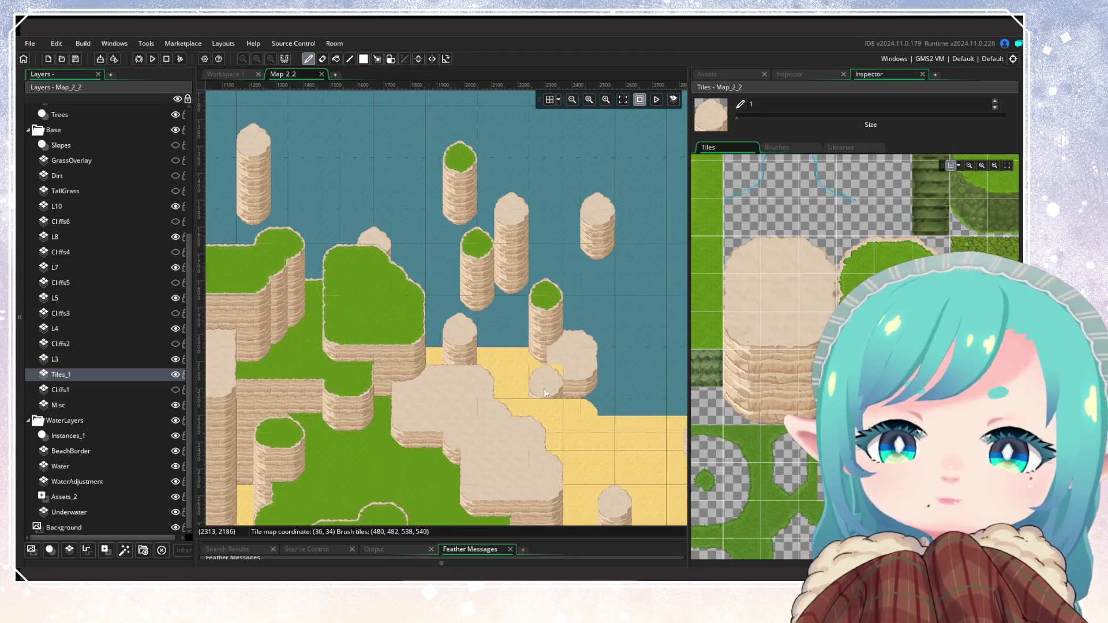
{"action": "left_click_drag", "start_coordinate": [547, 386], "coordinate": [482, 379]}
{"action": "right_click", "coordinate": [558, 441]}
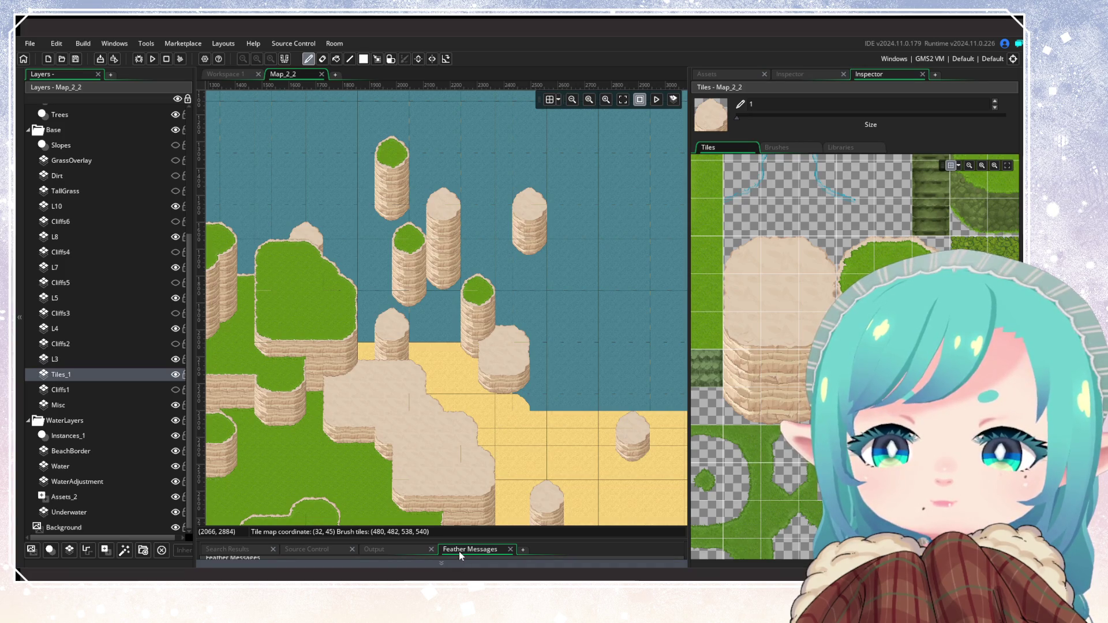
Paint two rocks beside the cliff and complete the broken pillar cap
{"action": "left_click", "coordinate": [532, 376]}
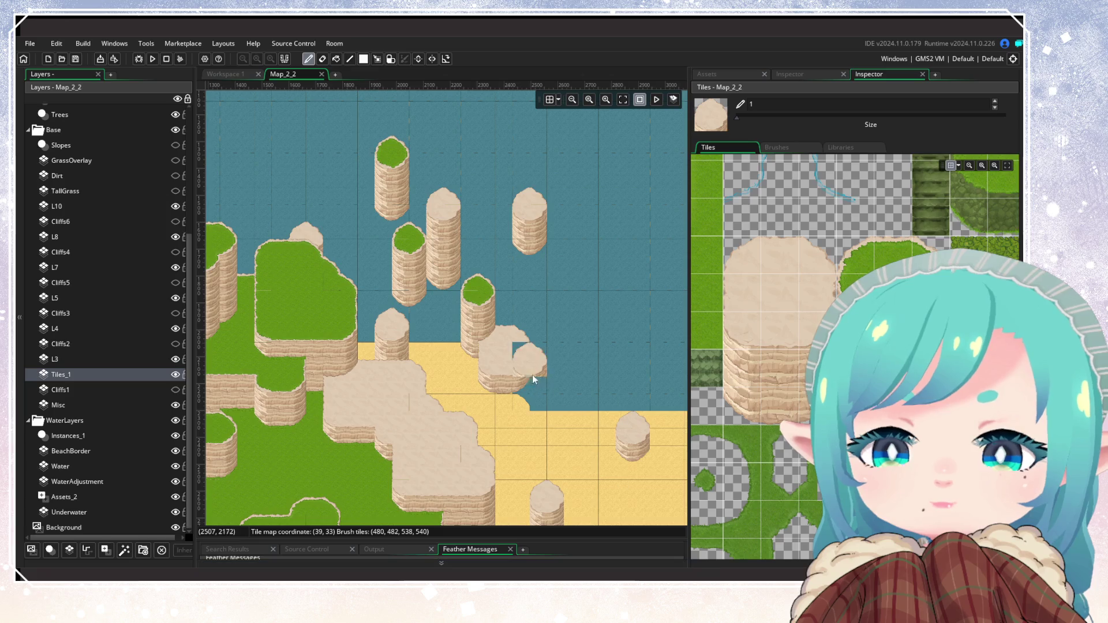
{"action": "scroll", "coordinate": [504, 403], "scroll_direction": "up", "scroll_amount": 1}
{"action": "left_click", "coordinate": [514, 300]}
{"action": "left_click", "coordinate": [383, 371]}
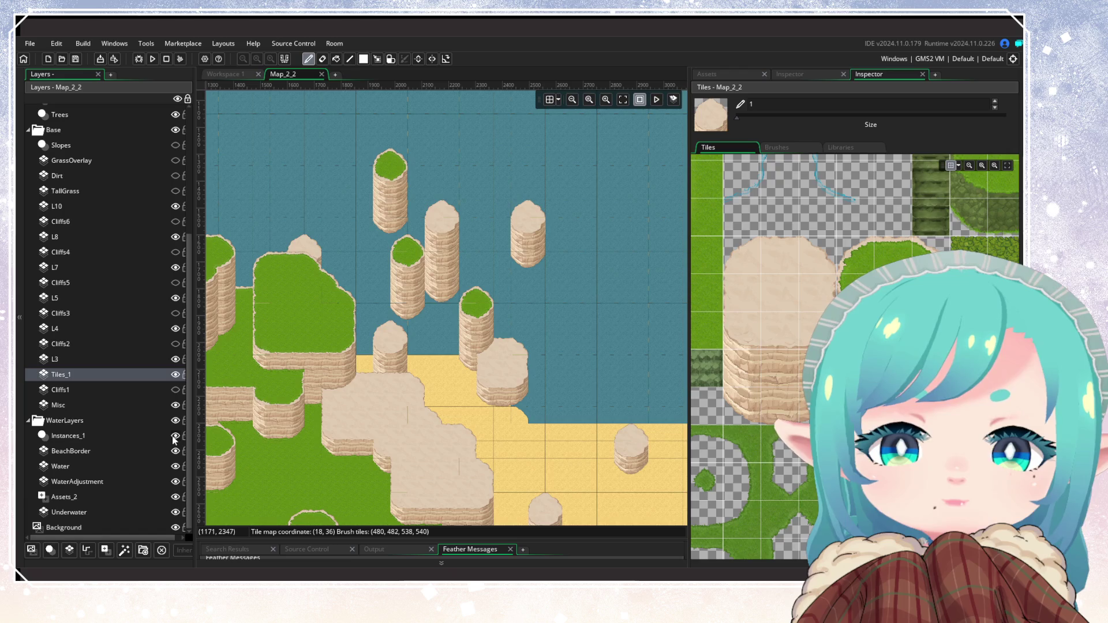
{"action": "scroll", "coordinate": [391, 458], "scroll_direction": "up", "scroll_amount": 3}
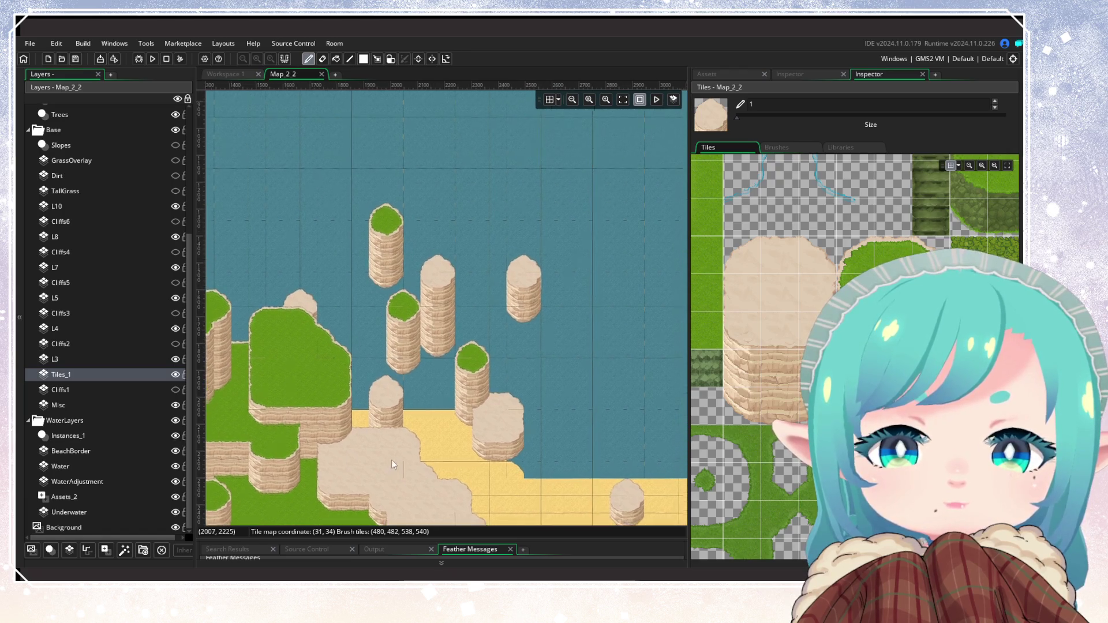
Hide the BeachBorder, Water and WaterAdjustment layers
{"action": "left_click", "coordinate": [124, 437]}
{"action": "left_click", "coordinate": [175, 452]}
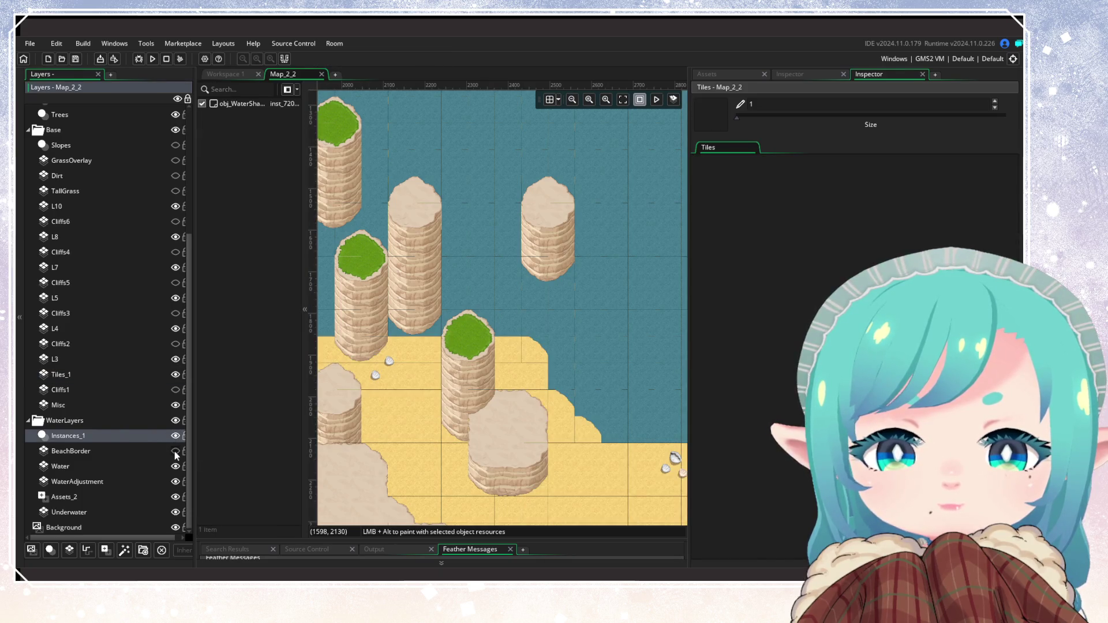
{"action": "left_click", "coordinate": [175, 452]}
{"action": "left_click", "coordinate": [175, 453]}
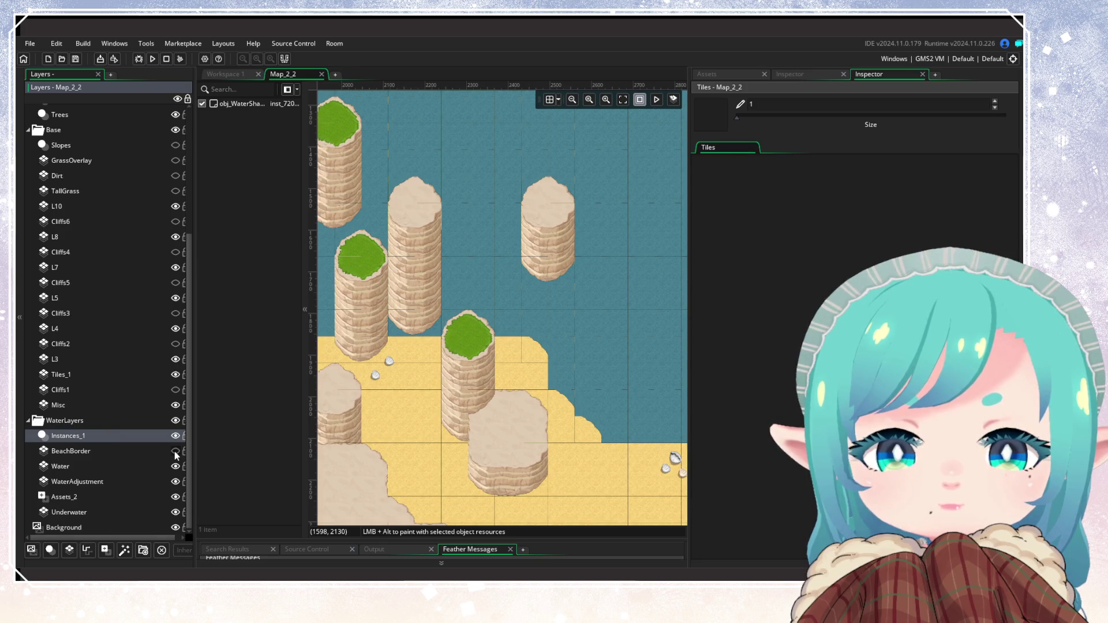
{"action": "left_click", "coordinate": [174, 467]}
{"action": "left_click", "coordinate": [174, 467]}
{"action": "left_click", "coordinate": [174, 466]}
{"action": "left_click", "coordinate": [175, 481]}
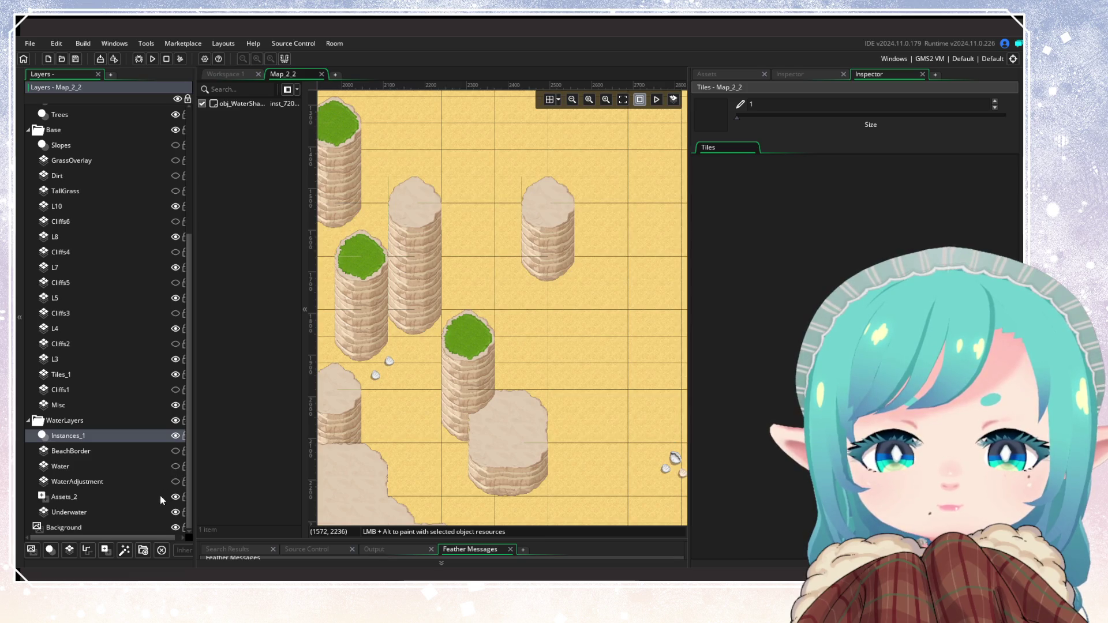
Add a new tile layer, Tiles_2, above the Underwater layer
{"action": "left_click", "coordinate": [162, 495]}
{"action": "left_click", "coordinate": [161, 511]}
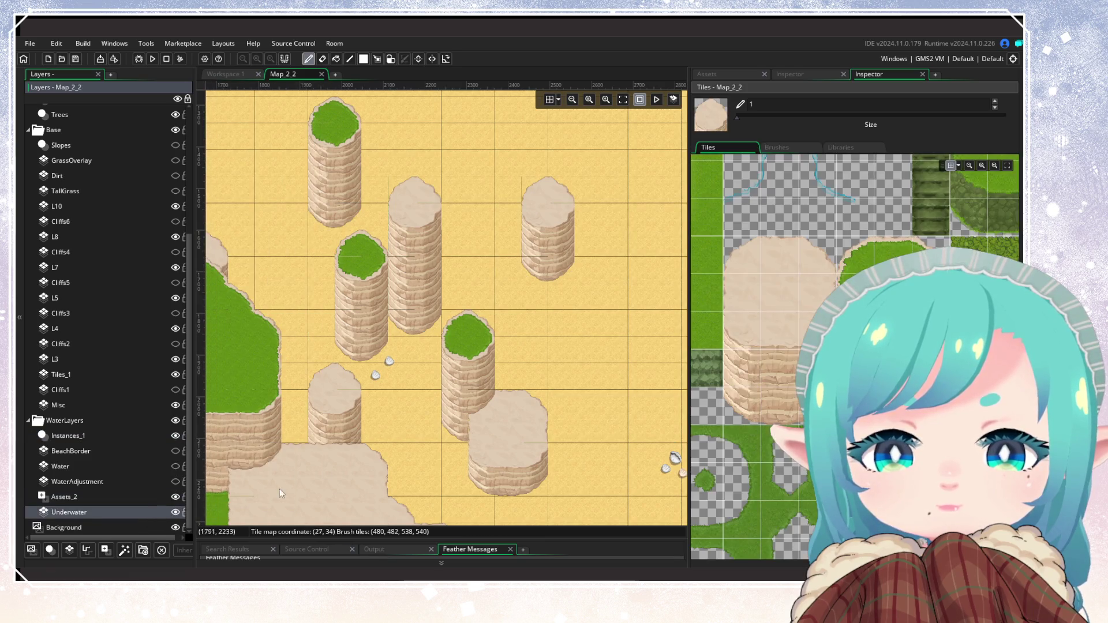
{"action": "left_click", "coordinate": [764, 414]}
{"action": "left_click", "coordinate": [750, 410]}
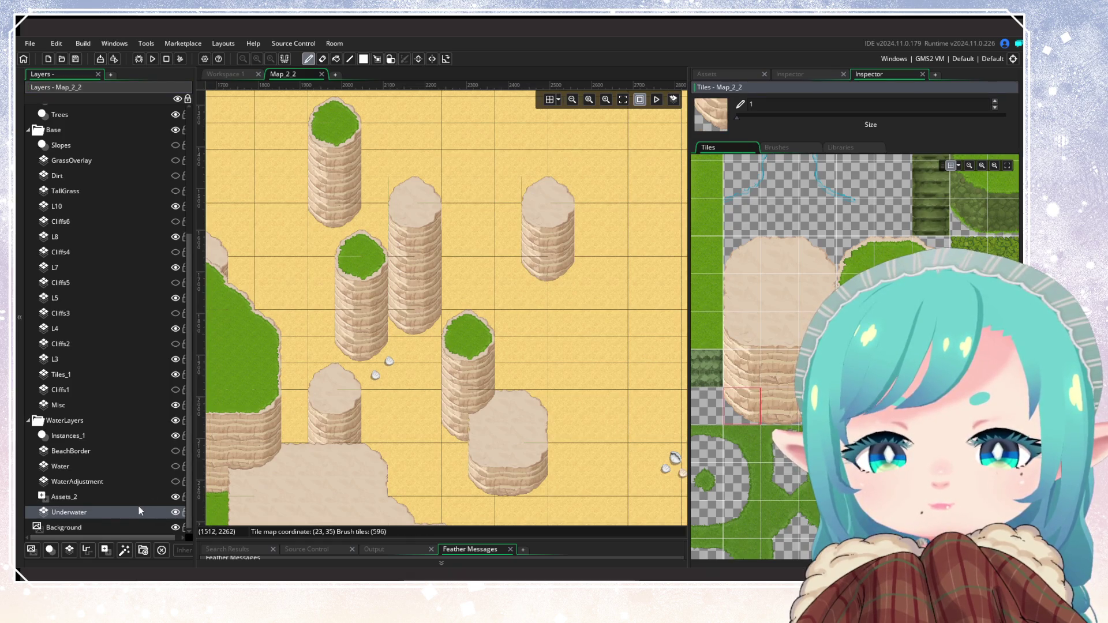
{"action": "left_click", "coordinate": [69, 551]}
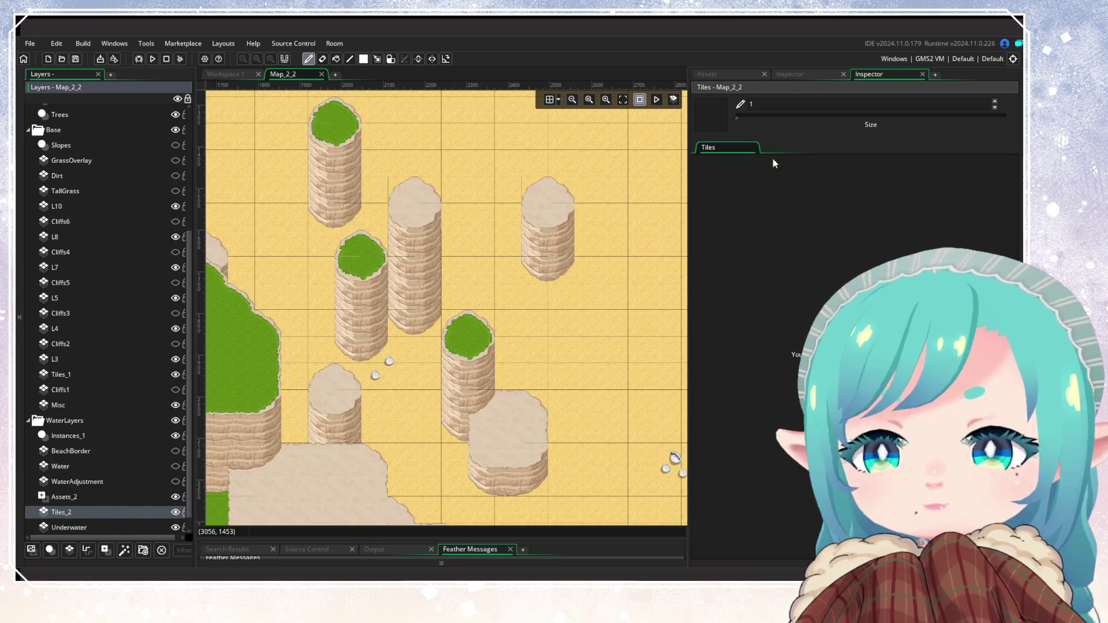
Assign the tile_Background tile set to the Tiles_2 layer
{"action": "left_click", "coordinate": [813, 74]}
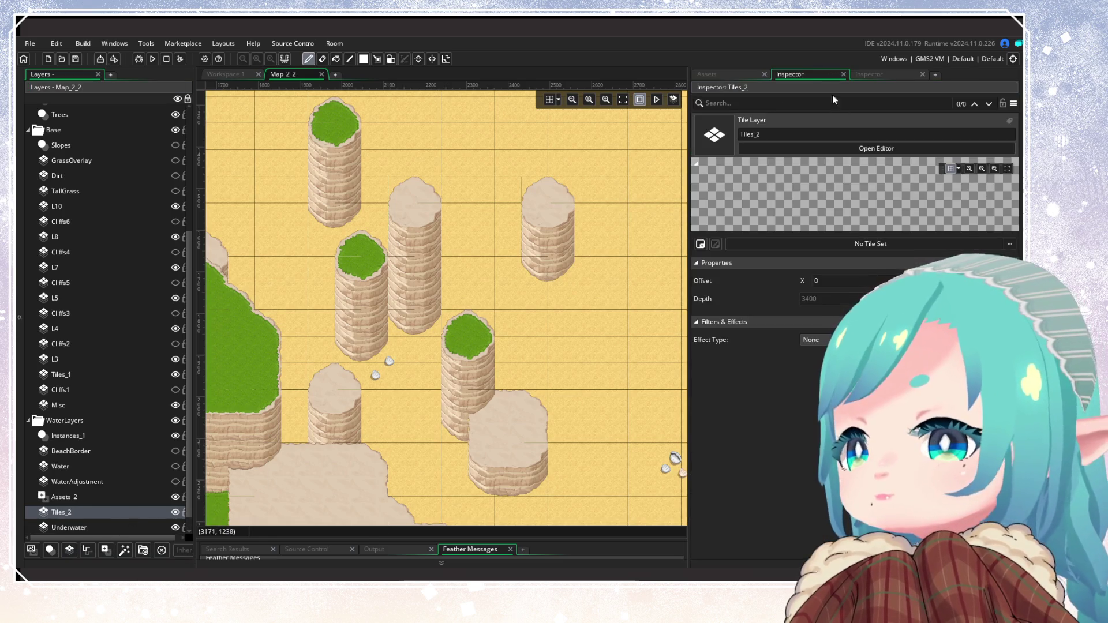
{"action": "left_click", "coordinate": [1009, 244]}
{"action": "double_click", "coordinate": [875, 274]}
{"action": "double_click", "coordinate": [875, 274]}
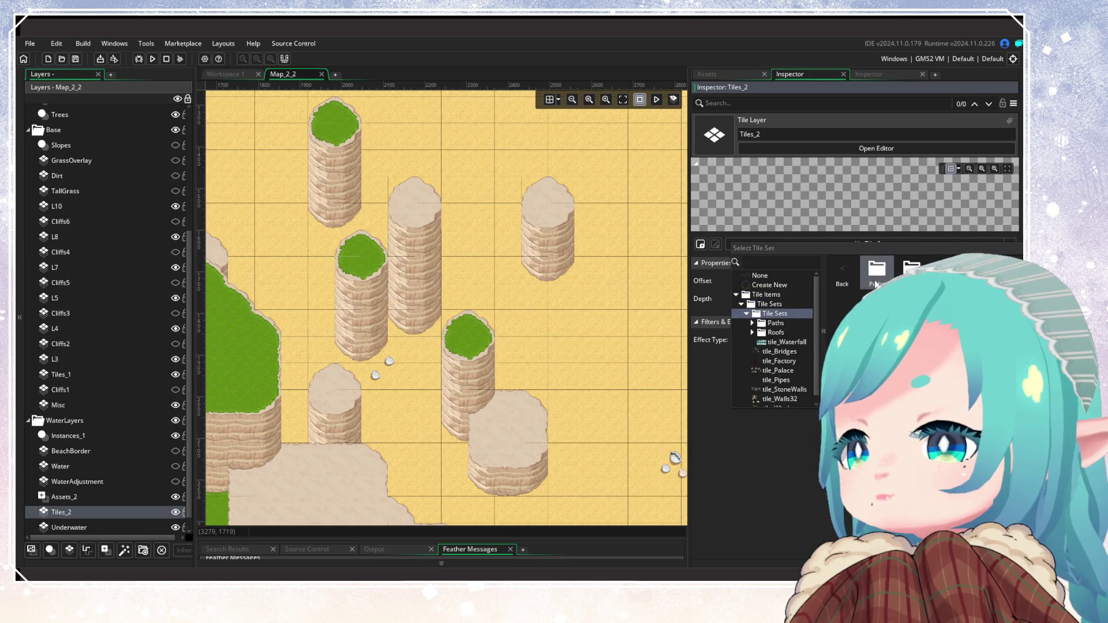
{"action": "double_click", "coordinate": [875, 277]}
{"action": "left_click", "coordinate": [875, 277]}
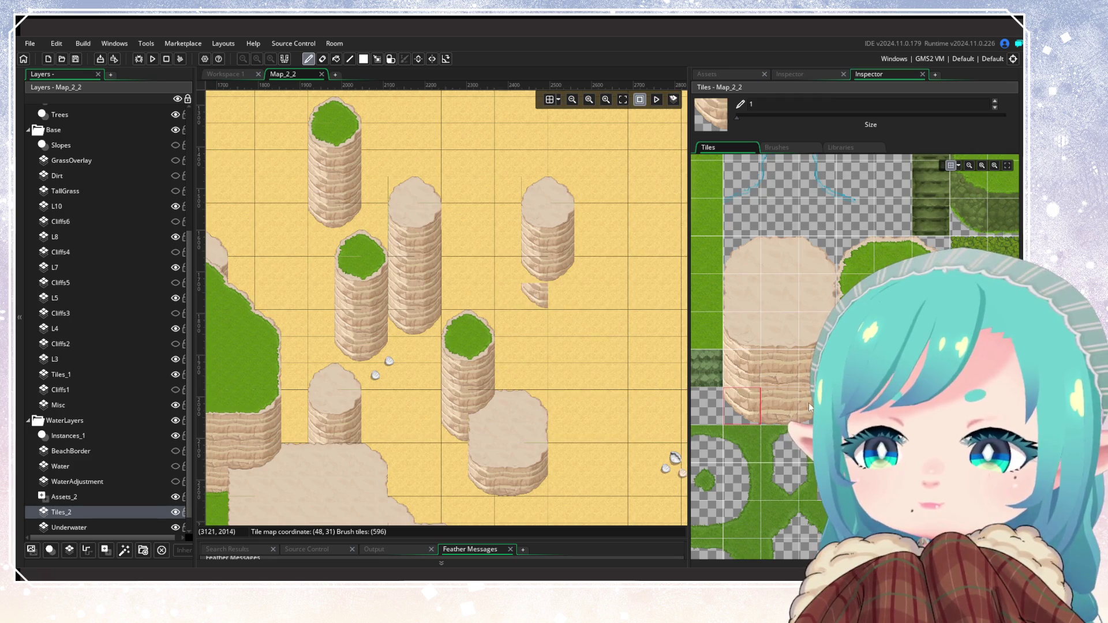
Paint two cliff-bottom tiles under a pillar and copy them as a brush
{"action": "left_click", "coordinate": [808, 403]}
{"action": "left_click", "coordinate": [552, 295]}
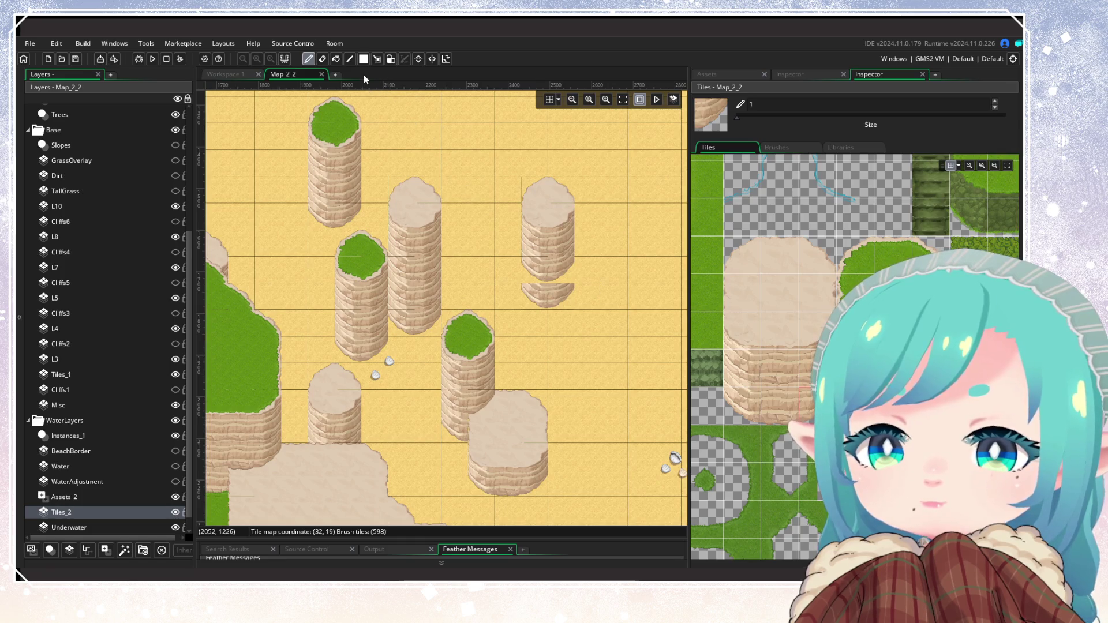
{"action": "left_click", "coordinate": [377, 59]}
{"action": "left_click_drag", "start_coordinate": [525, 287], "coordinate": [557, 297]}
{"action": "key", "text": "ctrl+c"}
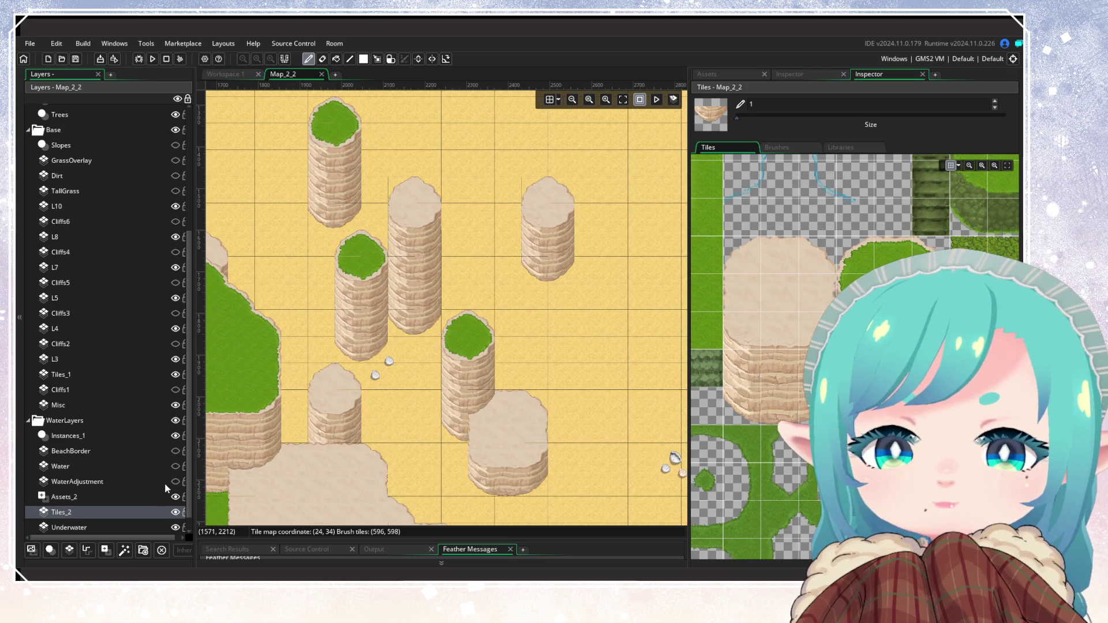
Hide the Water layer and frame the sea pillars to check the sand beneath them
{"action": "left_click", "coordinate": [175, 466]}
{"action": "scroll", "coordinate": [439, 439], "scroll_direction": "left", "scroll_amount": 5}
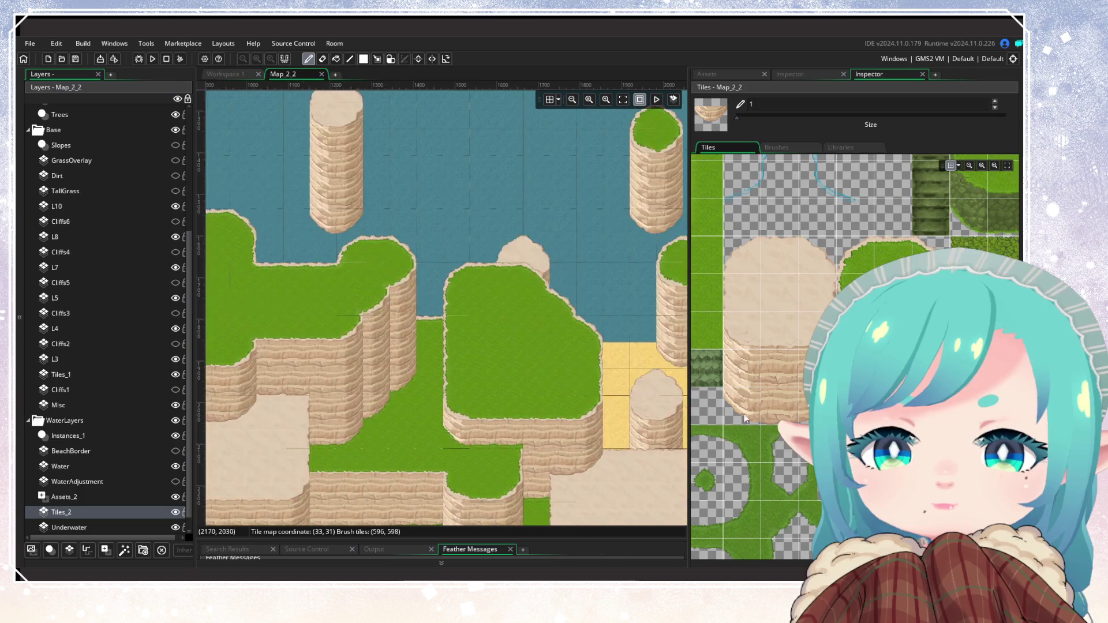
{"action": "left_click_drag", "start_coordinate": [316, 267], "coordinate": [420, 404]}
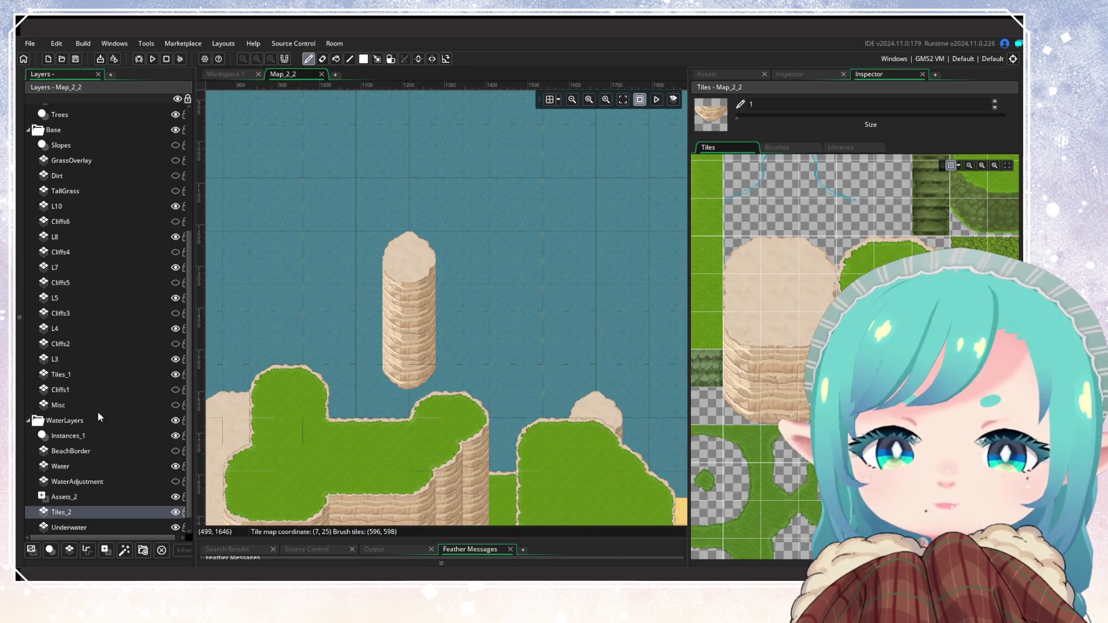
{"action": "left_click", "coordinate": [175, 466]}
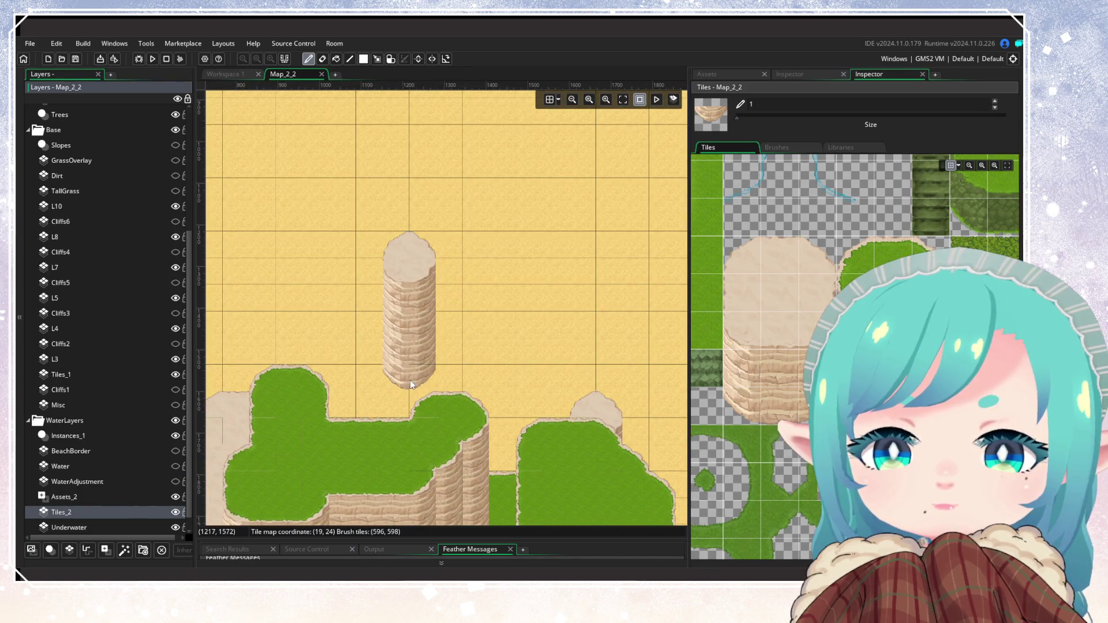
{"action": "mouse_move", "coordinate": [427, 430]}
{"action": "left_mouse_down"}
{"action": "mouse_move", "coordinate": [638, 362]}
{"action": "mouse_move", "coordinate": [237, 375]}
{"action": "left_mouse_up"}
{"action": "left_click_drag", "start_coordinate": [360, 345], "coordinate": [222, 292]}
{"action": "mouse_move", "coordinate": [438, 416]}
{"action": "left_mouse_down"}
{"action": "mouse_move", "coordinate": [538, 265]}
{"action": "mouse_move", "coordinate": [673, 502]}
{"action": "left_mouse_up"}
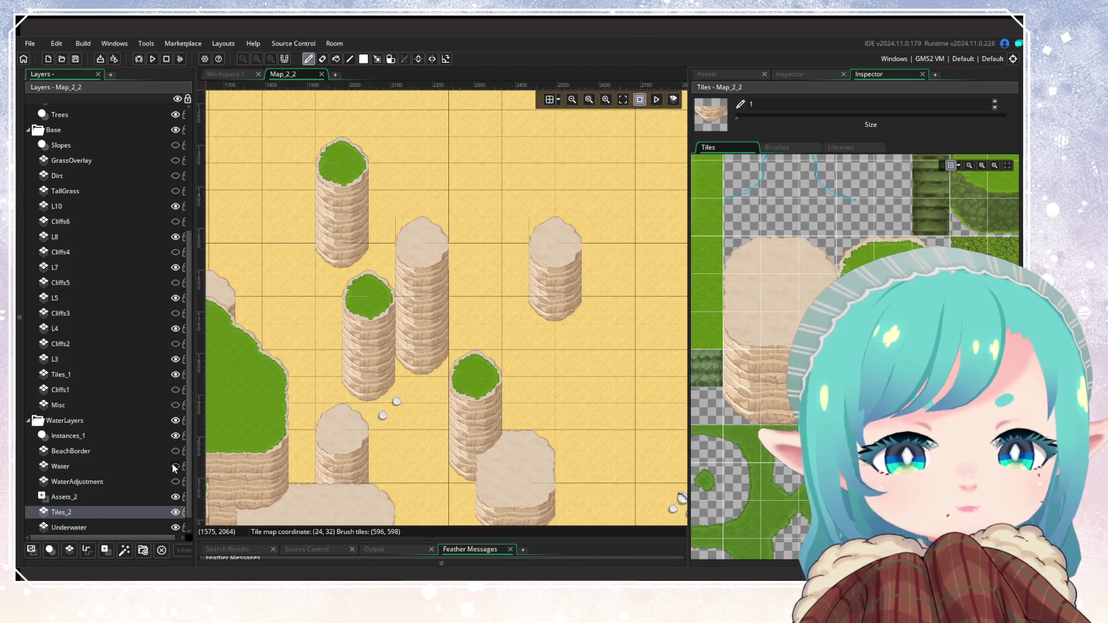
Show the Water layer and, on it, erase one water tile beside a pillar
{"action": "left_click", "coordinate": [176, 466]}
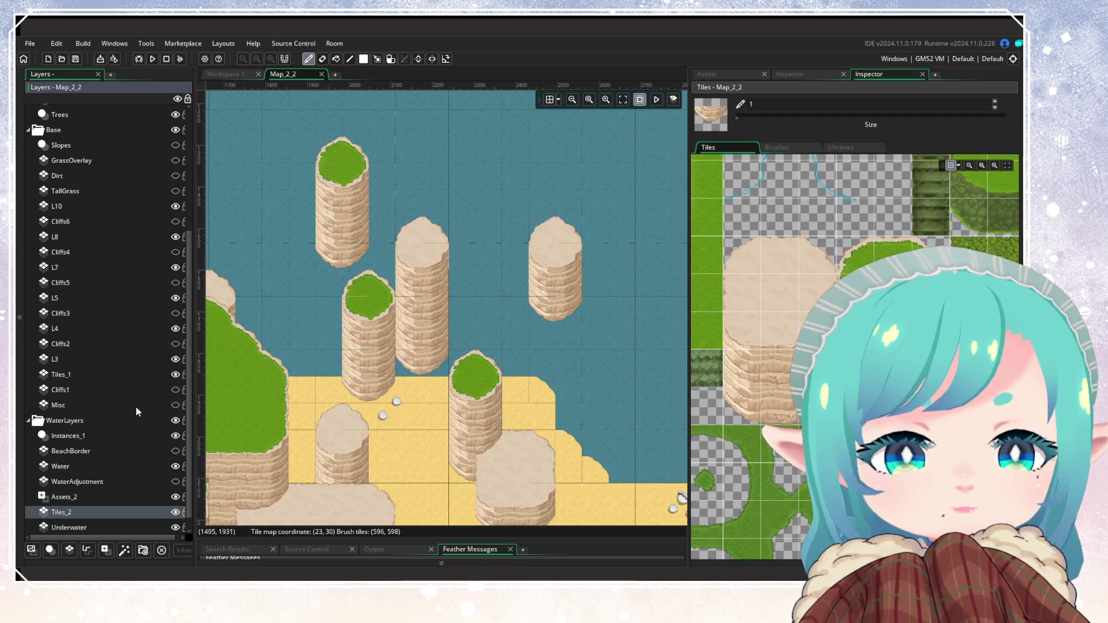
{"action": "left_click", "coordinate": [101, 390]}
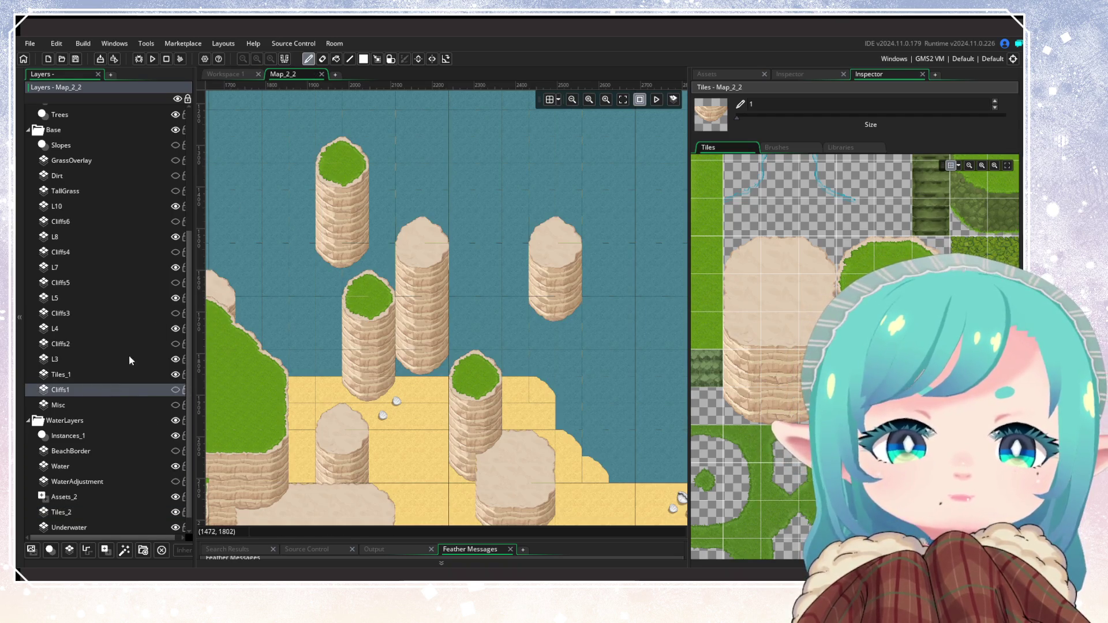
{"action": "left_click", "coordinate": [116, 373]}
{"action": "left_click", "coordinate": [322, 59]}
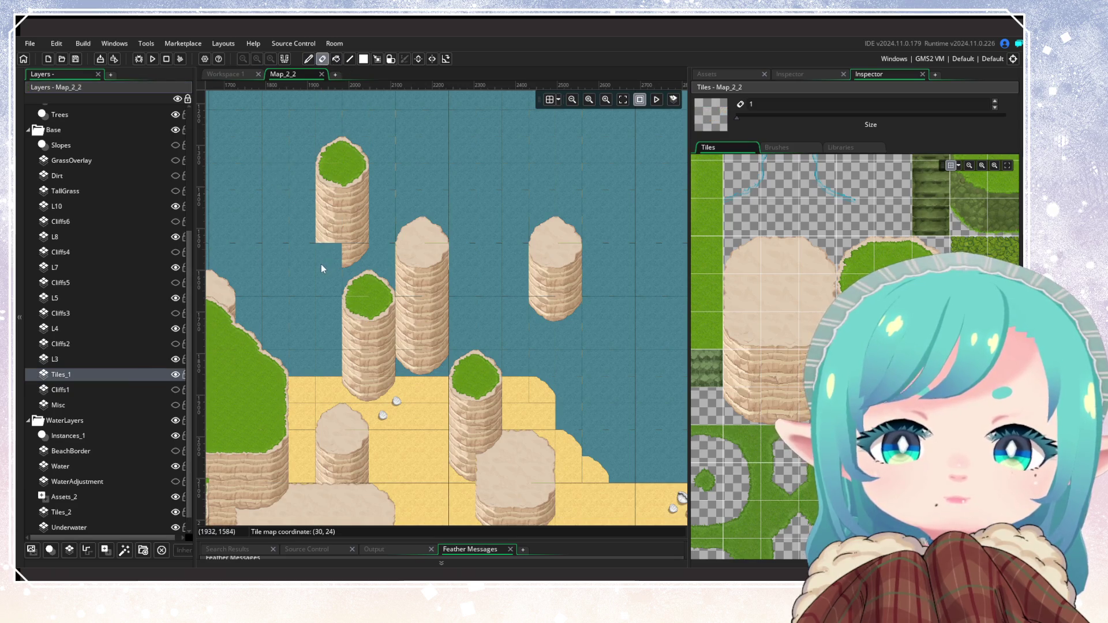
{"action": "left_click", "coordinate": [175, 467]}
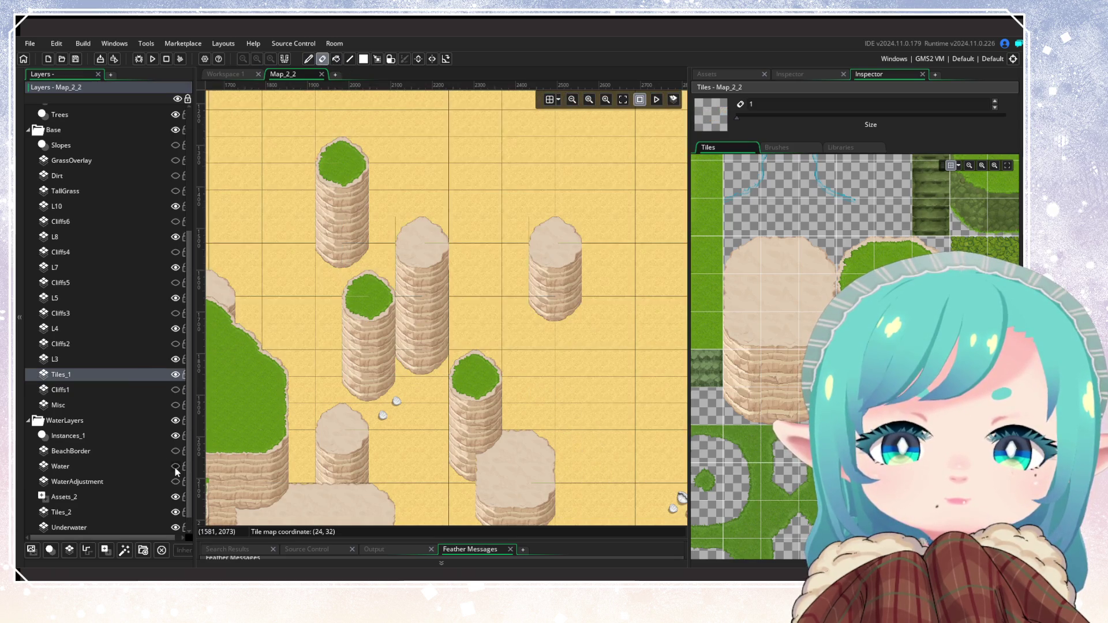
{"action": "left_click", "coordinate": [176, 466]}
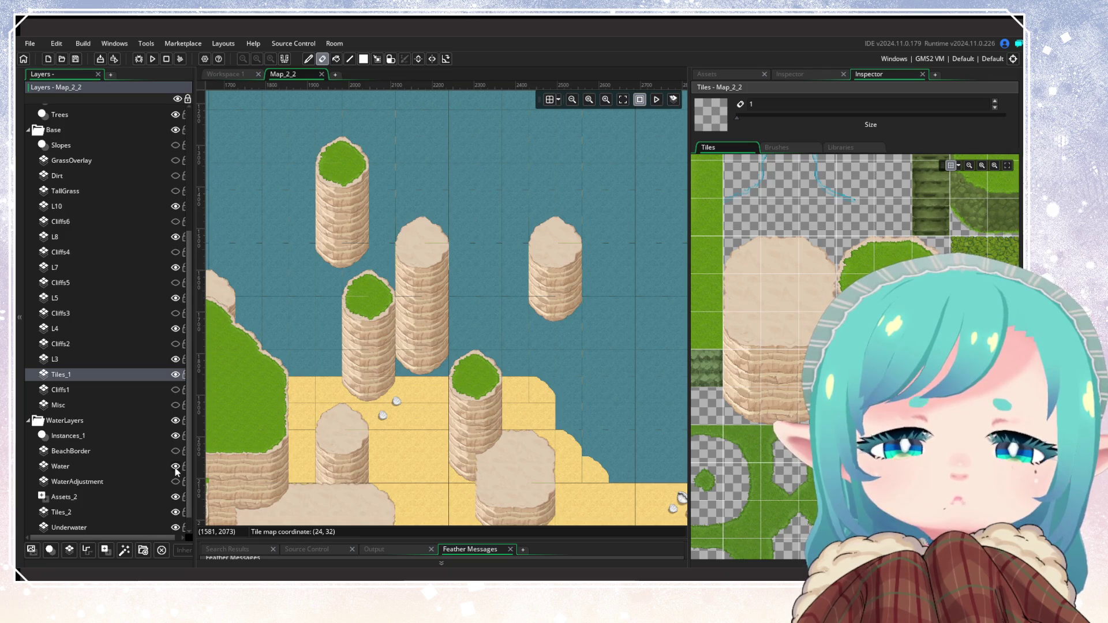
{"action": "left_click", "coordinate": [152, 468]}
{"action": "left_click", "coordinate": [301, 317]}
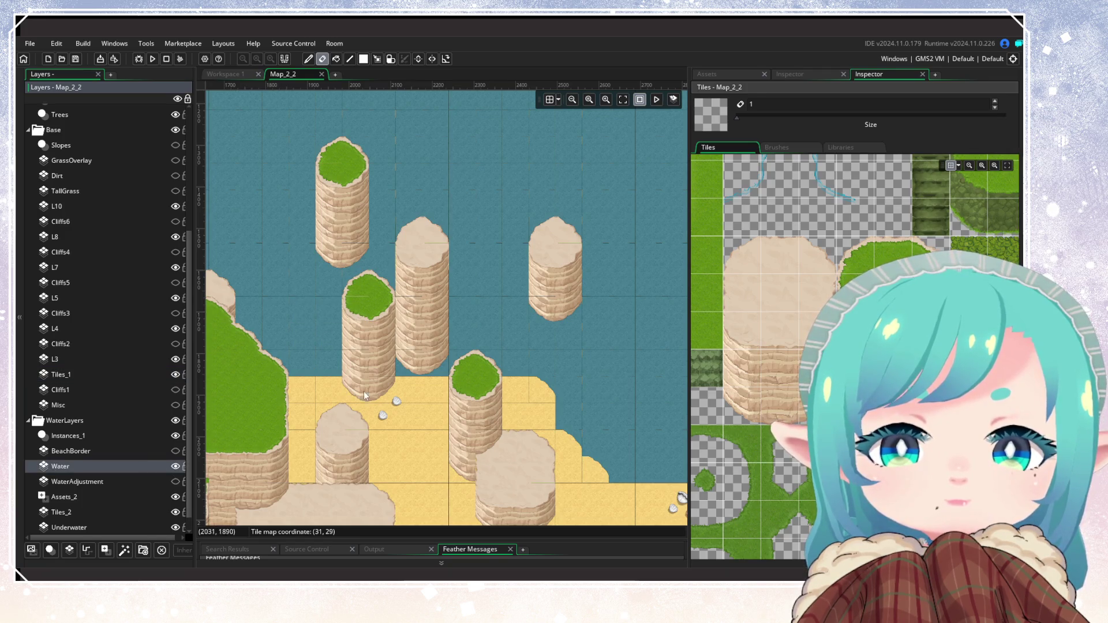
{"action": "scroll", "coordinate": [840, 211], "scroll_direction": "down", "scroll_amount": 2}
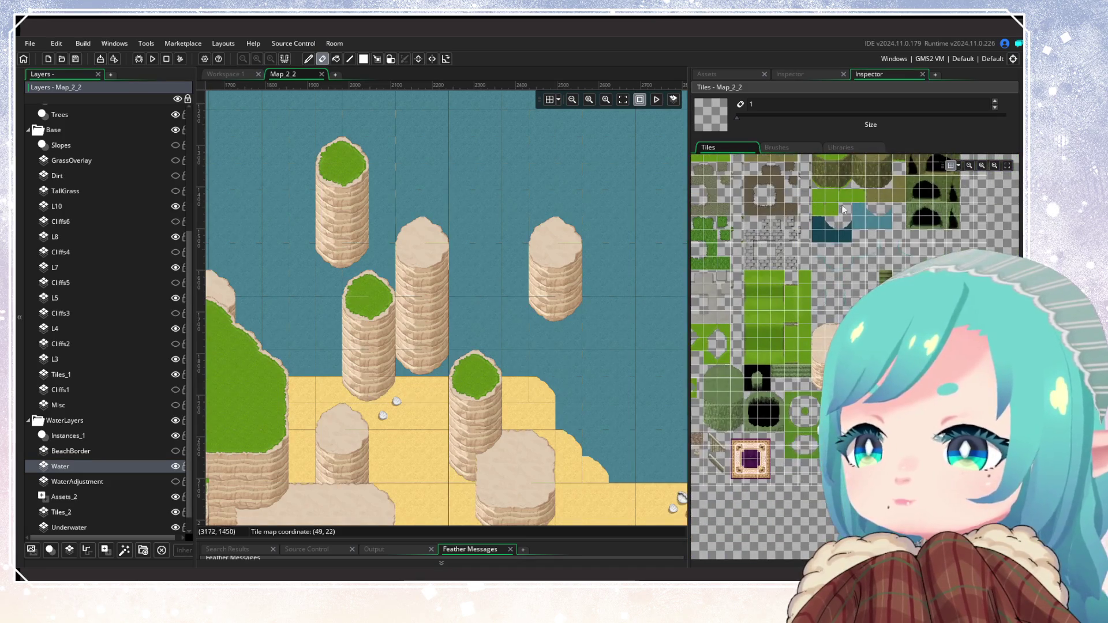
Paint a sandy shore tile into the water under a pillar, then choose the neighbouring sand-edge tile
{"action": "scroll", "coordinate": [840, 211], "scroll_direction": "up", "scroll_amount": 3}
{"action": "left_click", "coordinate": [890, 227]}
{"action": "left_click", "coordinate": [307, 270]}
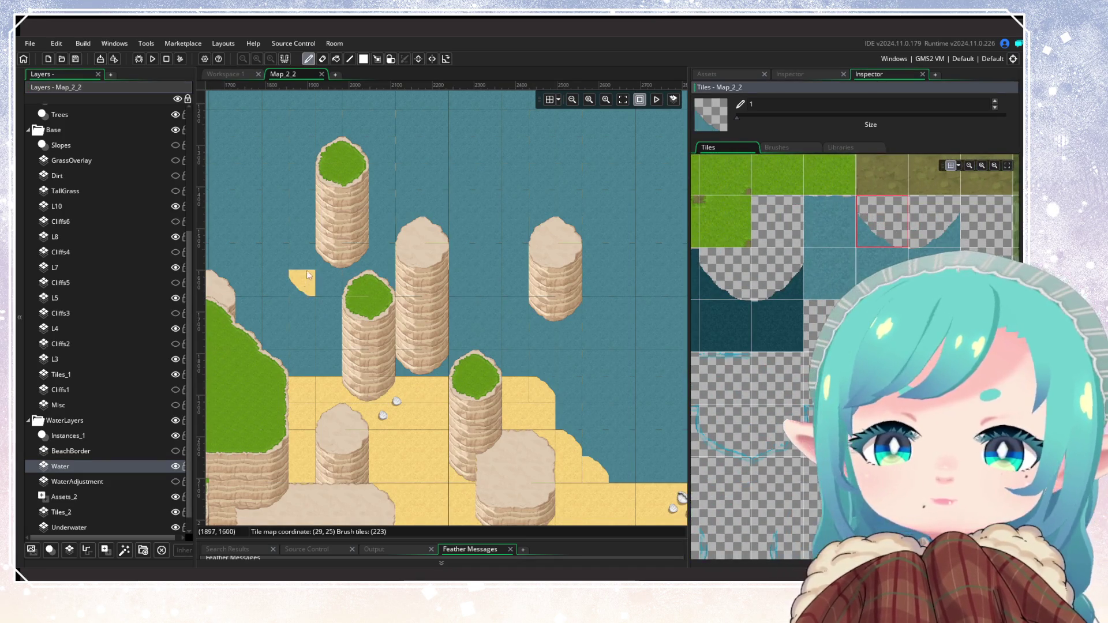
{"action": "scroll", "coordinate": [308, 268], "scroll_direction": "up", "scroll_amount": 3}
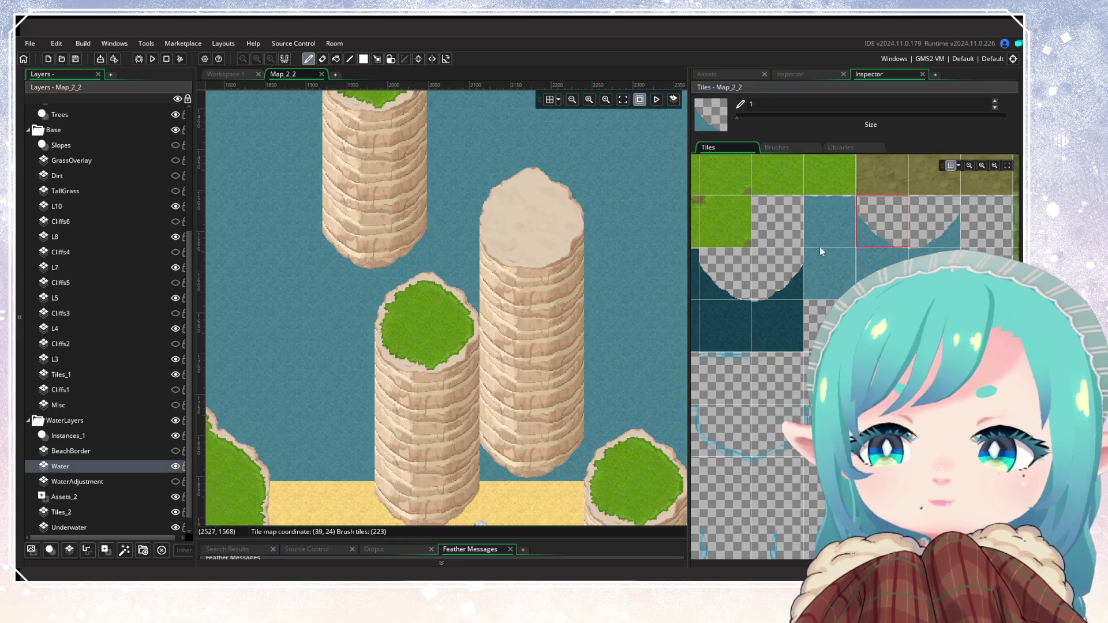
{"action": "left_click", "coordinate": [940, 211]}
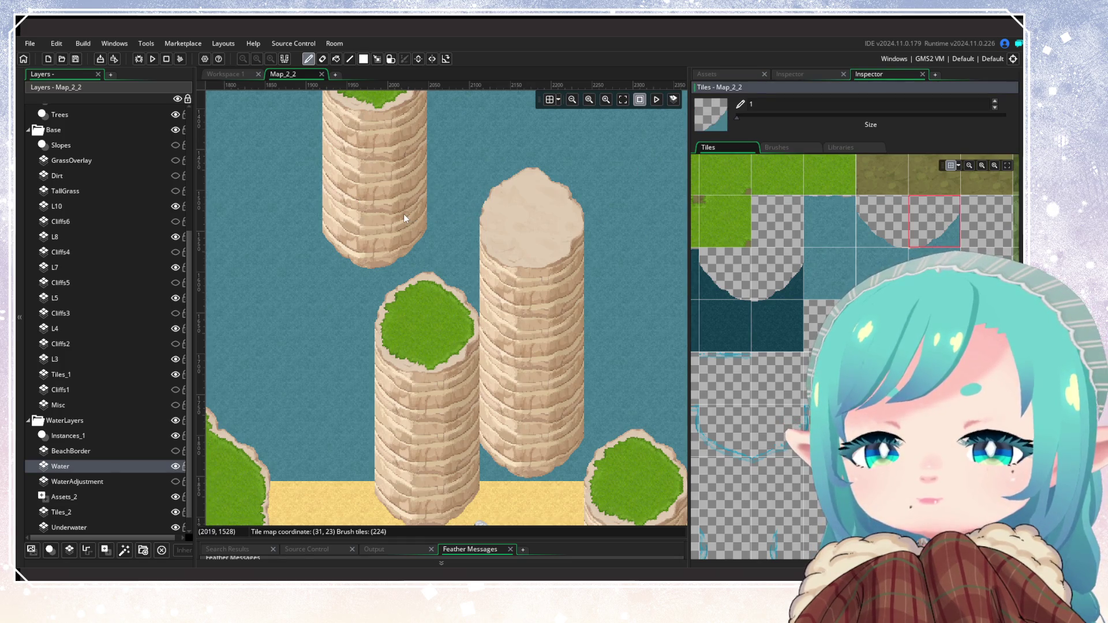
On Tiles_1, erase the bottom row of the upper-left pillar
{"action": "left_click", "coordinate": [175, 376]}
{"action": "left_click", "coordinate": [174, 376]}
{"action": "left_click", "coordinate": [141, 374]}
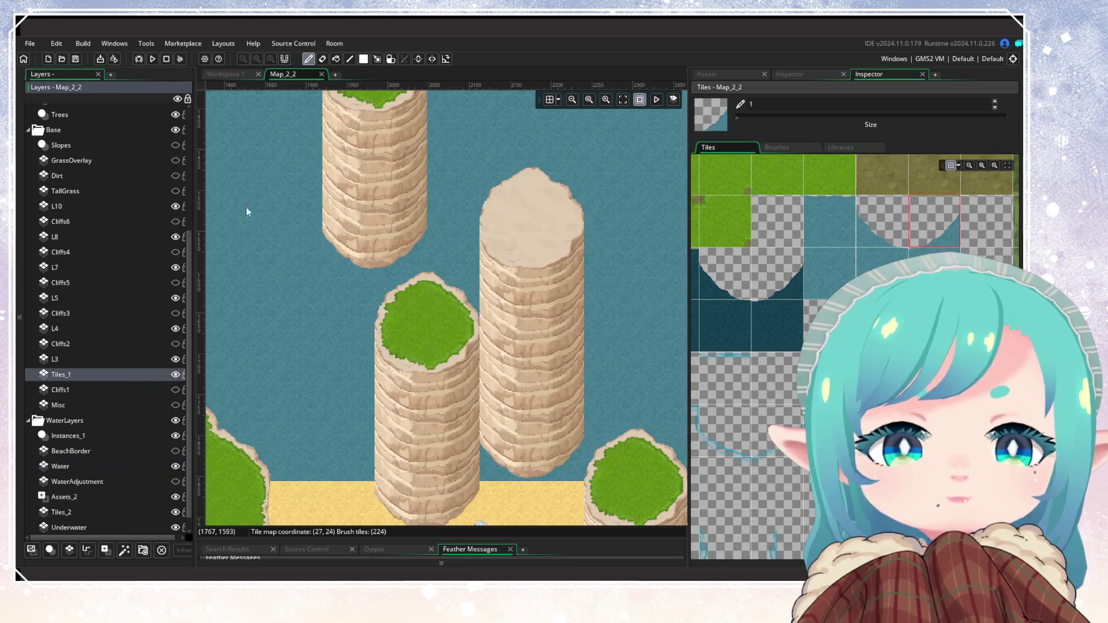
{"action": "left_click", "coordinate": [322, 59]}
{"action": "left_click_drag", "start_coordinate": [403, 246], "coordinate": [337, 255]}
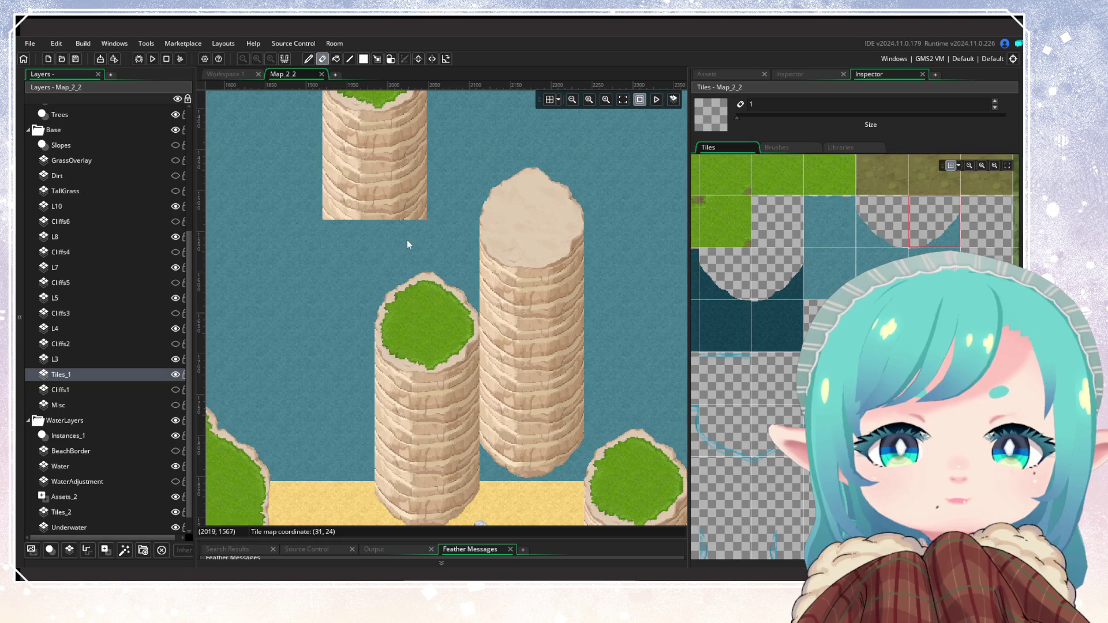
{"action": "scroll", "coordinate": [354, 225], "scroll_direction": "down", "scroll_amount": 3}
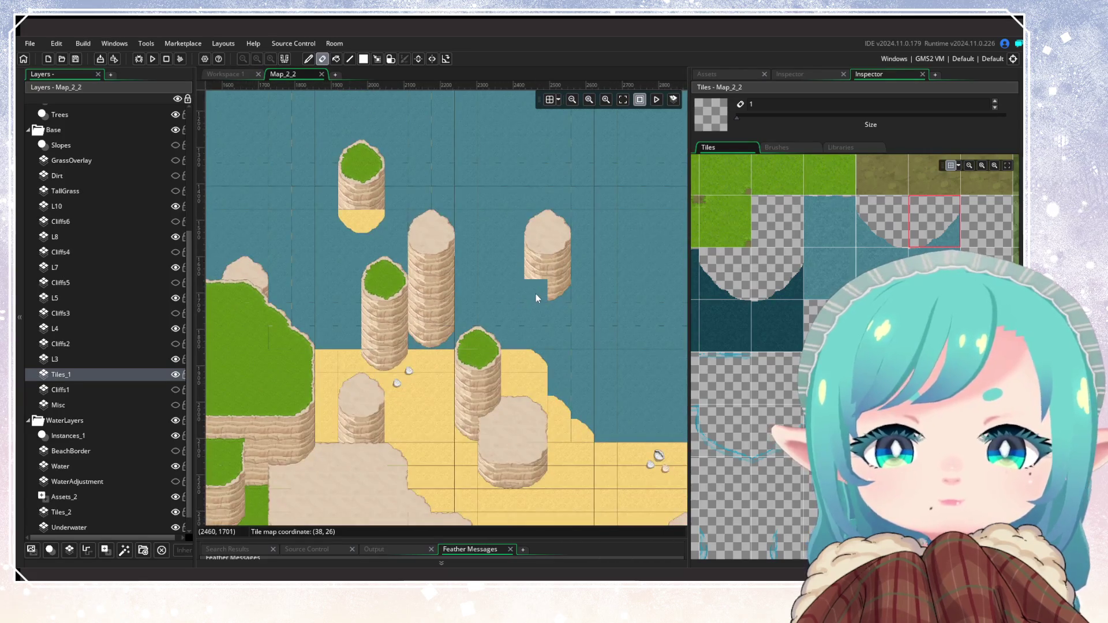
On the Water layer, pick a two-tile sandy shore brush and reframe the pillar cluster
{"action": "left_click", "coordinate": [115, 466]}
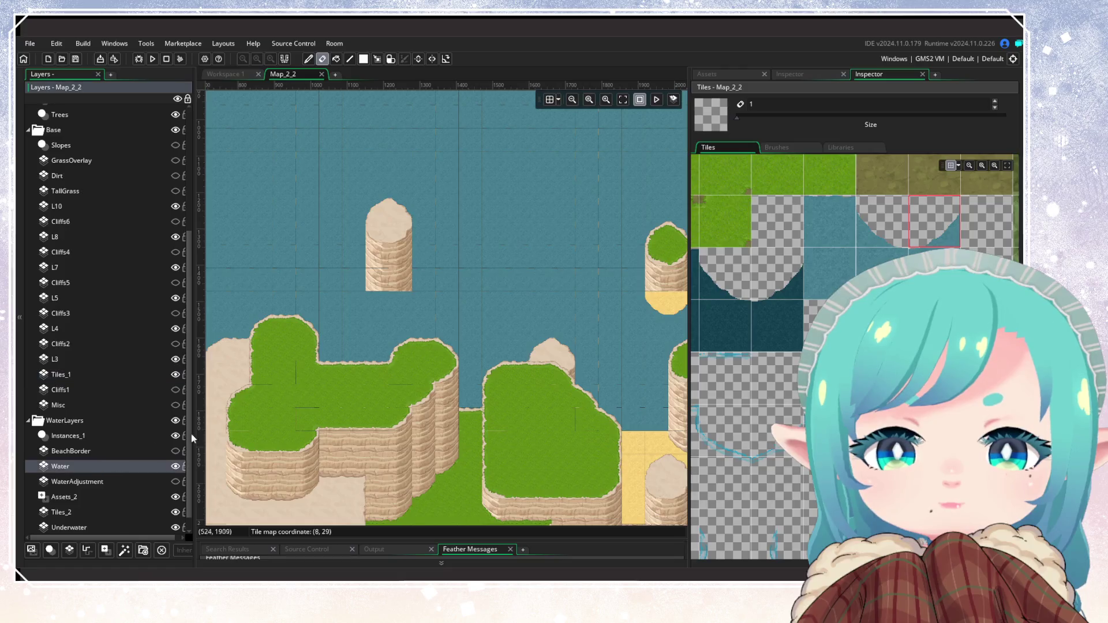
{"action": "left_click_drag", "start_coordinate": [888, 223], "coordinate": [916, 230]}
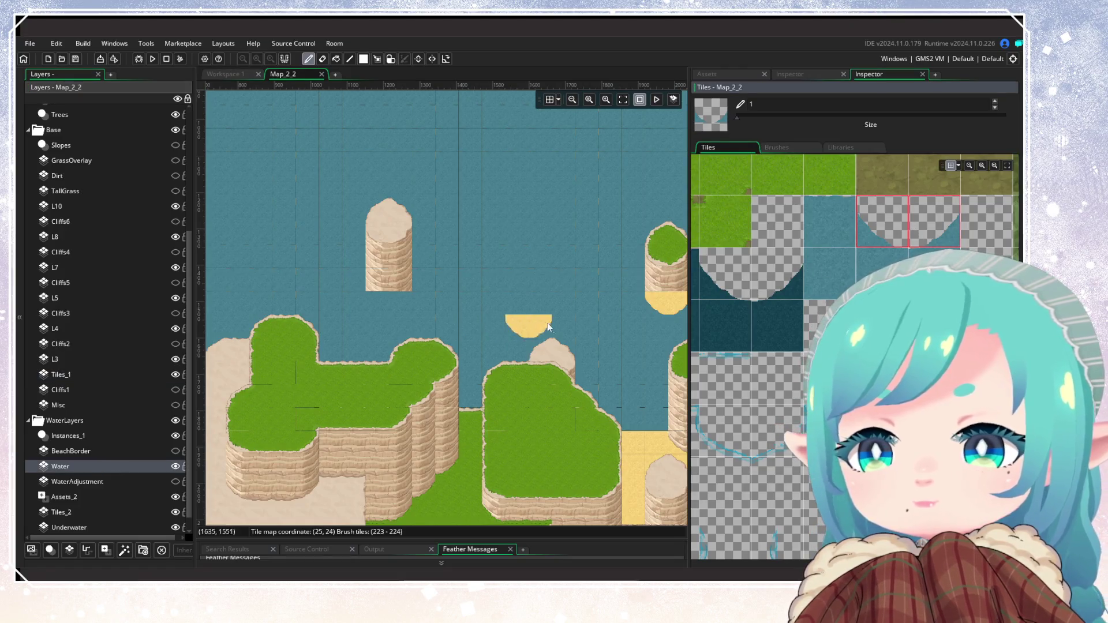
{"action": "scroll", "coordinate": [299, 314], "scroll_direction": "right", "scroll_amount": 5}
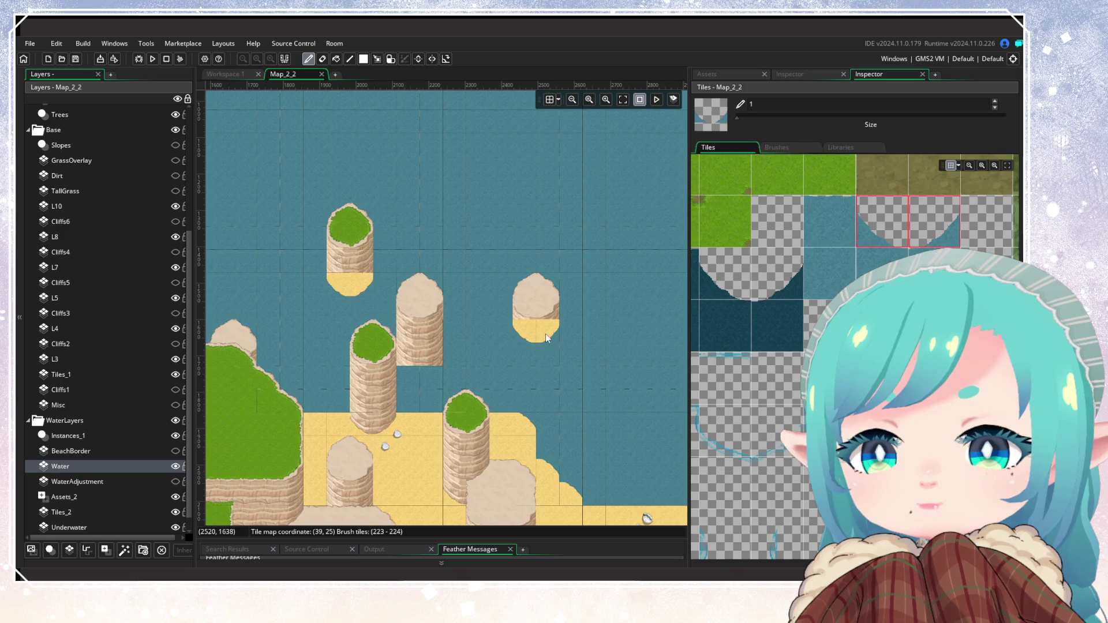
{"action": "left_click_drag", "start_coordinate": [327, 369], "coordinate": [537, 359]}
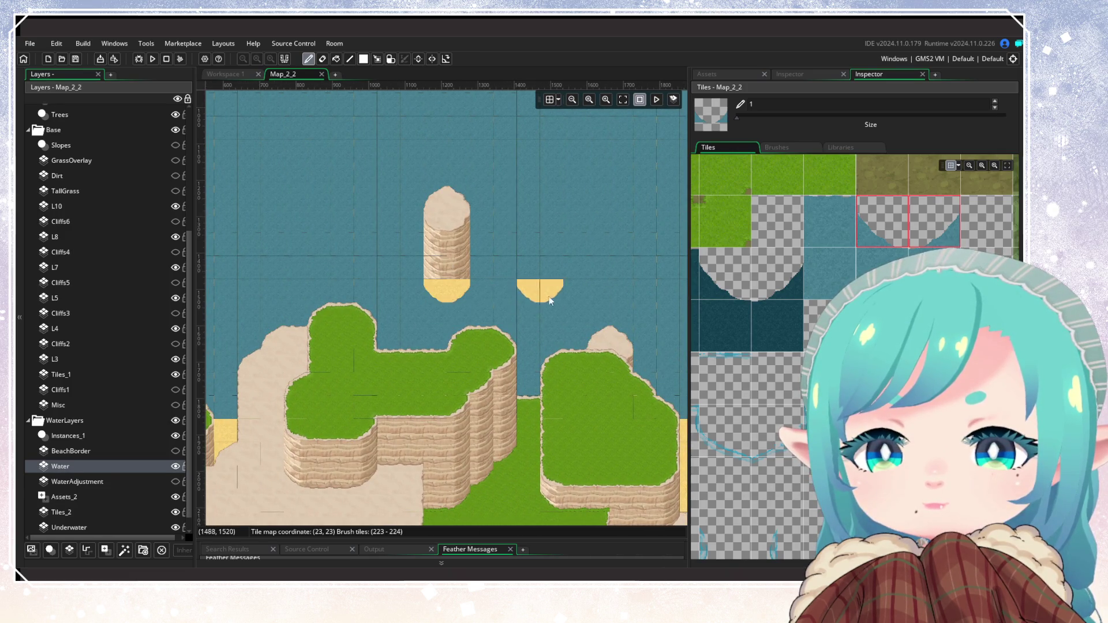
{"action": "left_click_drag", "start_coordinate": [544, 296], "coordinate": [218, 233]}
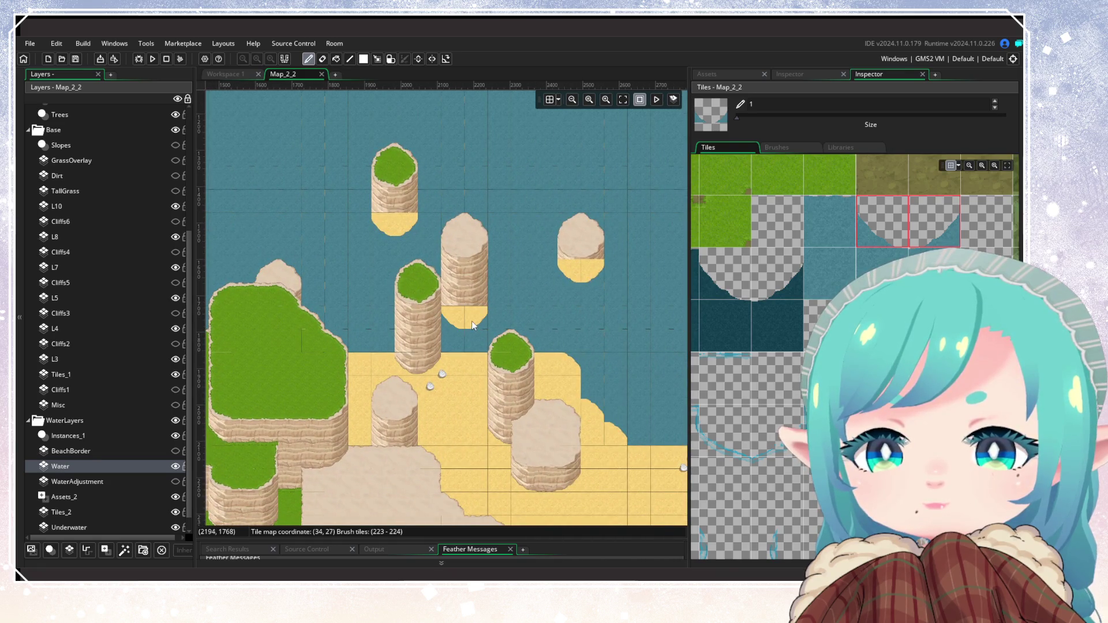
{"action": "left_click", "coordinate": [95, 513]}
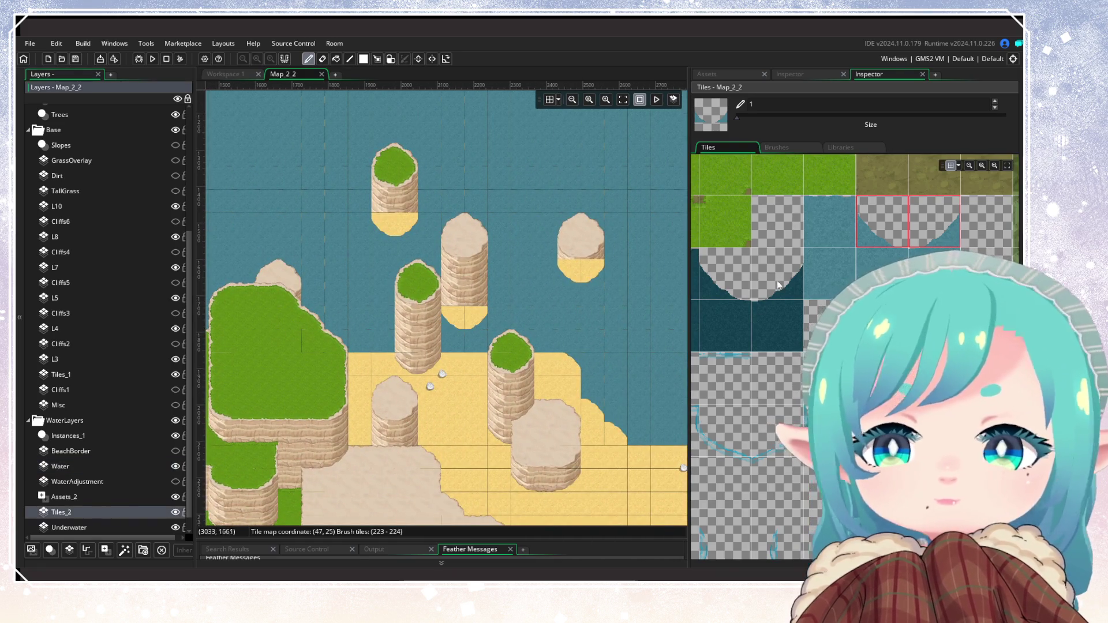
Paint cliff wall tiles over the sandy bottoms of the right, middle and top-left pillars
{"action": "scroll", "coordinate": [739, 399], "scroll_direction": "down", "scroll_amount": 5}
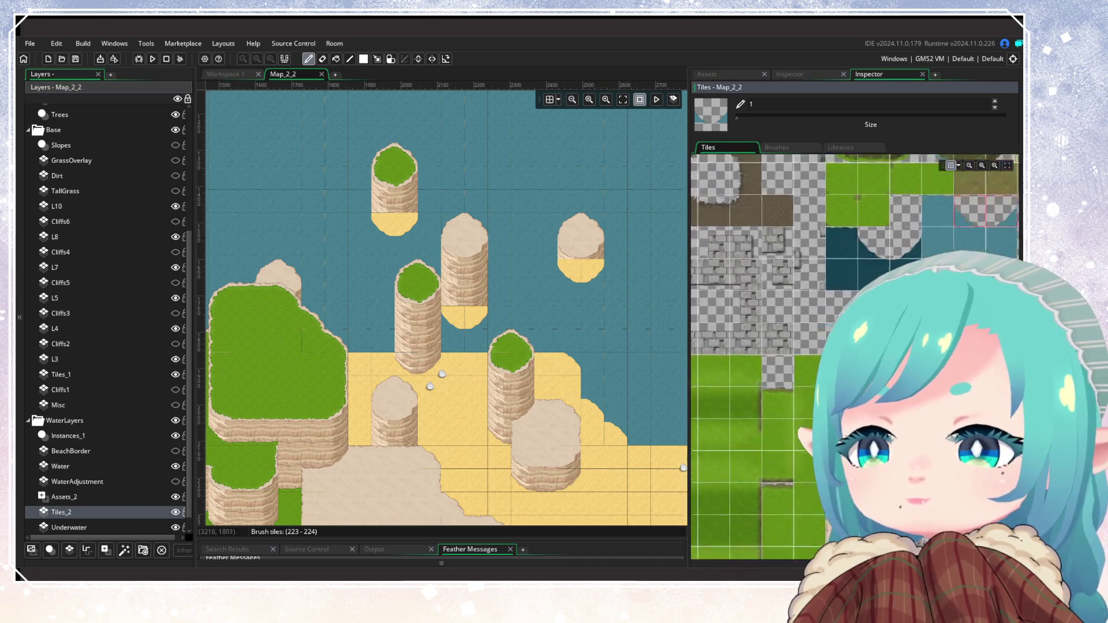
{"action": "left_click", "coordinate": [740, 399]}
{"action": "scroll", "coordinate": [635, 324], "scroll_direction": "up", "scroll_amount": 2}
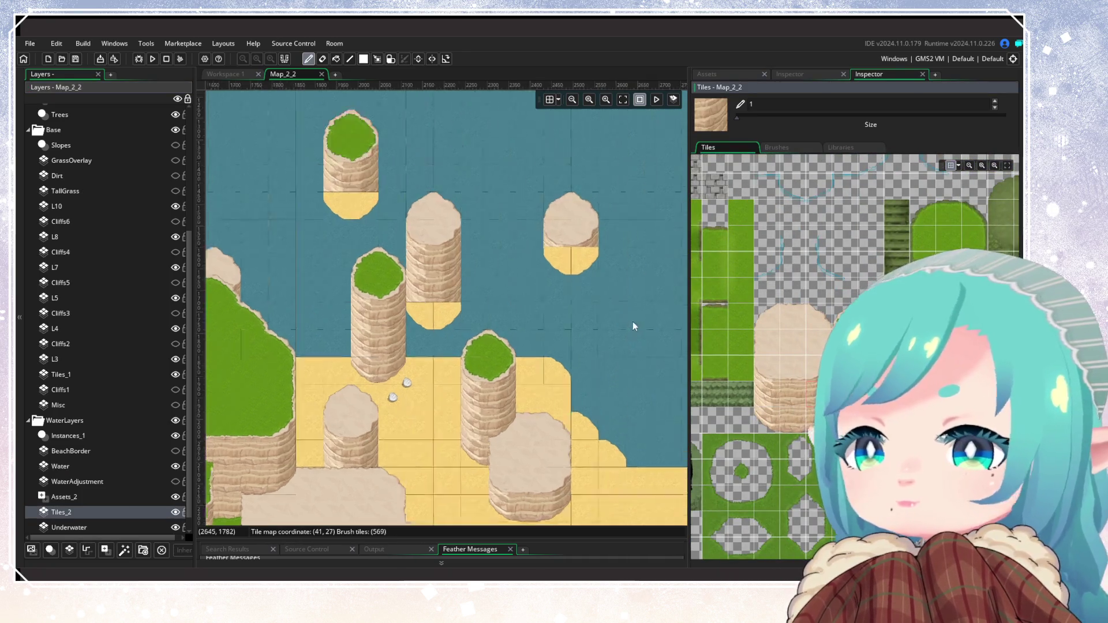
{"action": "left_click", "coordinate": [530, 238]}
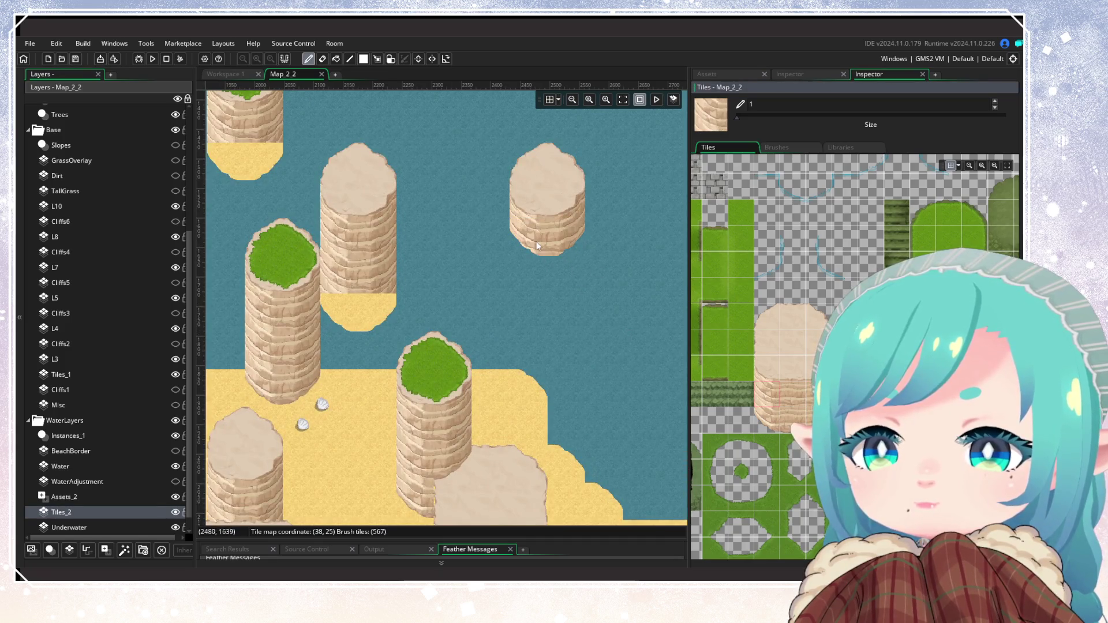
{"action": "left_click_drag", "start_coordinate": [528, 236], "coordinate": [565, 236]}
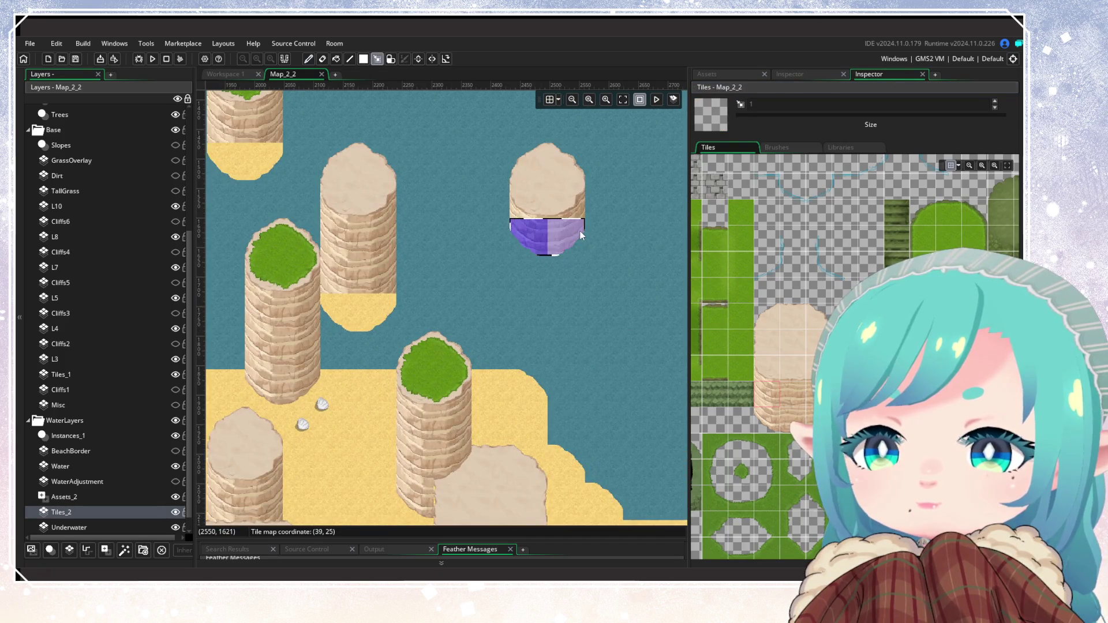
{"action": "left_click", "coordinate": [380, 314]}
{"action": "scroll", "coordinate": [444, 312], "scroll_direction": "down", "scroll_amount": 1}
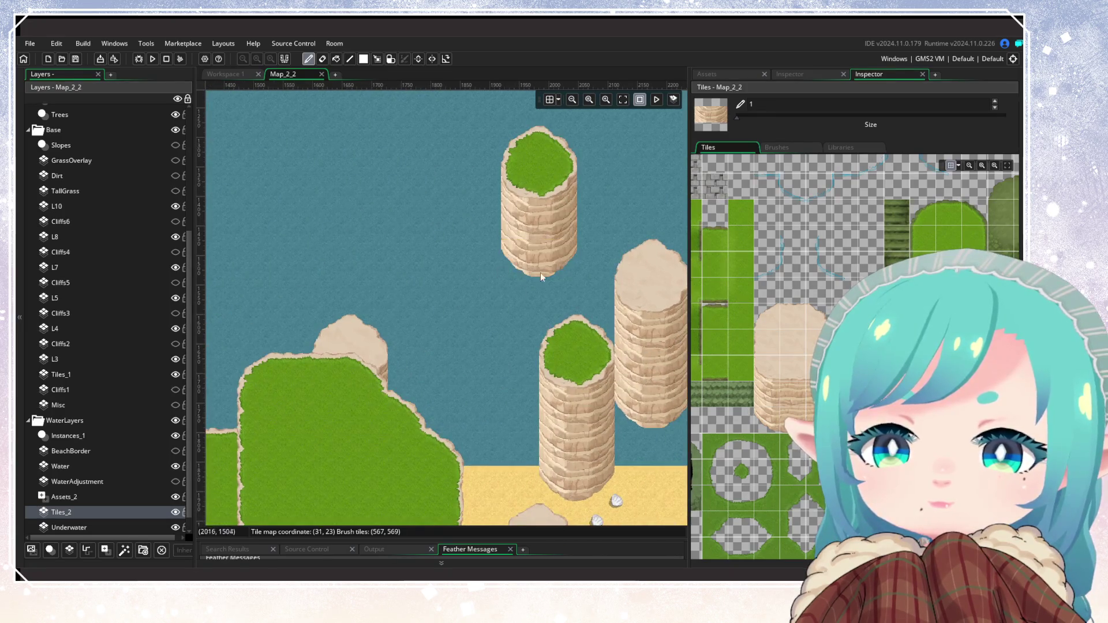
{"action": "scroll", "coordinate": [412, 354], "scroll_direction": "down", "scroll_amount": 2}
{"action": "left_click", "coordinate": [233, 297]}
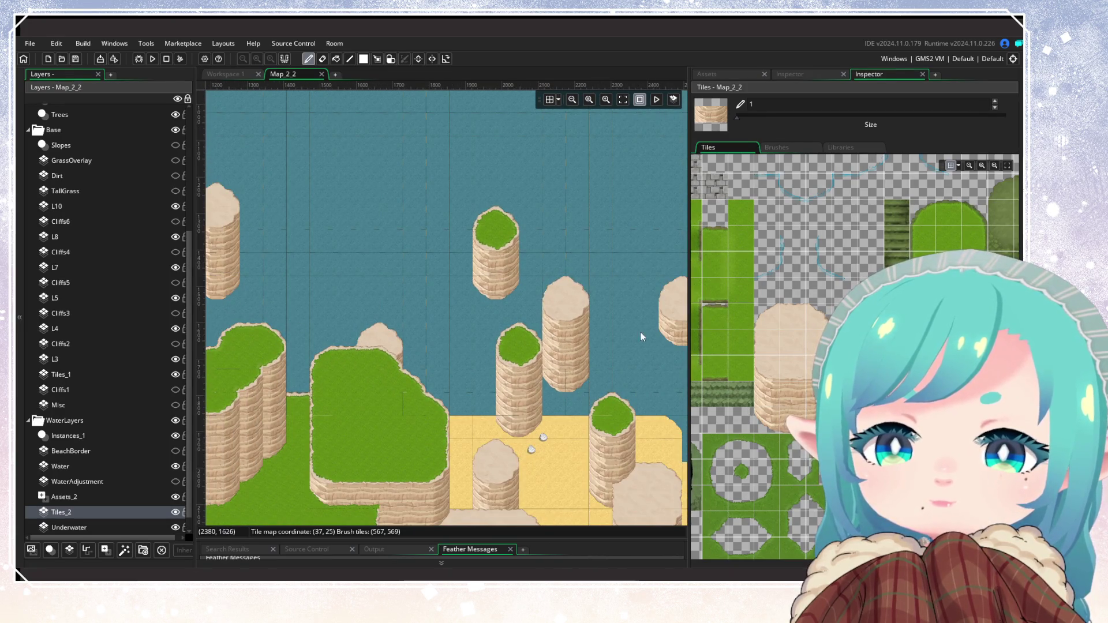
{"action": "scroll", "coordinate": [642, 336], "scroll_direction": "down", "scroll_amount": 2}
{"action": "scroll", "coordinate": [444, 399], "scroll_direction": "left", "scroll_amount": 10}
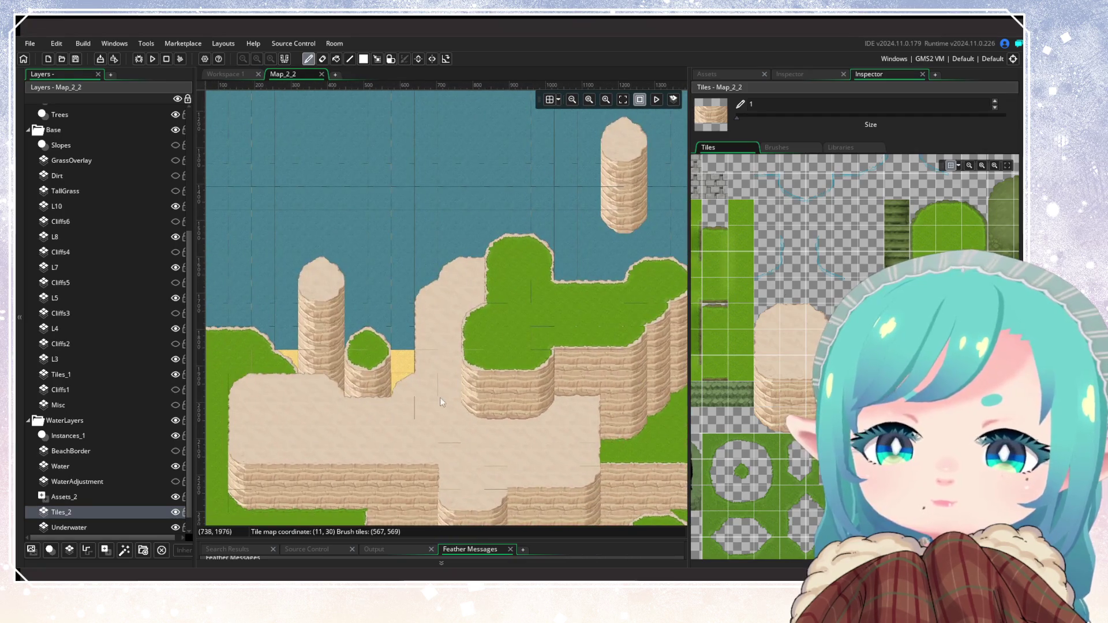
{"action": "scroll", "coordinate": [596, 345], "scroll_direction": "up", "scroll_amount": 3}
{"action": "scroll", "coordinate": [573, 354], "scroll_direction": "down", "scroll_amount": 8}
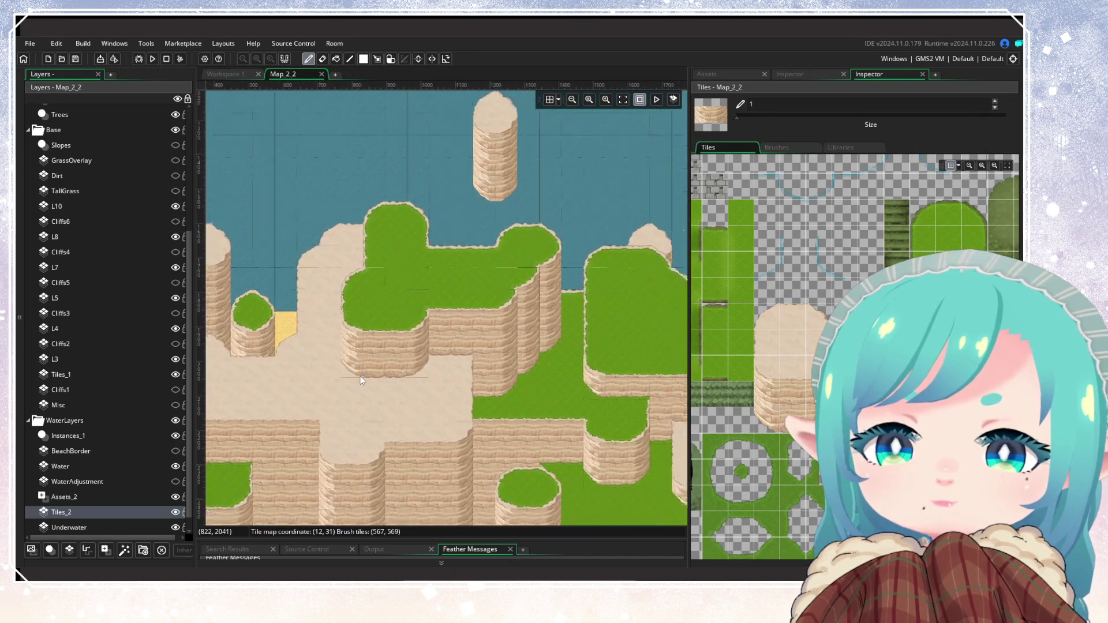
{"action": "scroll", "coordinate": [510, 390], "scroll_direction": "up", "scroll_amount": 3}
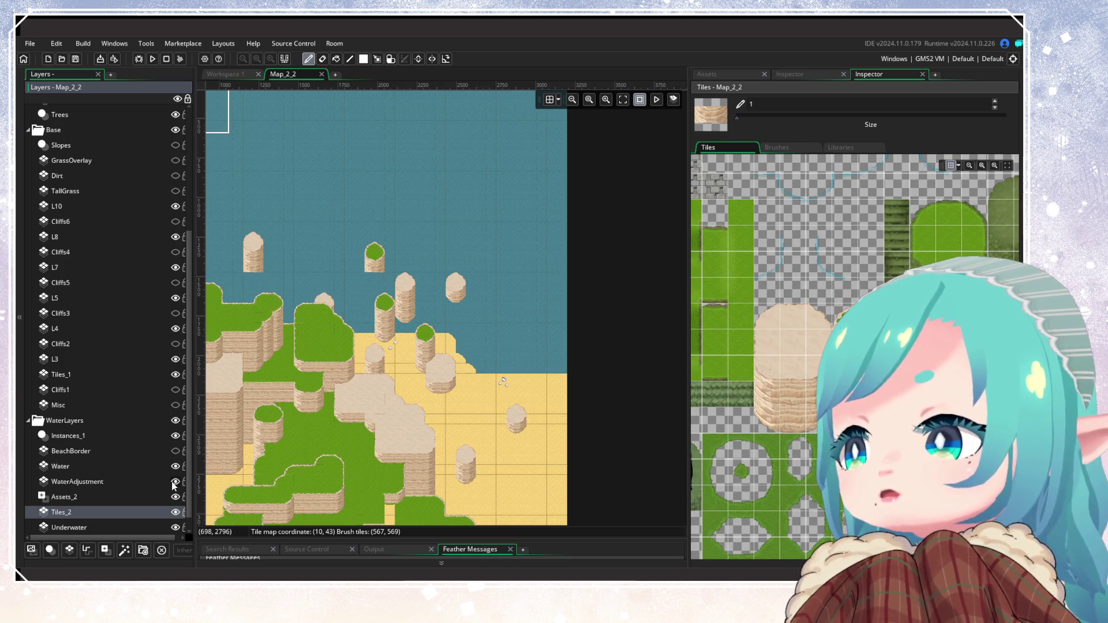
With the Eraser tool active, select WaterAdjustment, then BeachBorder, and turn BeachBorder's visibility back on
{"action": "scroll", "coordinate": [256, 286], "scroll_direction": "up", "scroll_amount": 4}
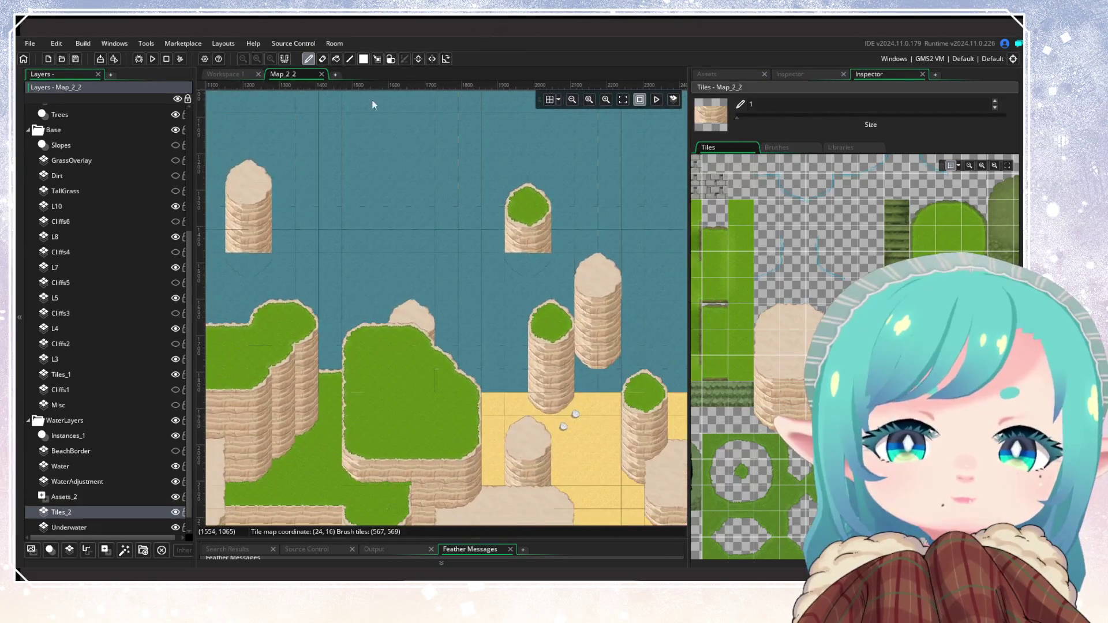
{"action": "left_click", "coordinate": [322, 59]}
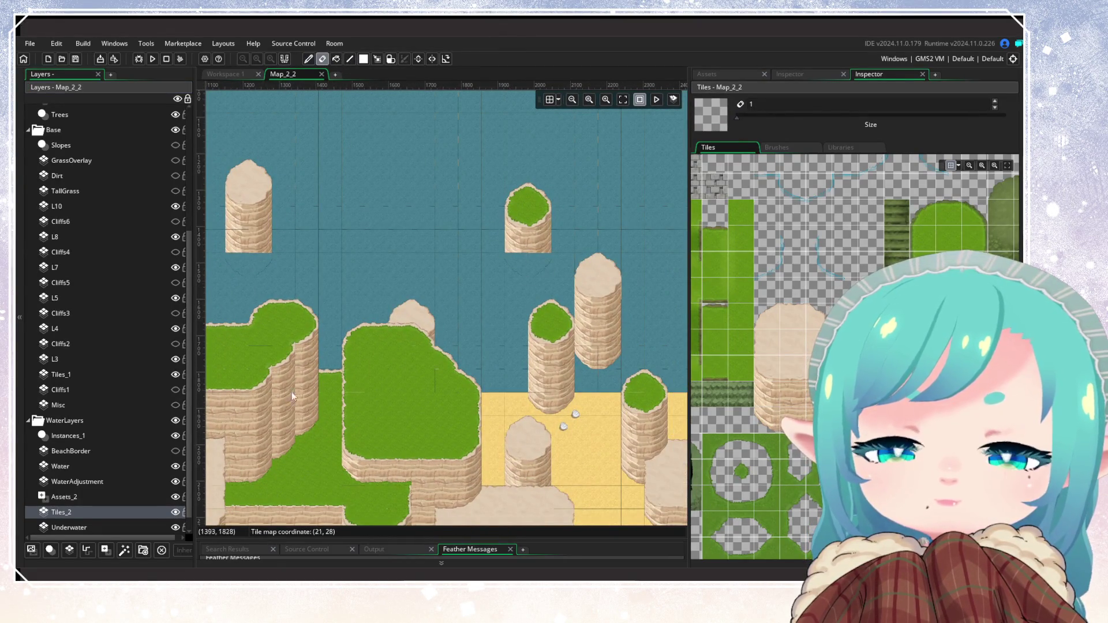
{"action": "left_click", "coordinate": [89, 486]}
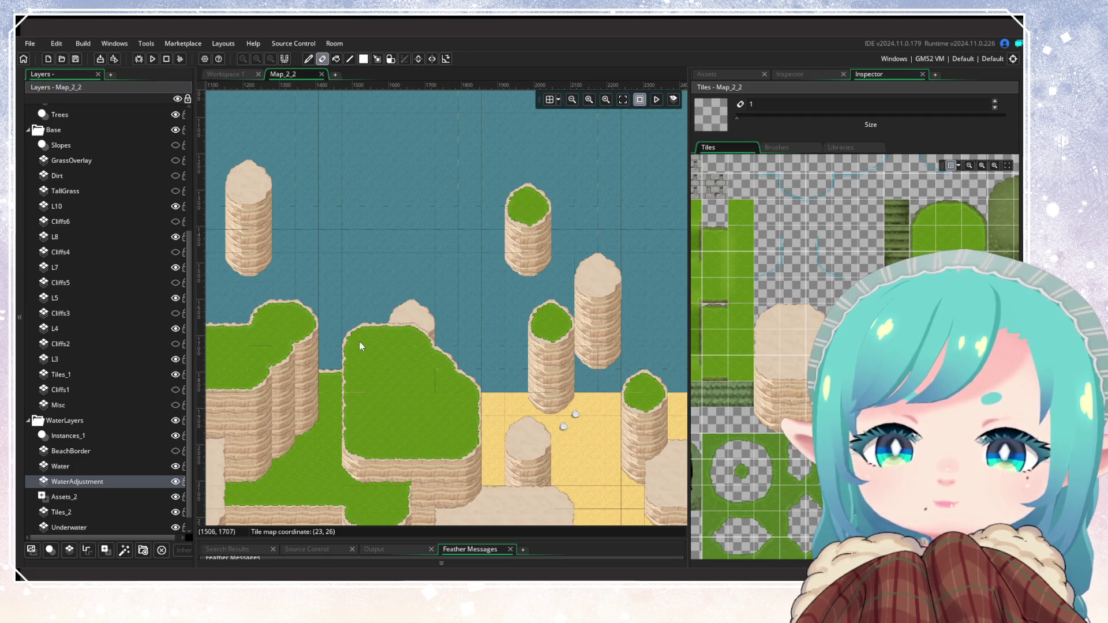
{"action": "scroll", "coordinate": [356, 341], "scroll_direction": "down", "scroll_amount": 3}
{"action": "scroll", "coordinate": [463, 399], "scroll_direction": "up", "scroll_amount": 2}
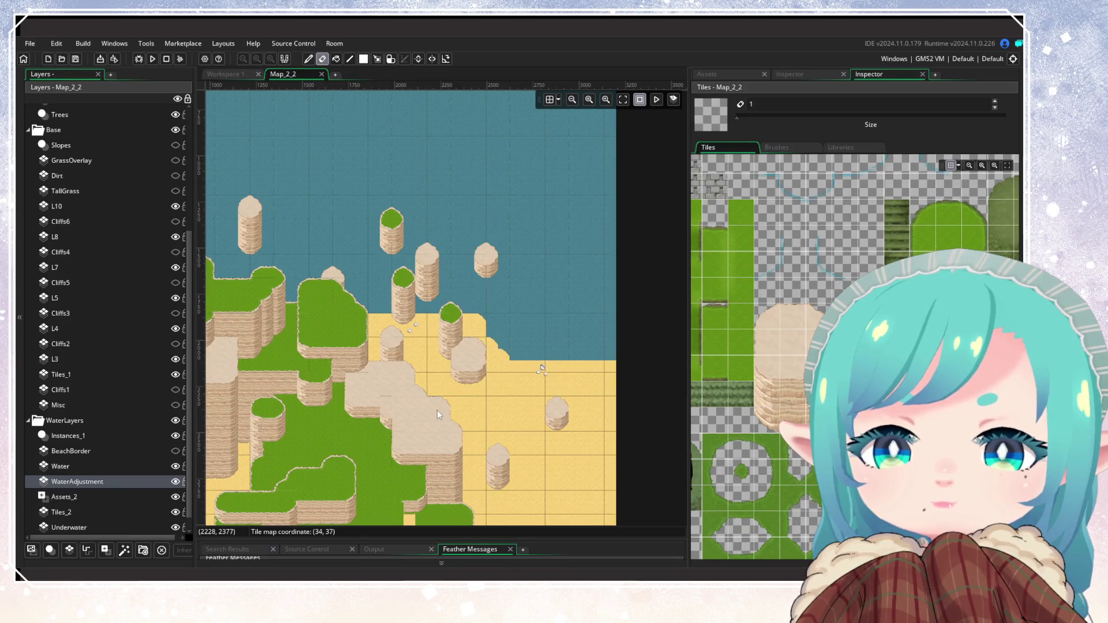
{"action": "scroll", "coordinate": [438, 410], "scroll_direction": "up", "scroll_amount": 2}
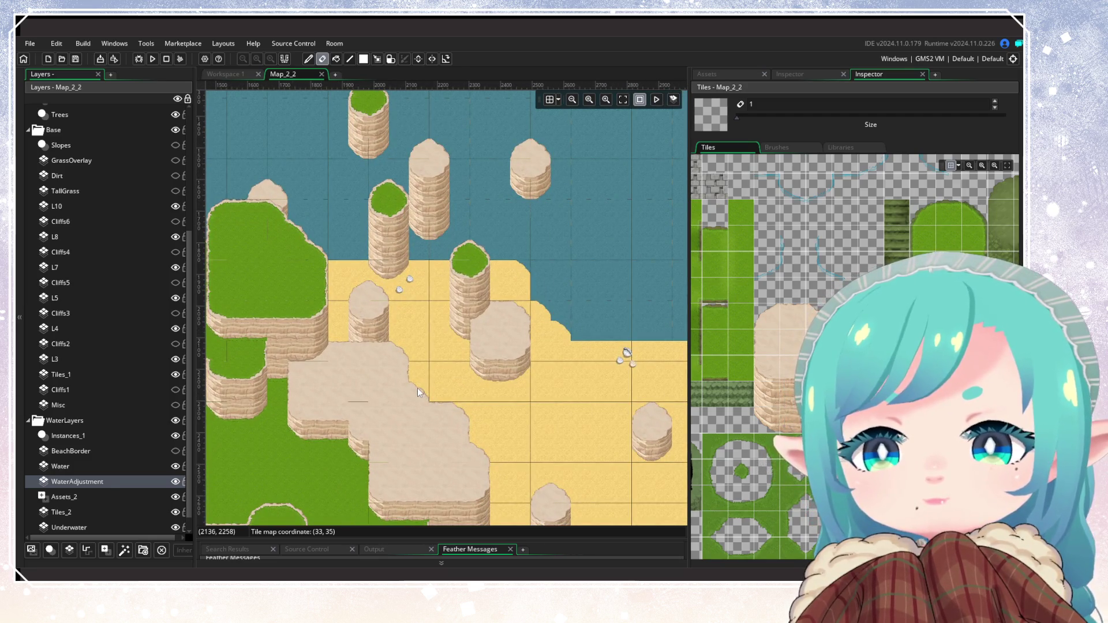
{"action": "left_click", "coordinate": [160, 453]}
{"action": "left_click", "coordinate": [175, 452]}
{"action": "left_click", "coordinate": [174, 452]}
{"action": "left_click", "coordinate": [175, 453]}
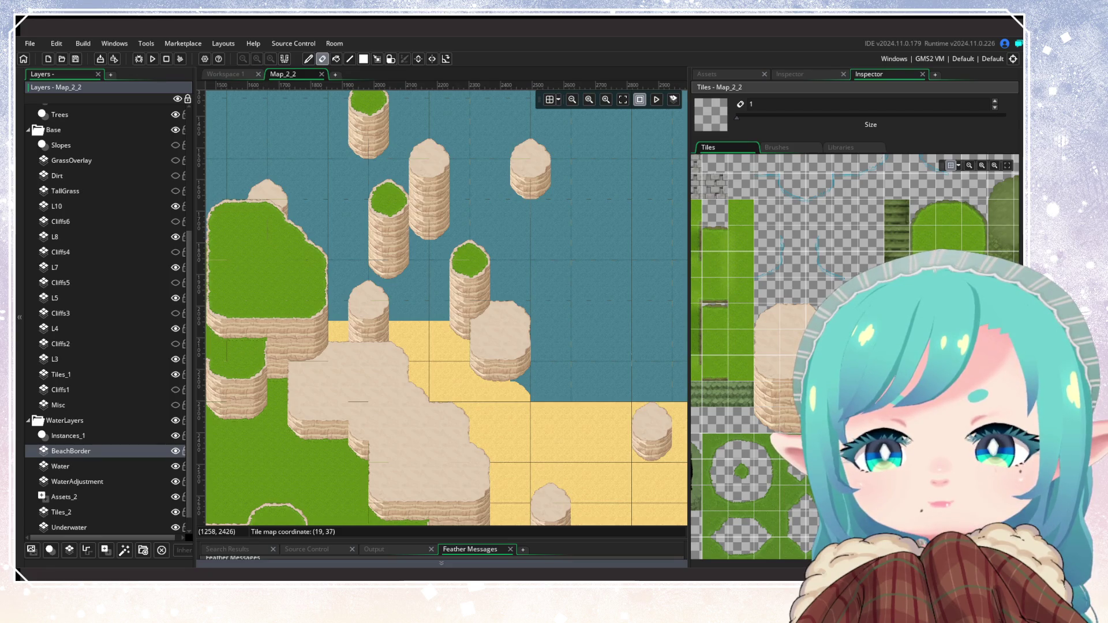
Close the full-map reference image and switch to Workspace 1 with the tile set editors
{"action": "scroll", "coordinate": [721, 289], "scroll_direction": "up", "scroll_amount": 5}
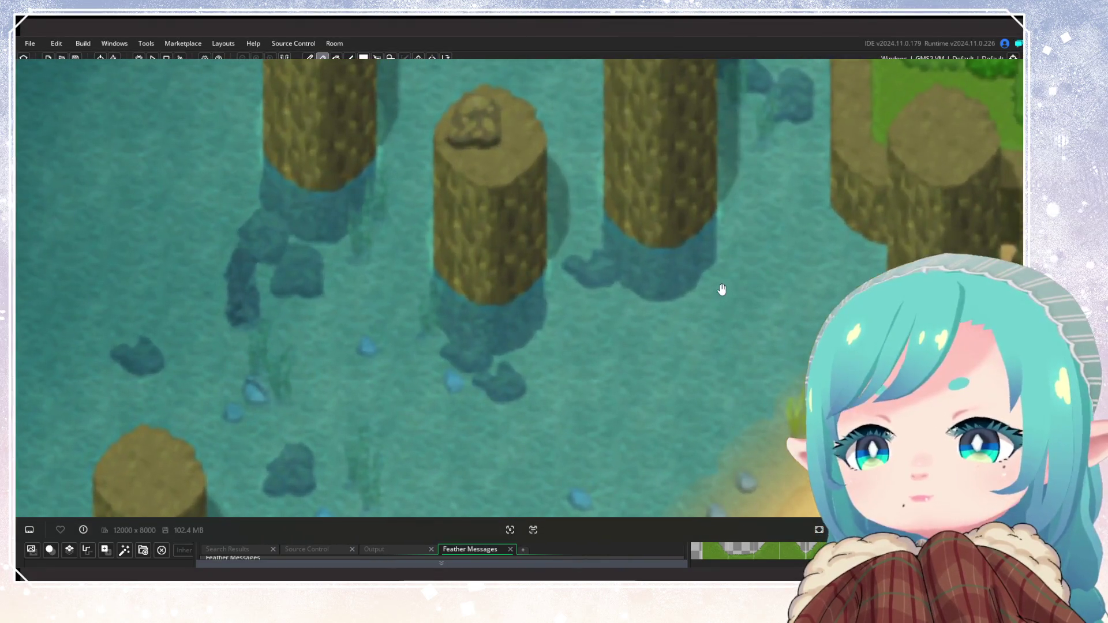
{"action": "scroll", "coordinate": [721, 289], "scroll_direction": "down", "scroll_amount": 5}
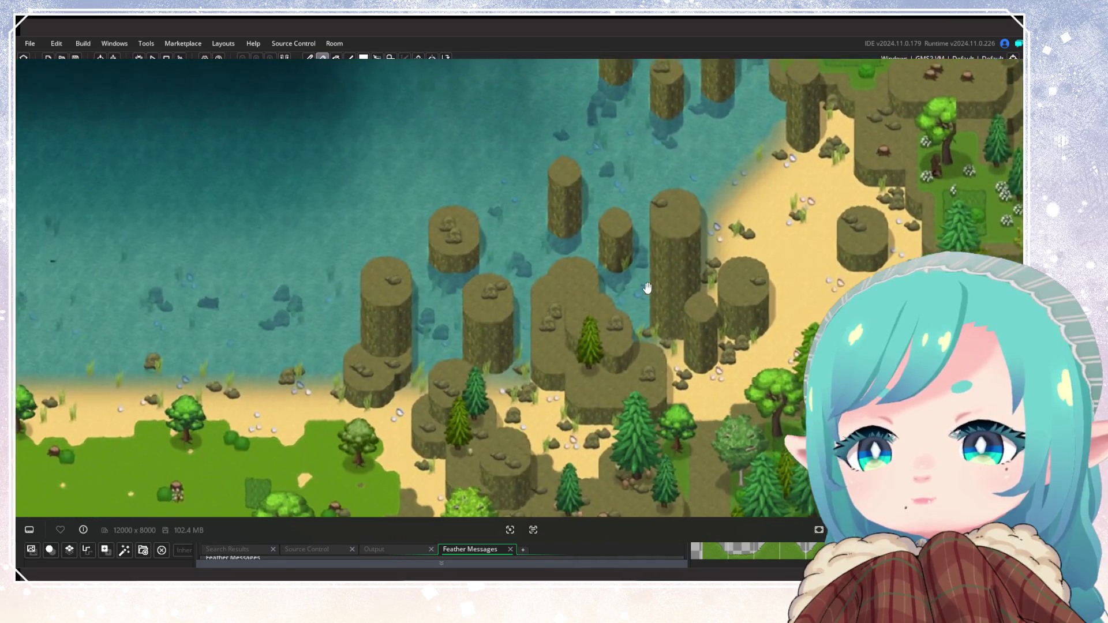
{"action": "scroll", "coordinate": [573, 277], "scroll_direction": "up", "scroll_amount": 4}
{"action": "scroll", "coordinate": [573, 277], "scroll_direction": "down", "scroll_amount": 2}
{"action": "scroll", "coordinate": [574, 277], "scroll_direction": "up", "scroll_amount": 1}
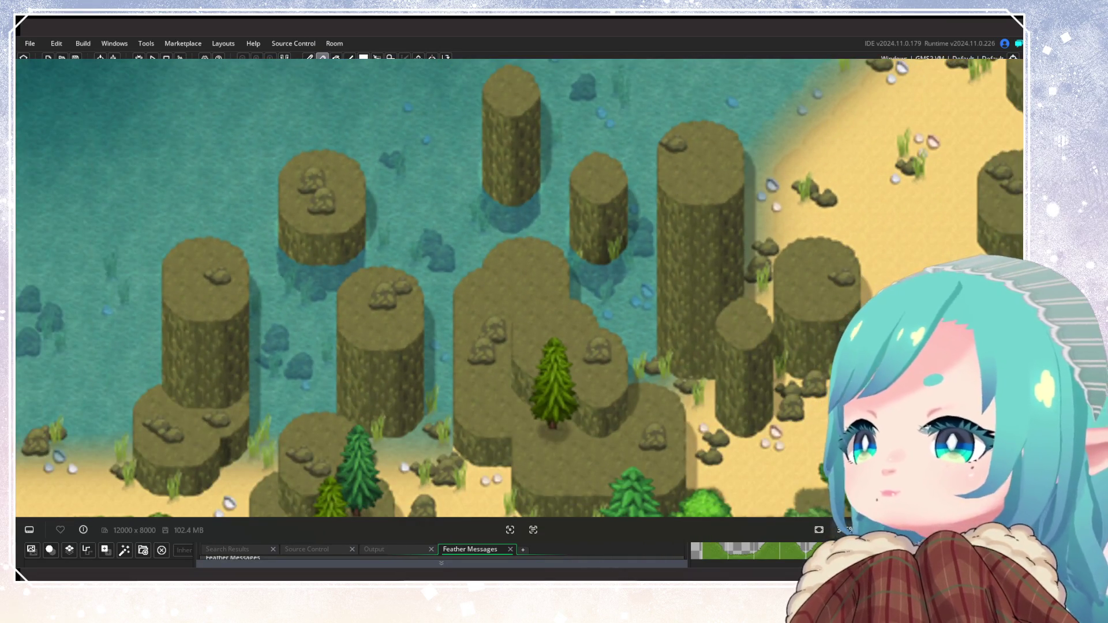
{"action": "key", "text": "Escape"}
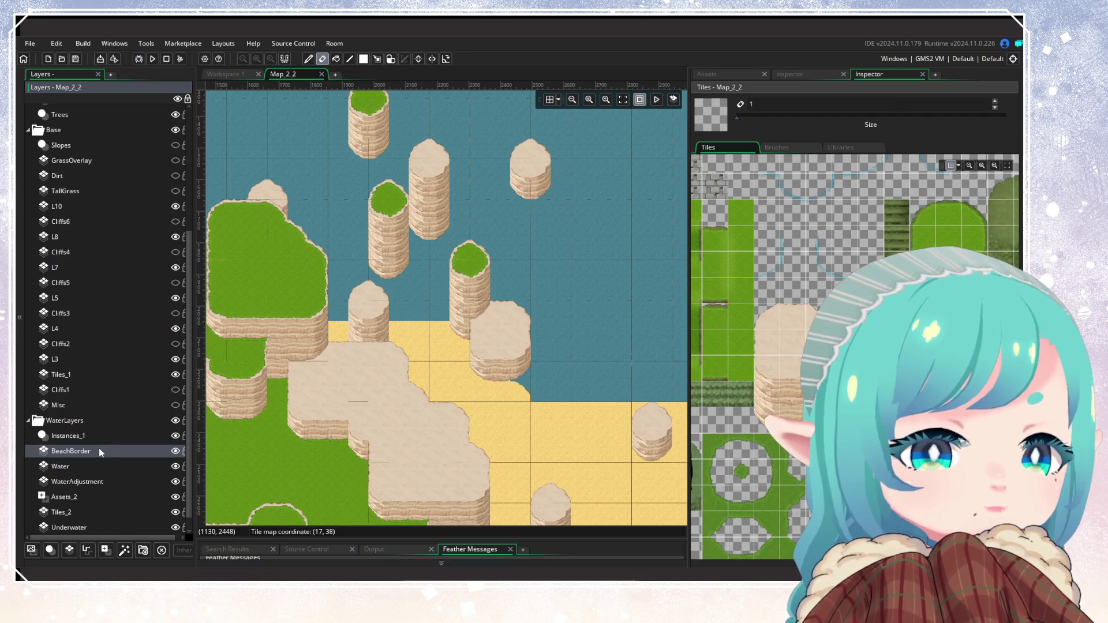
{"action": "left_click", "coordinate": [222, 74]}
Search the project assets for 'watershader'
{"action": "left_click", "coordinate": [775, 106]}
{"action": "left_click", "coordinate": [723, 74]}
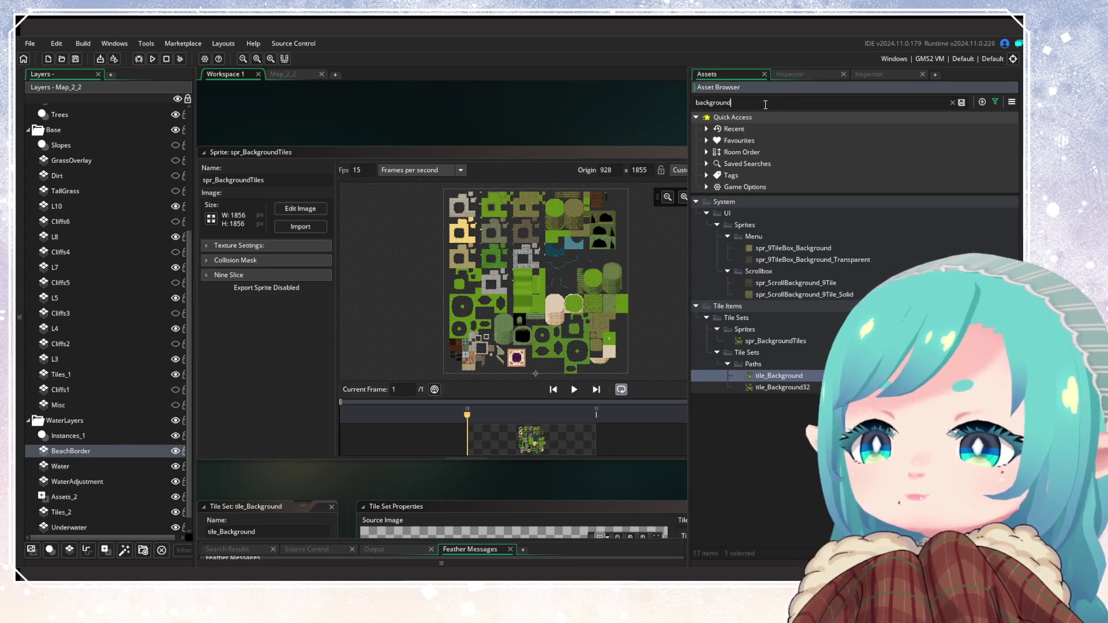
{"action": "type", "text": "watershader"}
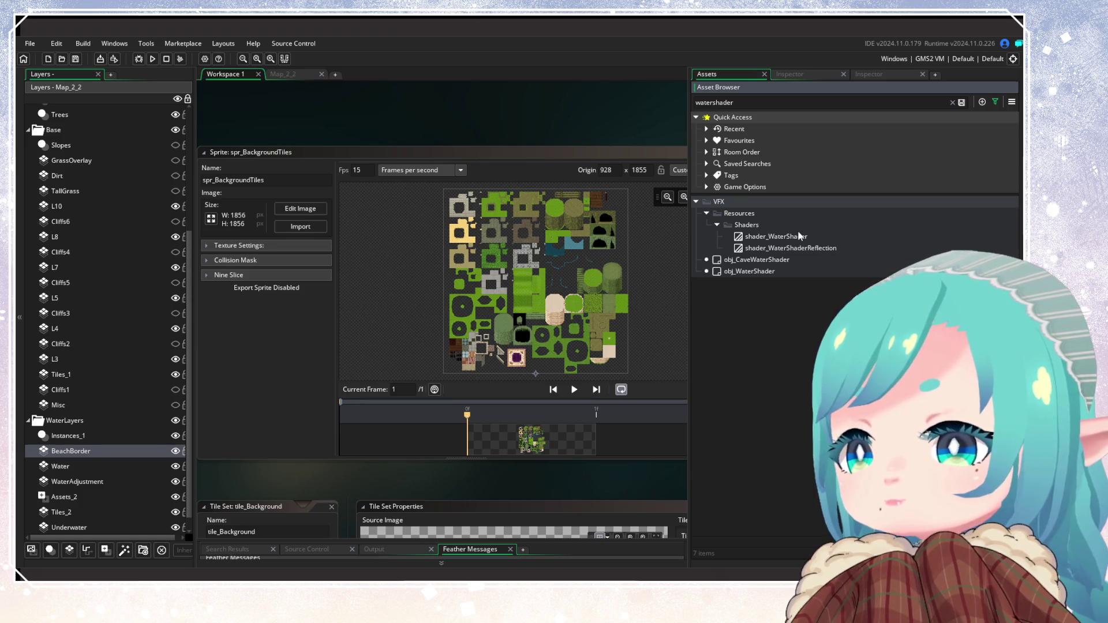
Open the obj_WaterShader object from the search results
{"action": "double_click", "coordinate": [781, 273]}
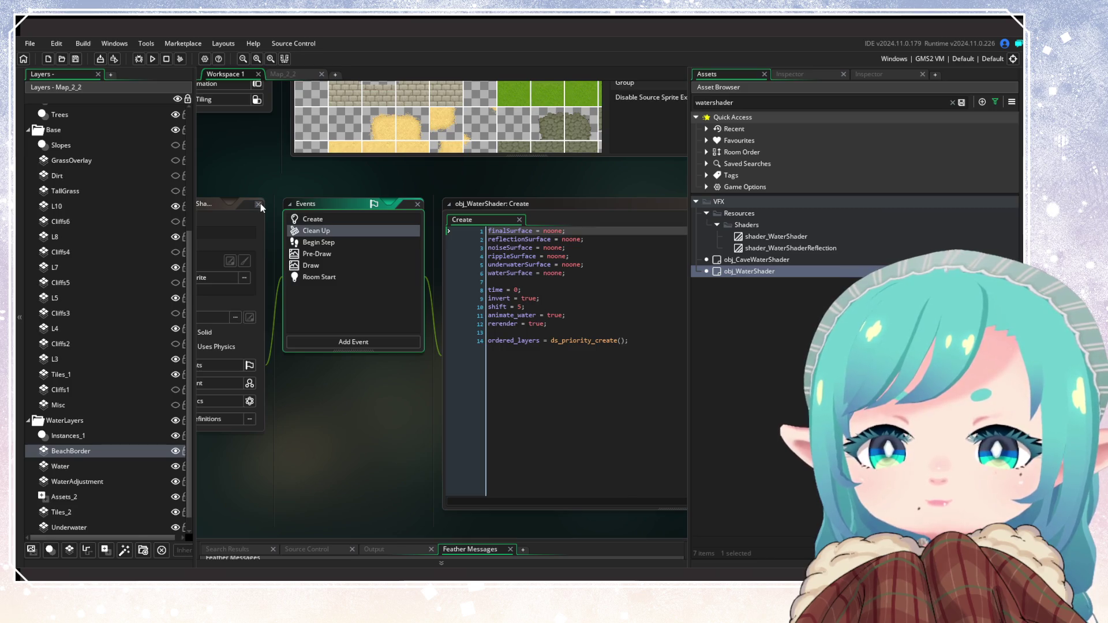
Open the Pre-Draw event and step through the rippleSurface occurrences
{"action": "double_click", "coordinate": [511, 256]}
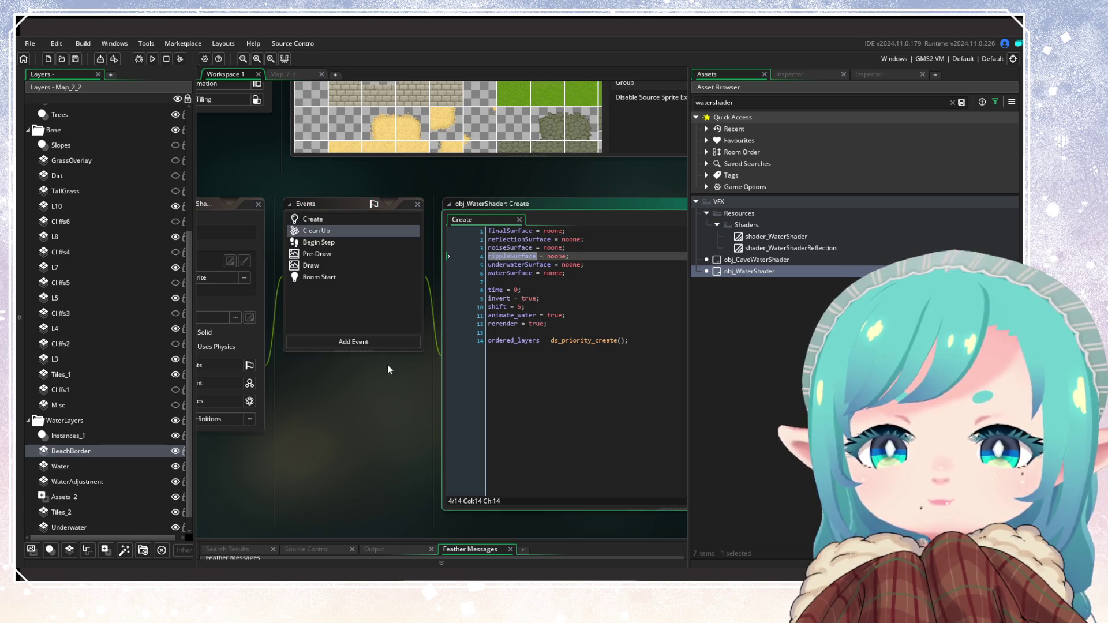
{"action": "double_click", "coordinate": [316, 254]}
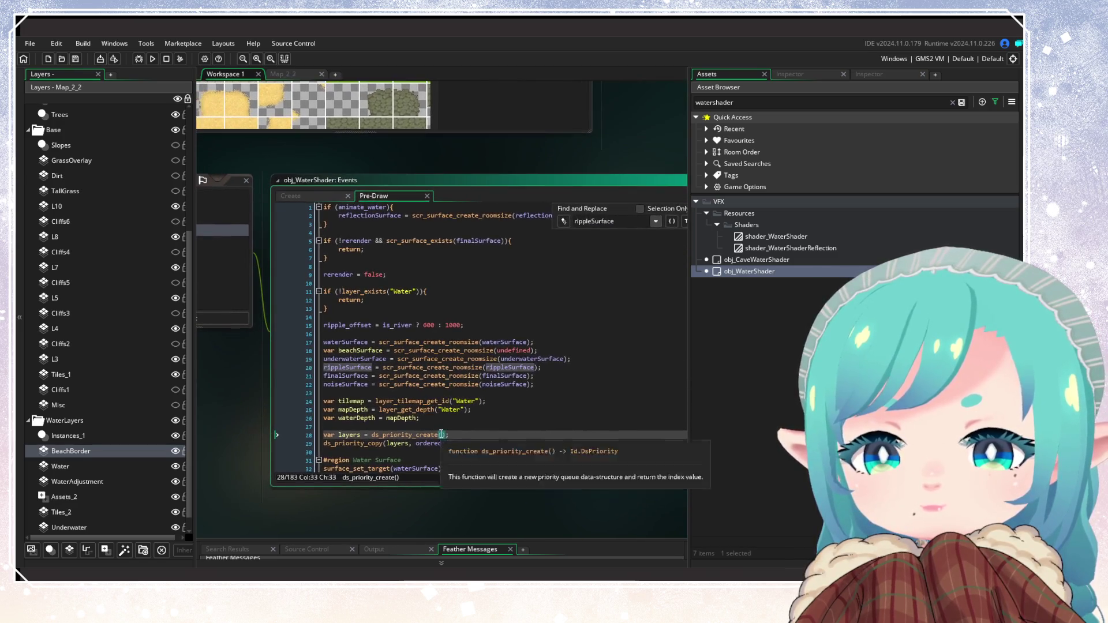
{"action": "left_click", "coordinate": [490, 412]}
{"action": "key", "text": "F3"}
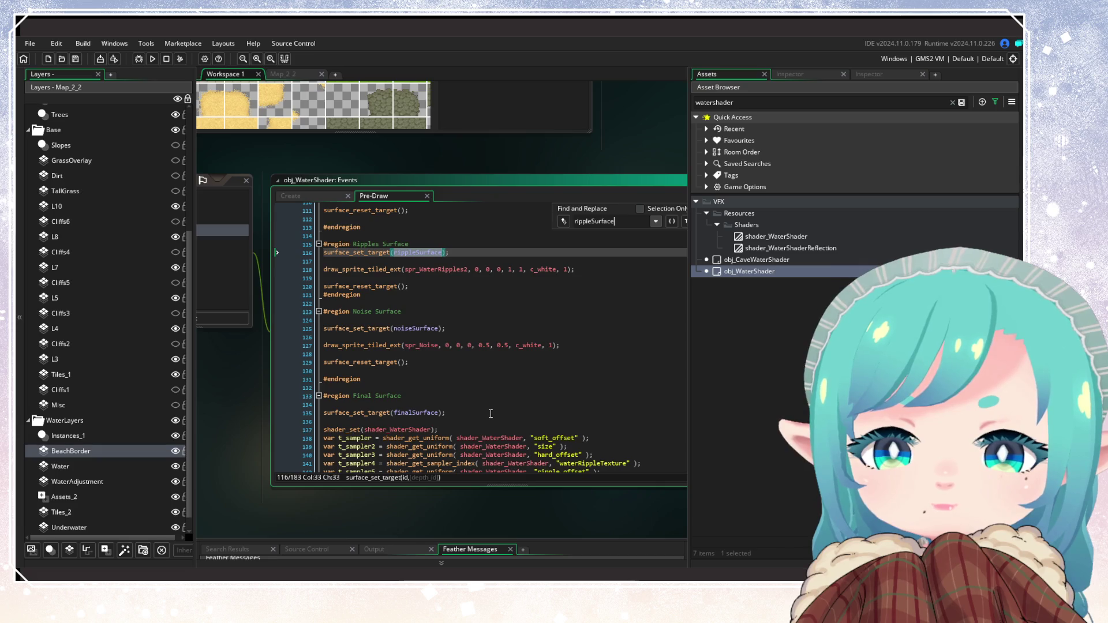
{"action": "scroll", "coordinate": [490, 413], "scroll_direction": "up", "scroll_amount": 10}
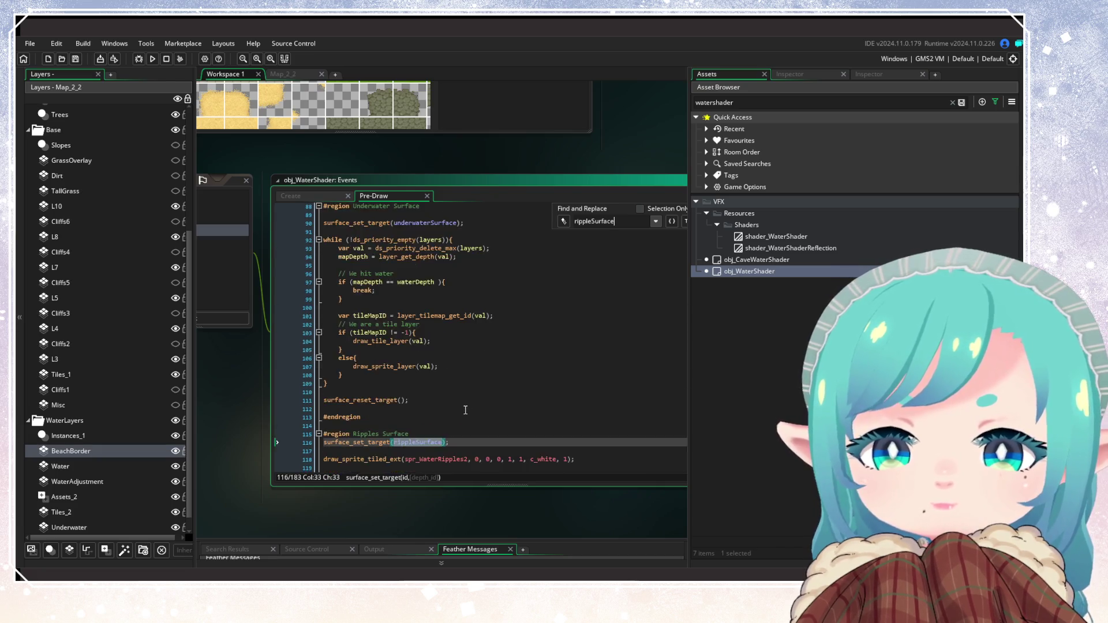
{"action": "scroll", "coordinate": [422, 336], "scroll_direction": "up", "scroll_amount": 10}
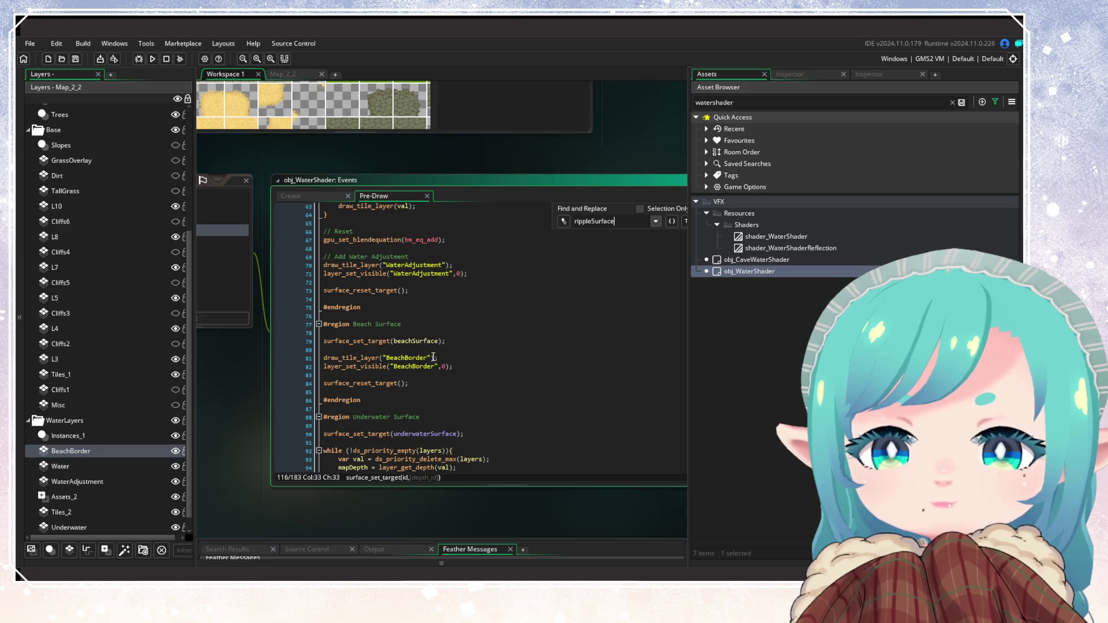
{"action": "scroll", "coordinate": [433, 357], "scroll_direction": "up", "scroll_amount": 4}
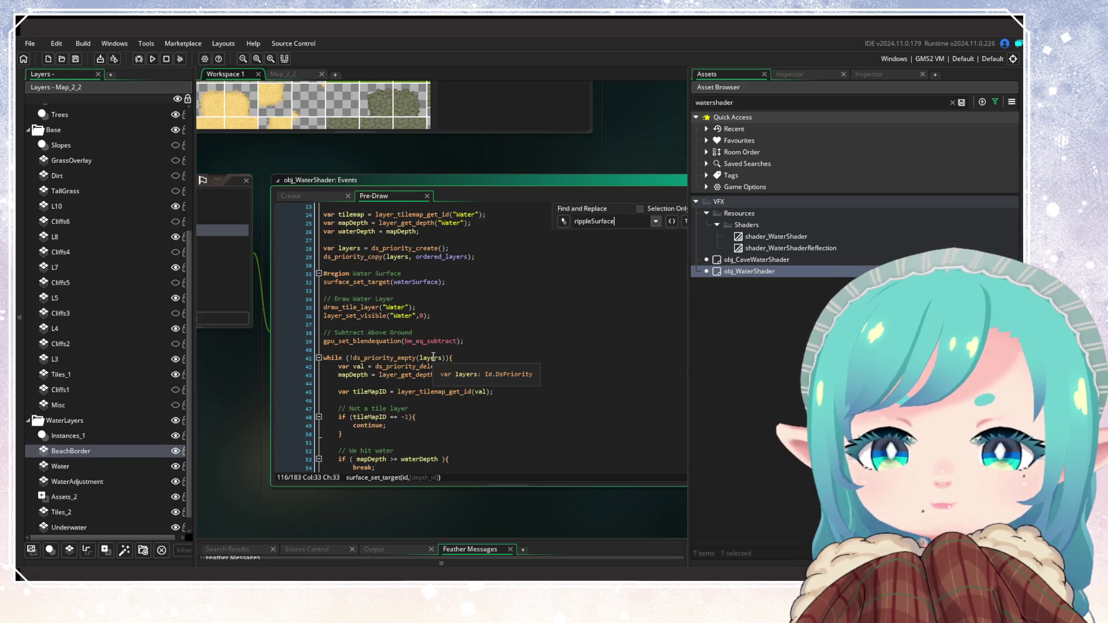
{"action": "scroll", "coordinate": [433, 357], "scroll_direction": "up", "scroll_amount": 4}
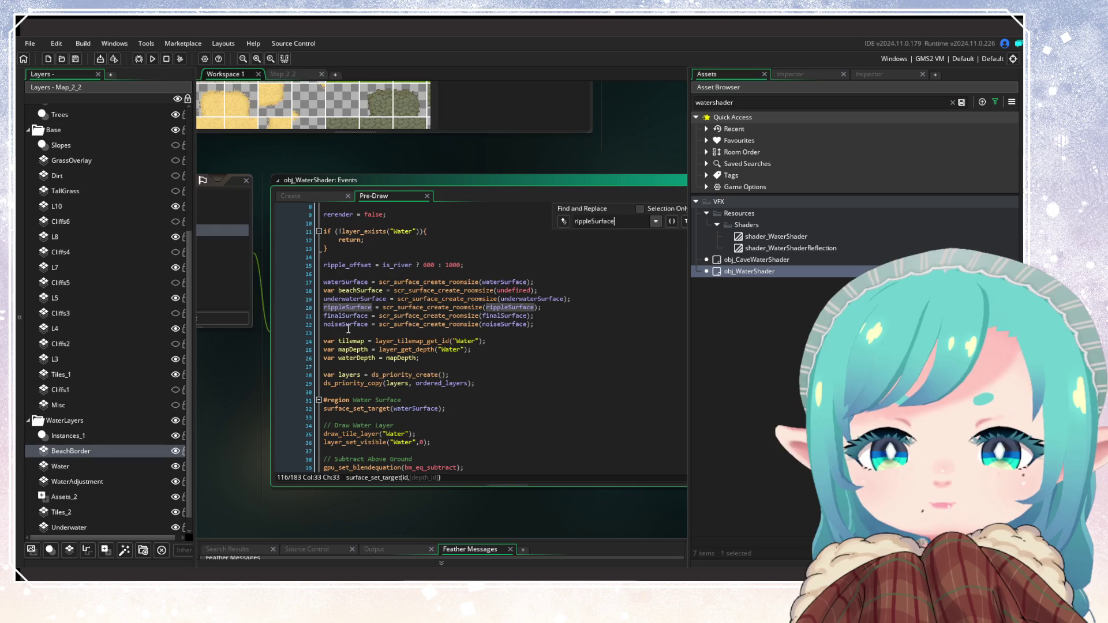
Open the Draw event code and inspect ripple_offset on line 16
{"action": "left_click", "coordinate": [352, 240]}
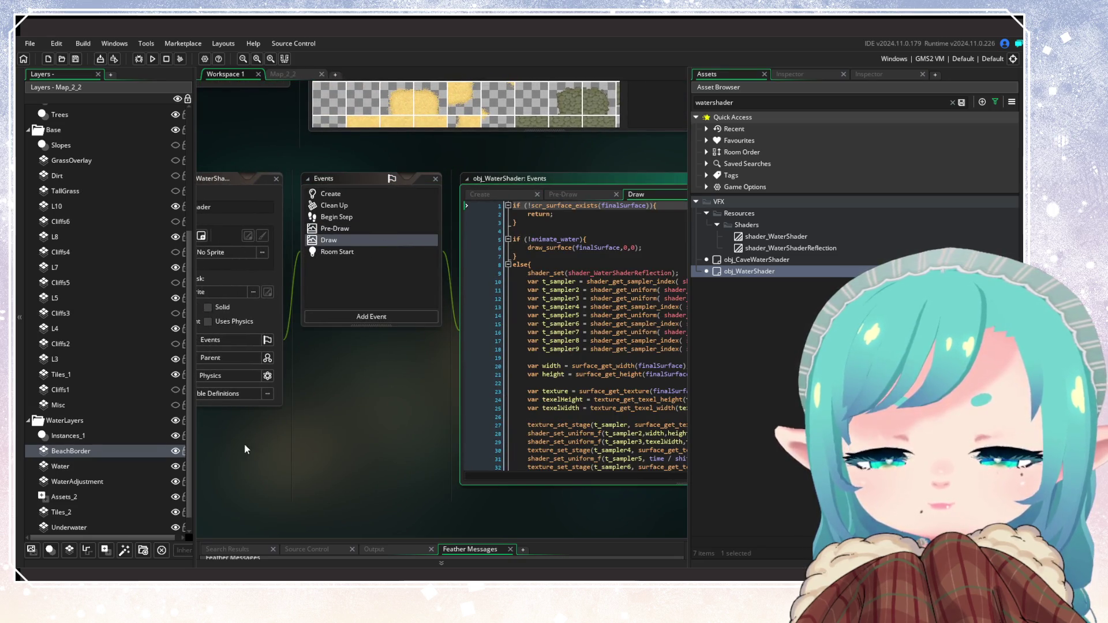
{"action": "left_click", "coordinate": [491, 393]}
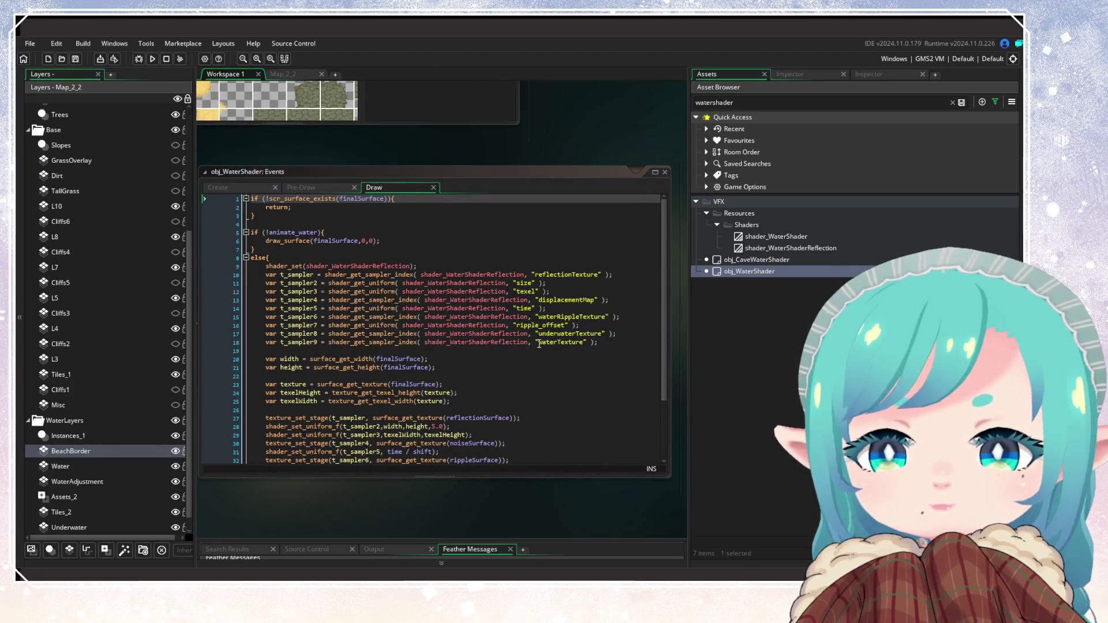
{"action": "double_click", "coordinate": [548, 325]}
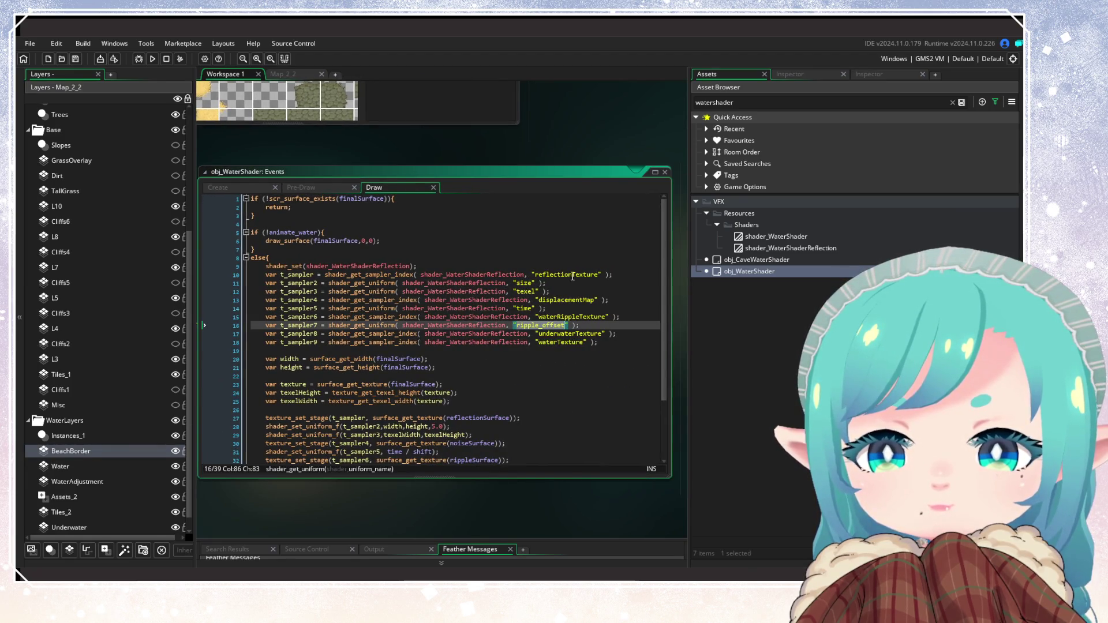
{"action": "scroll", "coordinate": [536, 349], "scroll_direction": "down", "scroll_amount": 3}
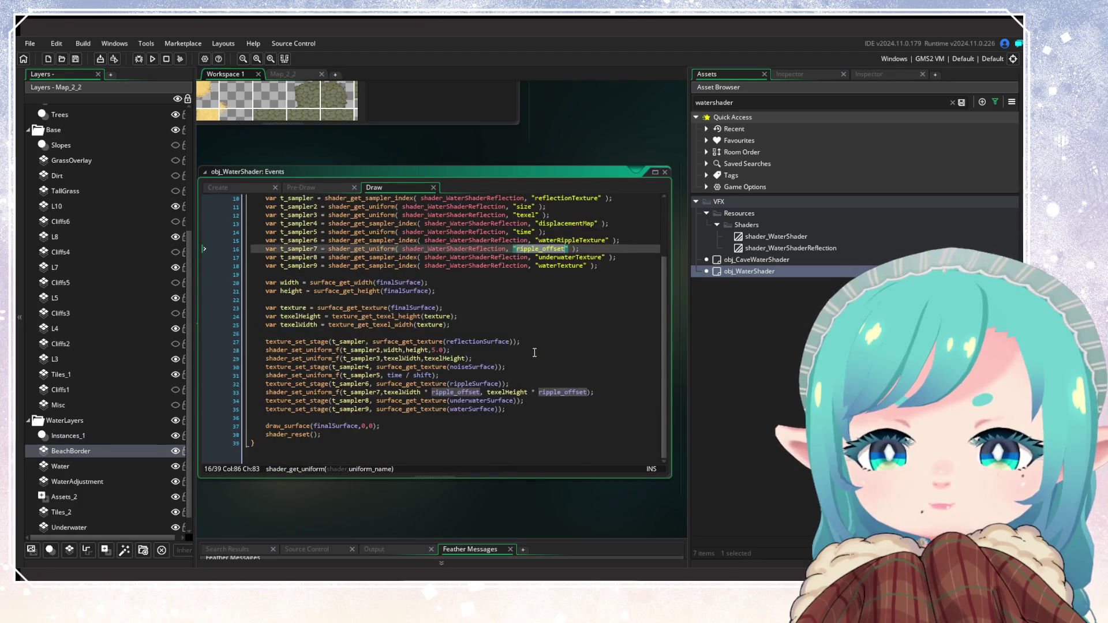
{"action": "scroll", "coordinate": [534, 353], "scroll_direction": "up", "scroll_amount": 1}
{"action": "scroll", "coordinate": [576, 480], "scroll_direction": "left", "scroll_amount": 2}
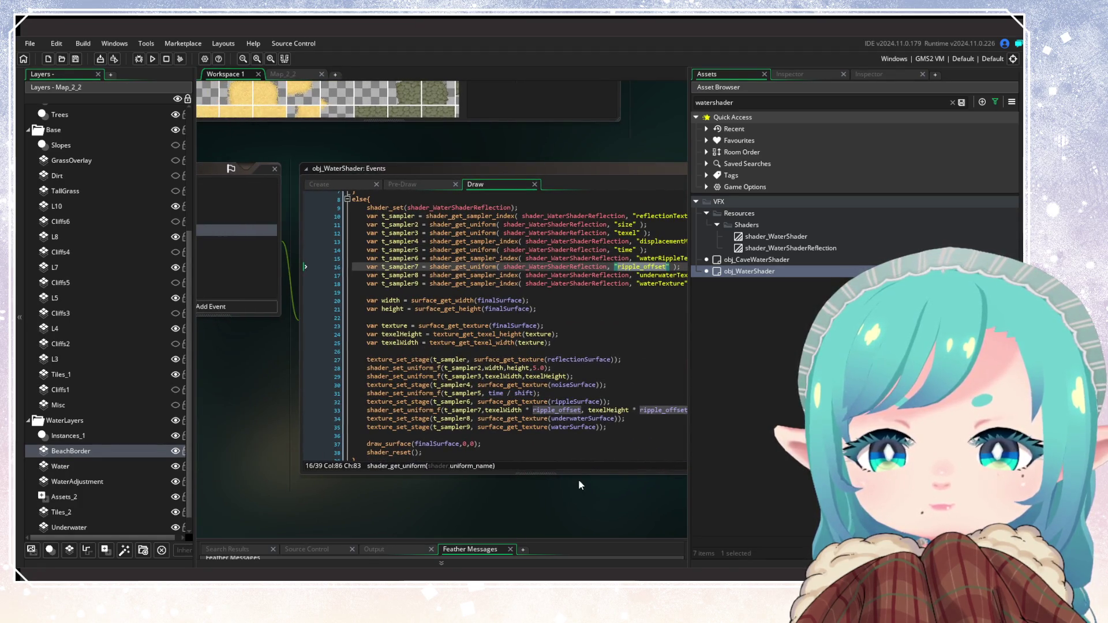
{"action": "scroll", "coordinate": [578, 485], "scroll_direction": "left", "scroll_amount": 1}
Revisit the Create code, then return to Pre-Draw with the object panel in view
{"action": "left_click", "coordinate": [404, 183]}
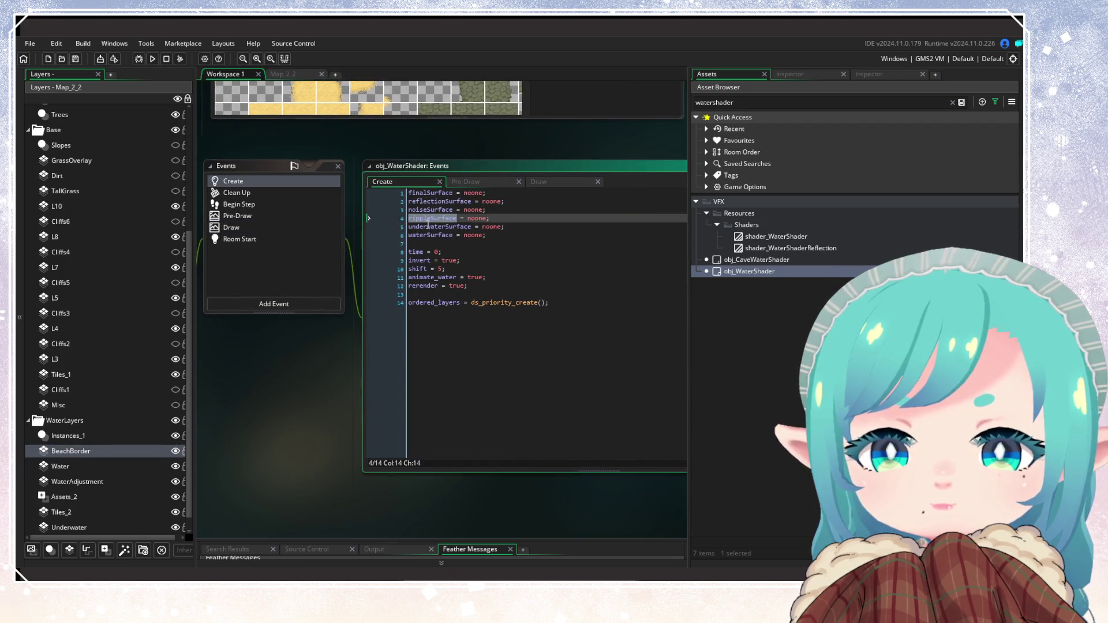
{"action": "left_click", "coordinate": [480, 182]}
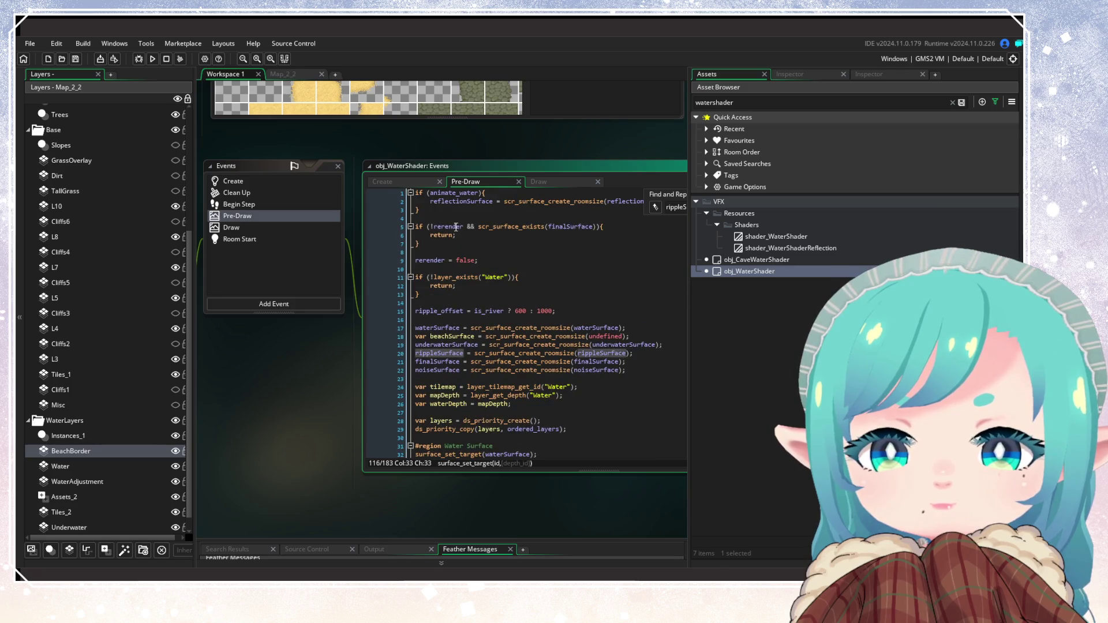
{"action": "scroll", "coordinate": [579, 352], "scroll_direction": "down", "scroll_amount": 7}
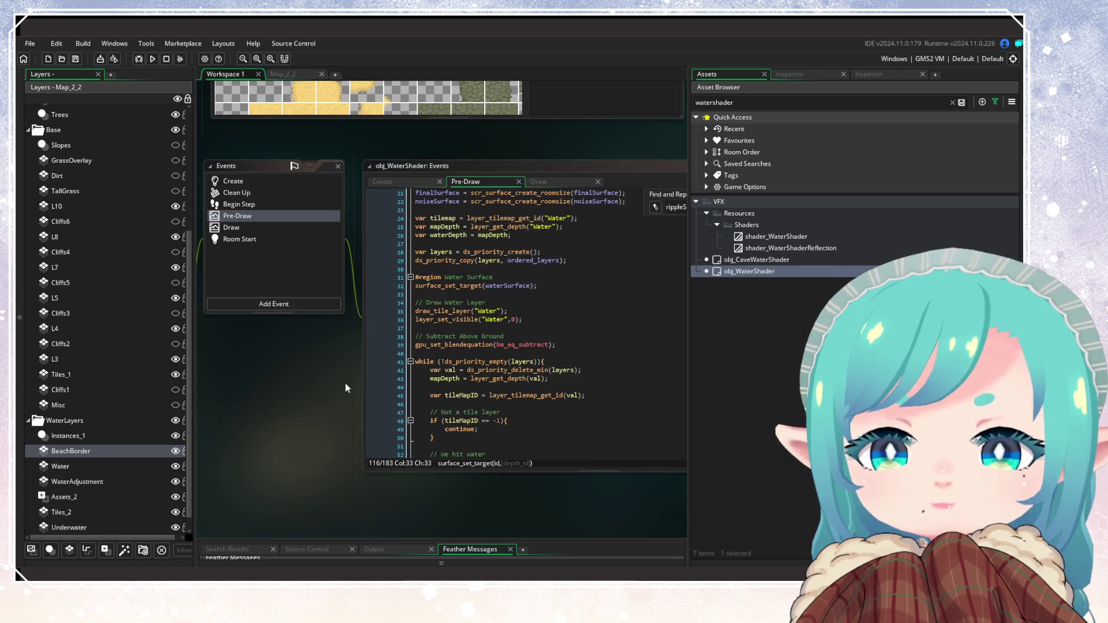
{"action": "mouse_move", "coordinate": [297, 345]}
{"action": "left_mouse_down"}
{"action": "mouse_move", "coordinate": [423, 365]}
{"action": "mouse_move", "coordinate": [531, 427]}
{"action": "left_mouse_up"}
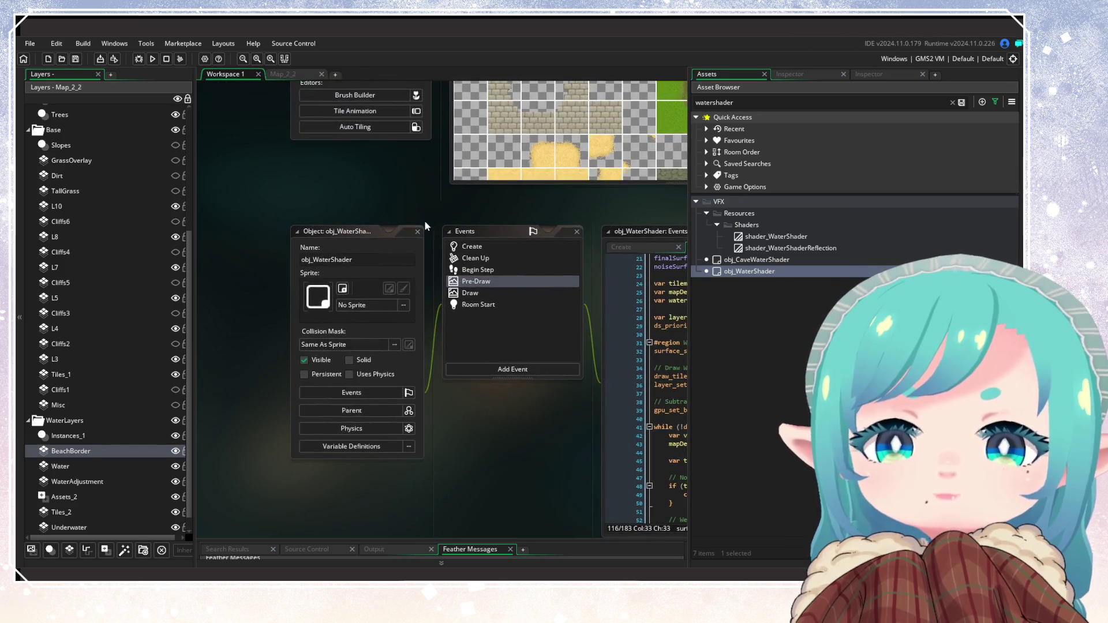
Clear the watershader asset search and expand the Overworld rooms list in the Asset Browser
{"action": "left_click_drag", "start_coordinate": [435, 197], "coordinate": [325, 434]}
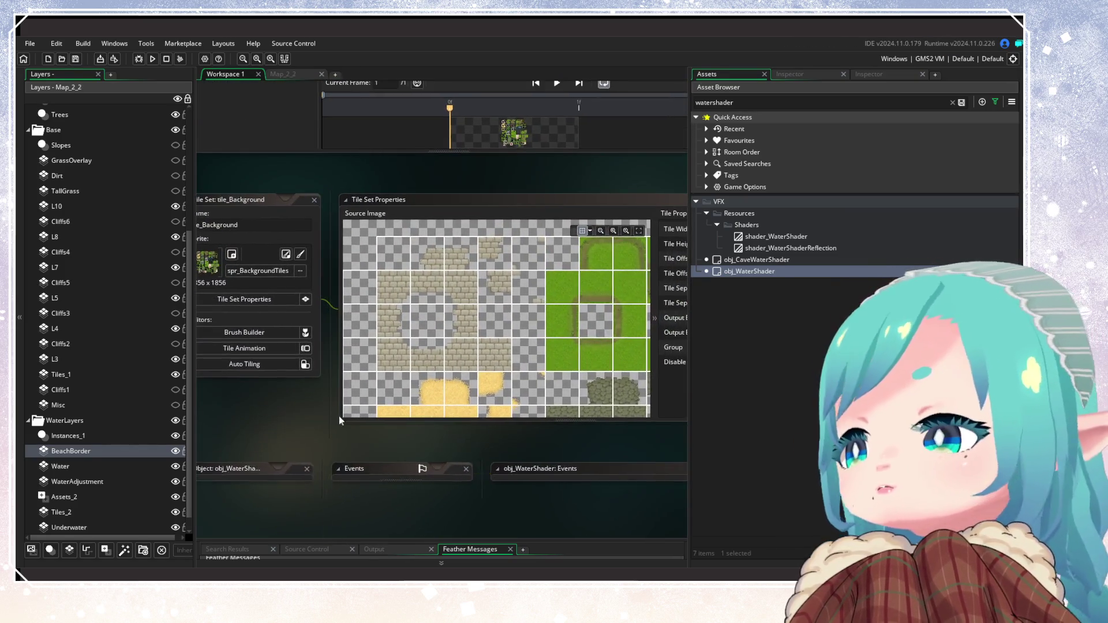
{"action": "left_click", "coordinate": [951, 103]}
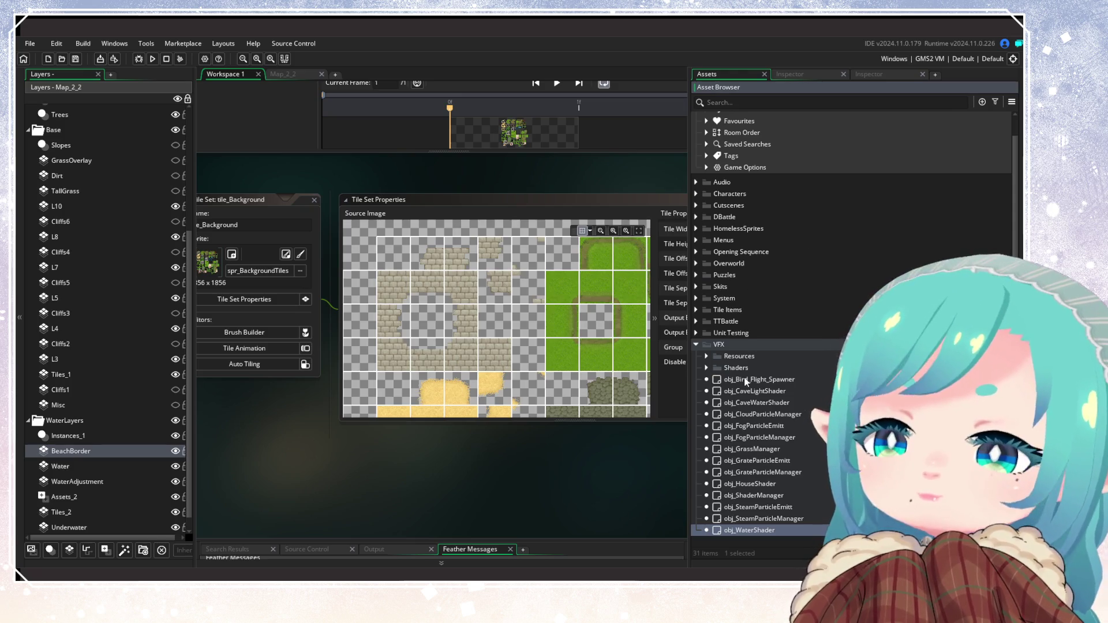
{"action": "left_click", "coordinate": [695, 345]}
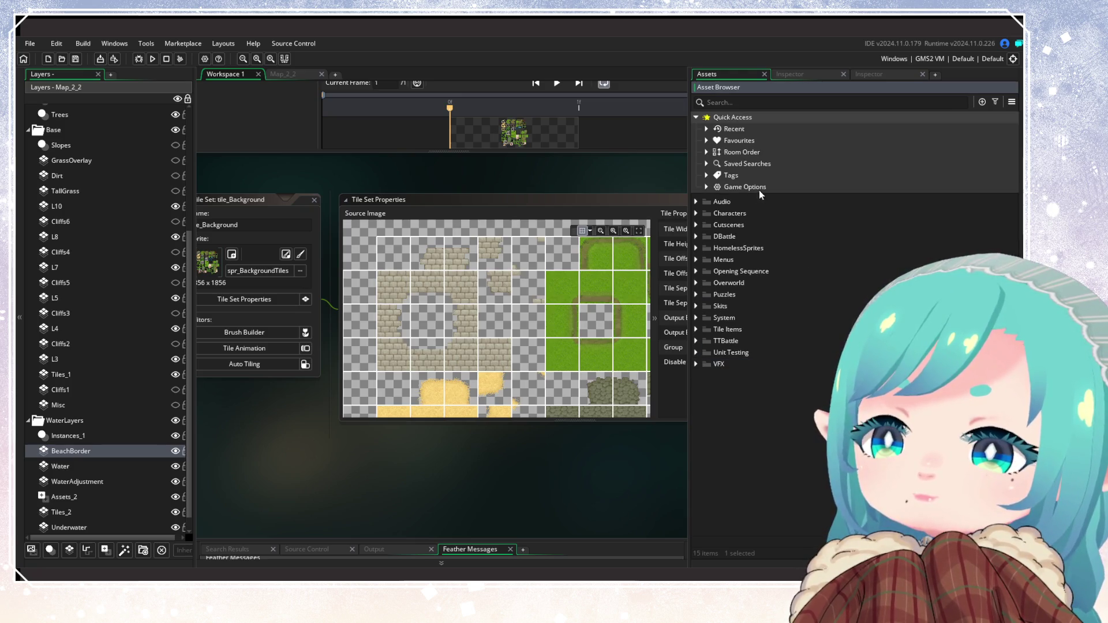
{"action": "left_click", "coordinate": [696, 283]}
{"action": "left_click", "coordinate": [706, 306]}
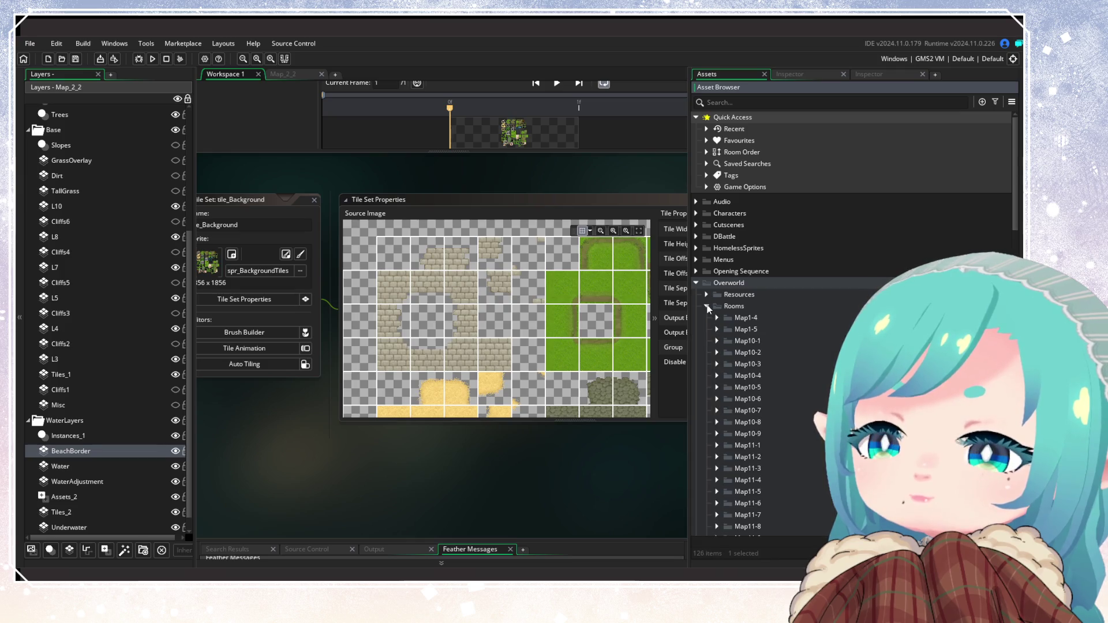
{"action": "scroll", "coordinate": [709, 382], "scroll_direction": "down", "scroll_amount": 3}
{"action": "scroll", "coordinate": [709, 373], "scroll_direction": "down", "scroll_amount": 10}
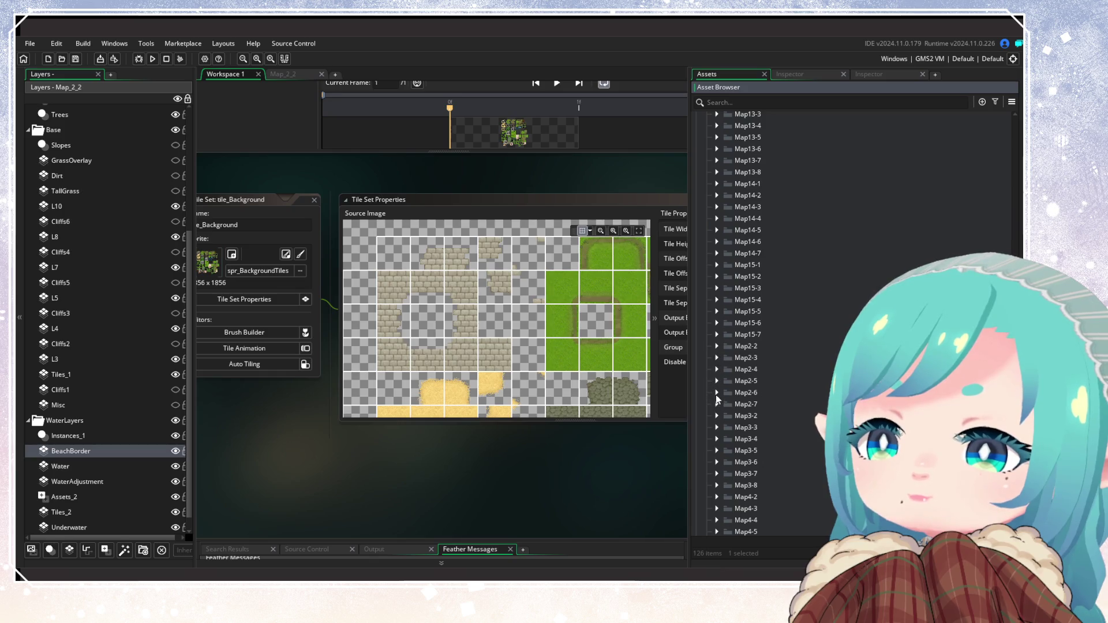
{"action": "scroll", "coordinate": [717, 416], "scroll_direction": "down", "scroll_amount": 3}
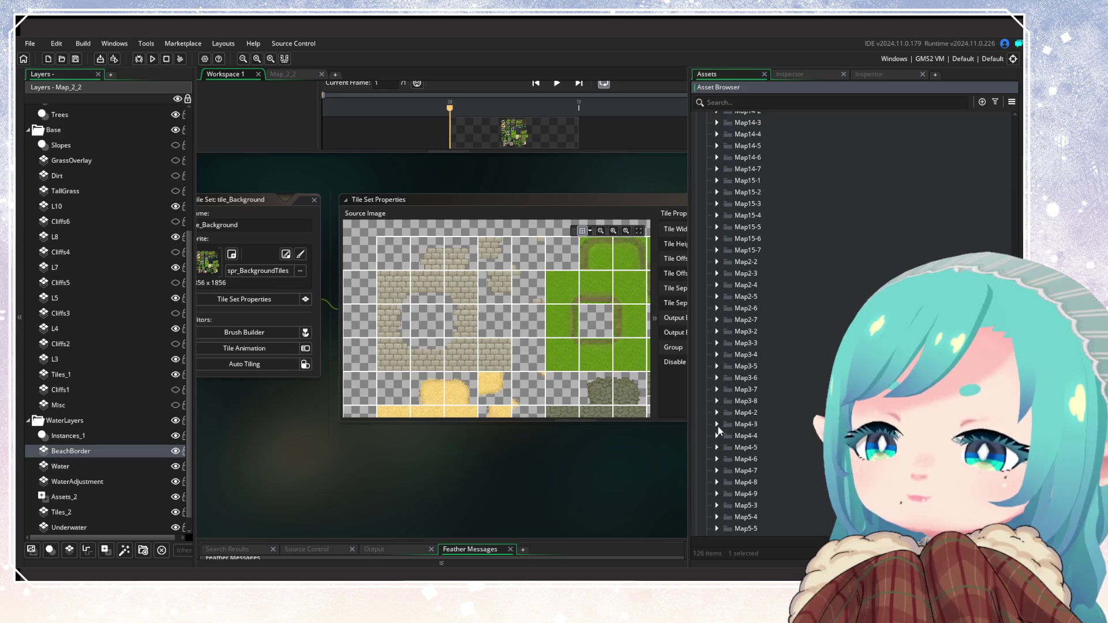
Open the Map_5_5 room from the Map5-5 folder and pan around it
{"action": "left_click", "coordinate": [717, 424]}
{"action": "left_click", "coordinate": [717, 424]}
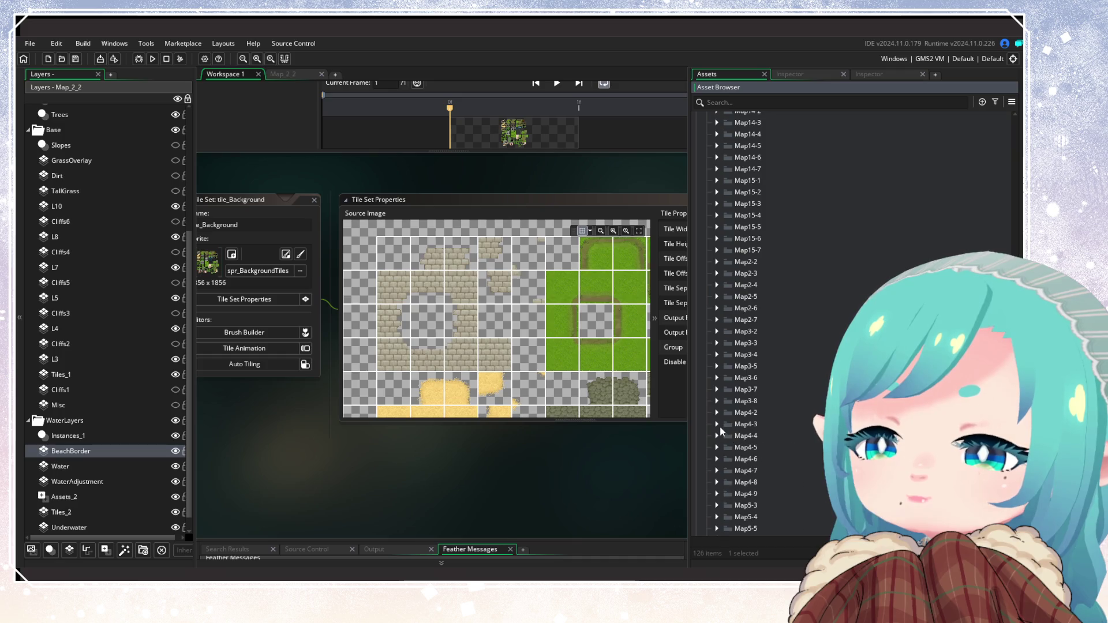
{"action": "scroll", "coordinate": [719, 426], "scroll_direction": "down", "scroll_amount": 4}
{"action": "scroll", "coordinate": [719, 424], "scroll_direction": "down", "scroll_amount": 5}
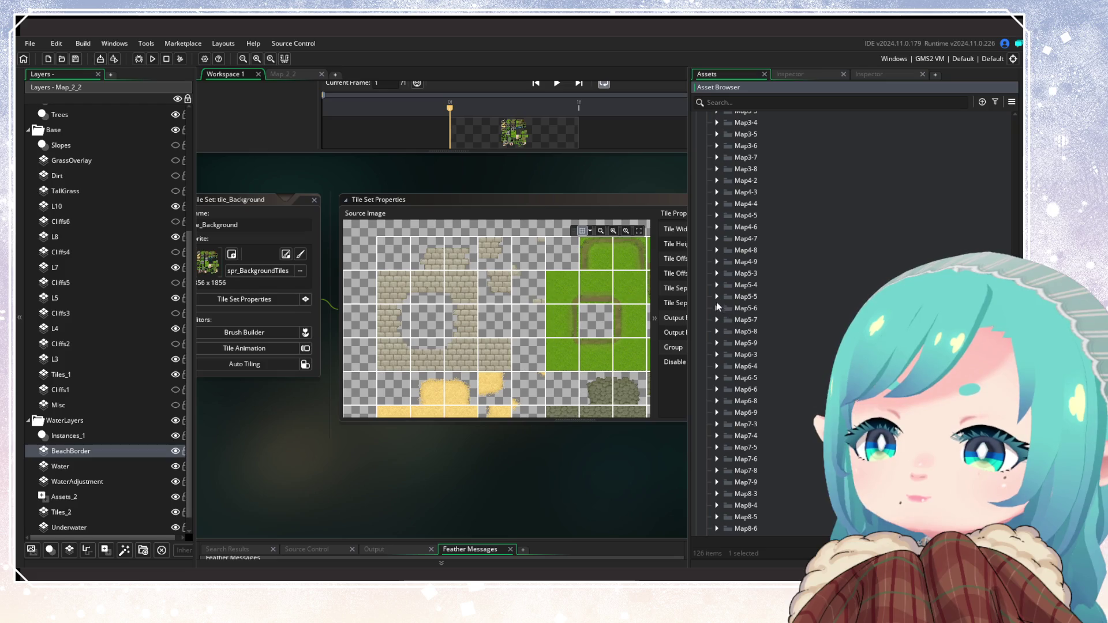
{"action": "left_click", "coordinate": [717, 308]}
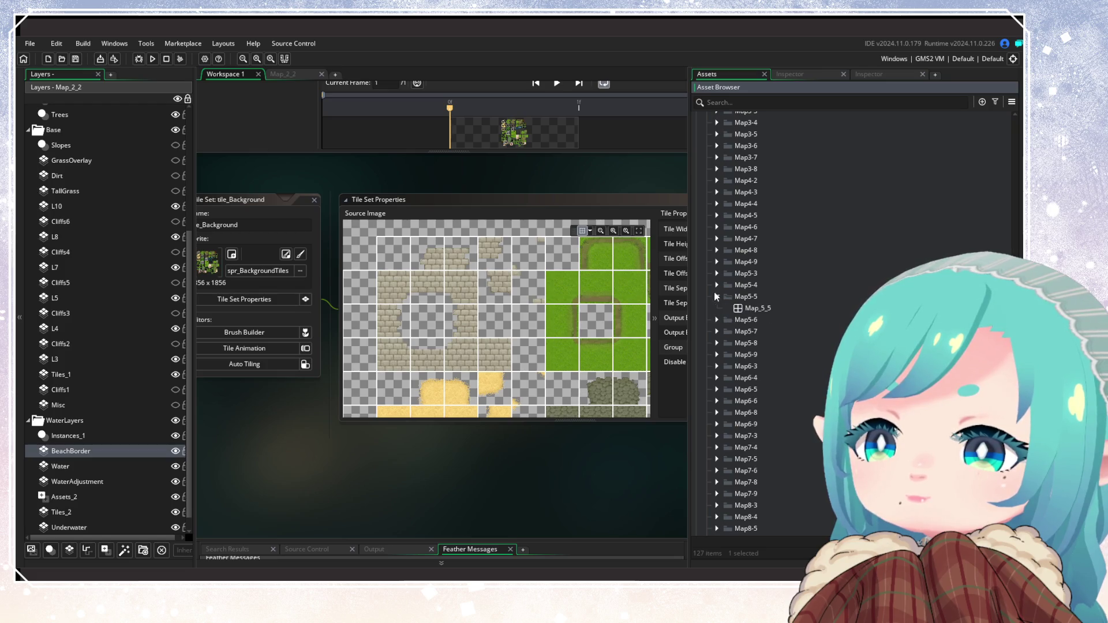
{"action": "left_click", "coordinate": [741, 308]}
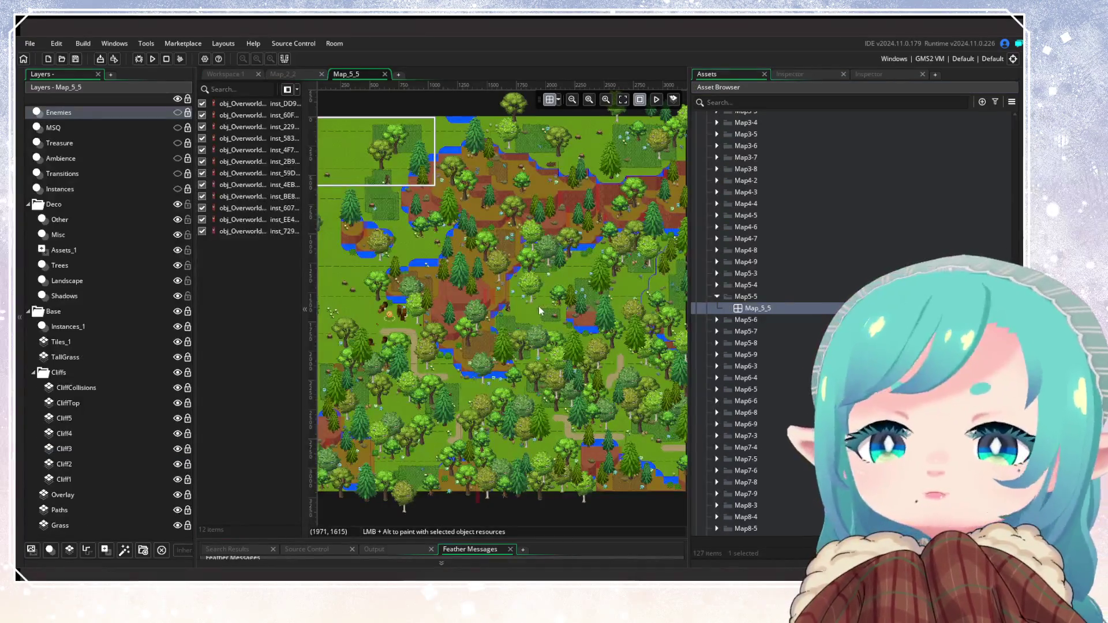
{"action": "left_click_drag", "start_coordinate": [539, 310], "coordinate": [652, 270]}
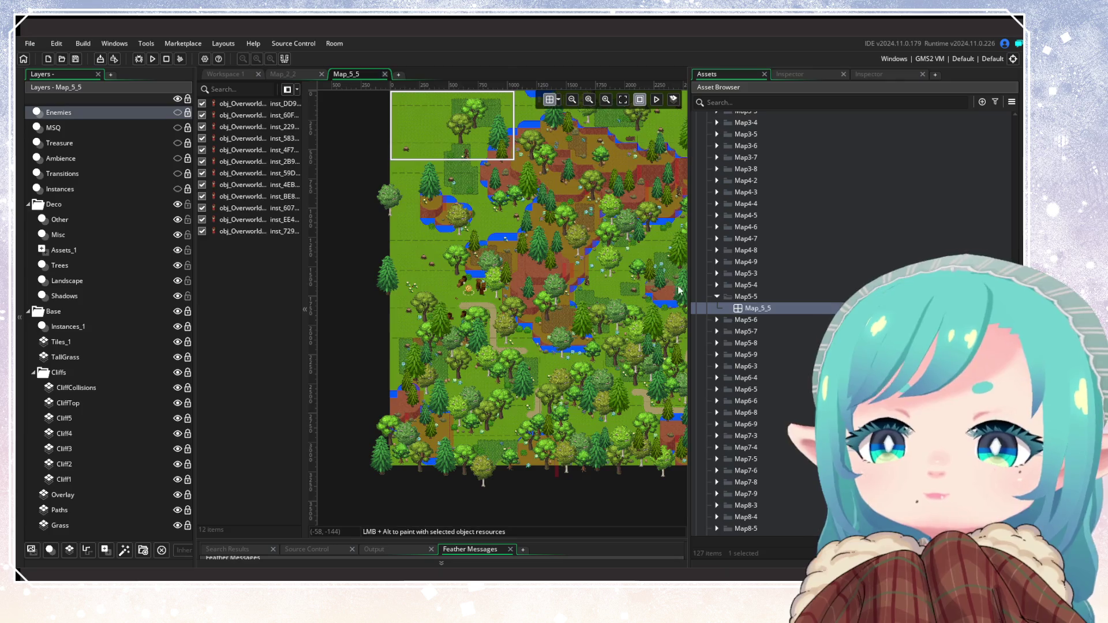
Close Map_5_5 and open the Map_4_6 room for reference
{"action": "key", "text": "ctrl+w"}
{"action": "left_click", "coordinate": [715, 74]}
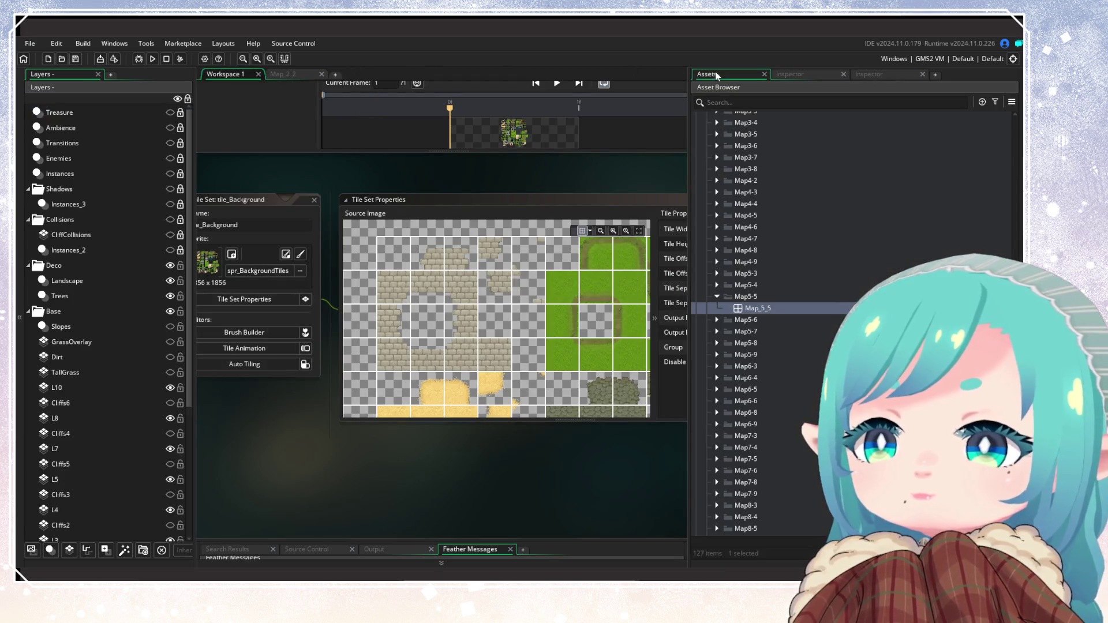
{"action": "left_click", "coordinate": [716, 296]}
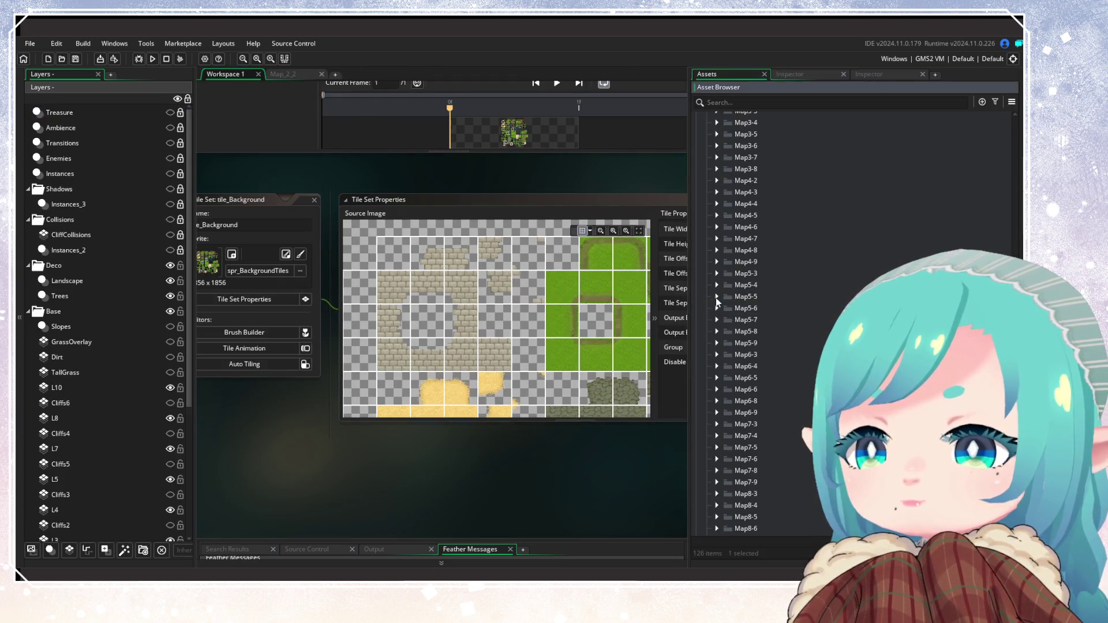
{"action": "left_click", "coordinate": [716, 226]}
{"action": "left_click", "coordinate": [753, 238]}
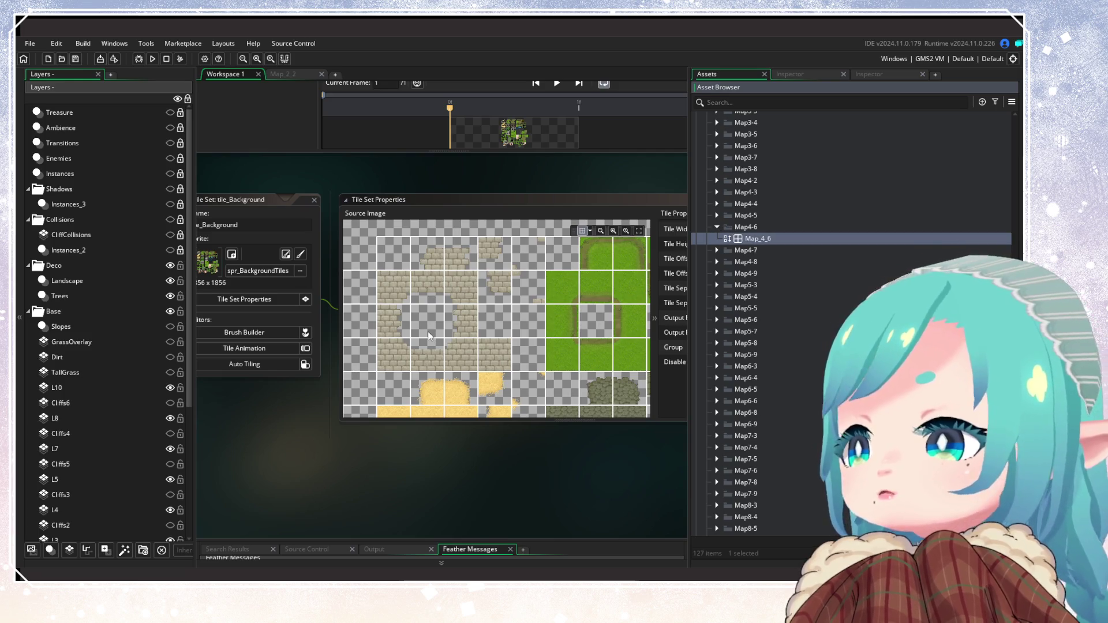
{"action": "double_click", "coordinate": [727, 238]}
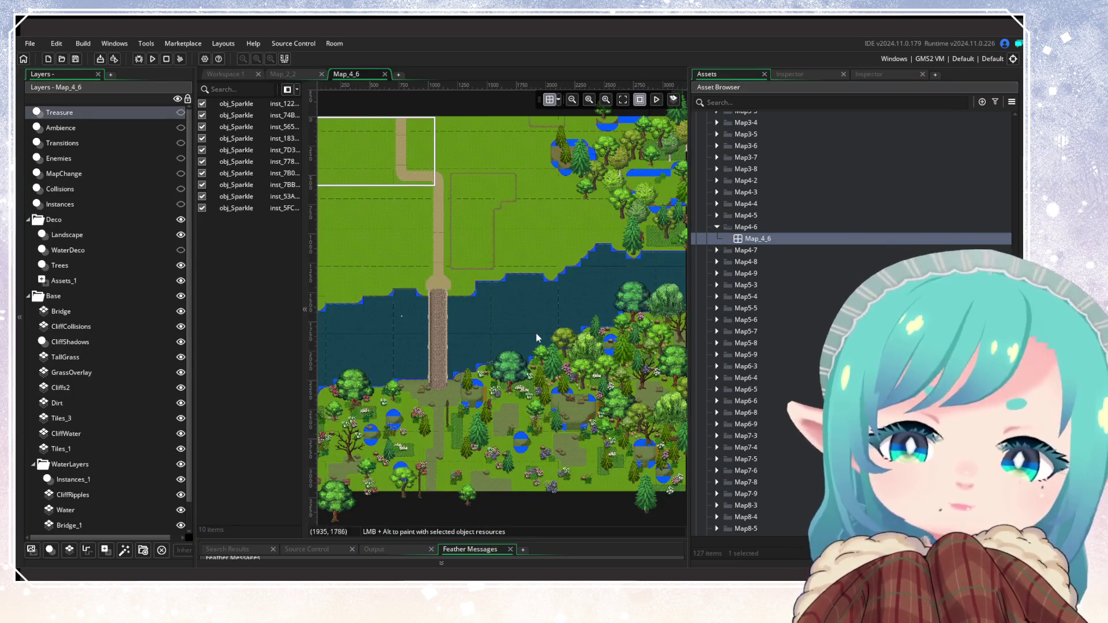
Inspect Map_4_6's CliffRipples tile layer, then return to the Map_2_2 room
{"action": "scroll", "coordinate": [519, 376], "scroll_direction": "up", "scroll_amount": 4}
{"action": "scroll", "coordinate": [102, 468], "scroll_direction": "down", "scroll_amount": 2}
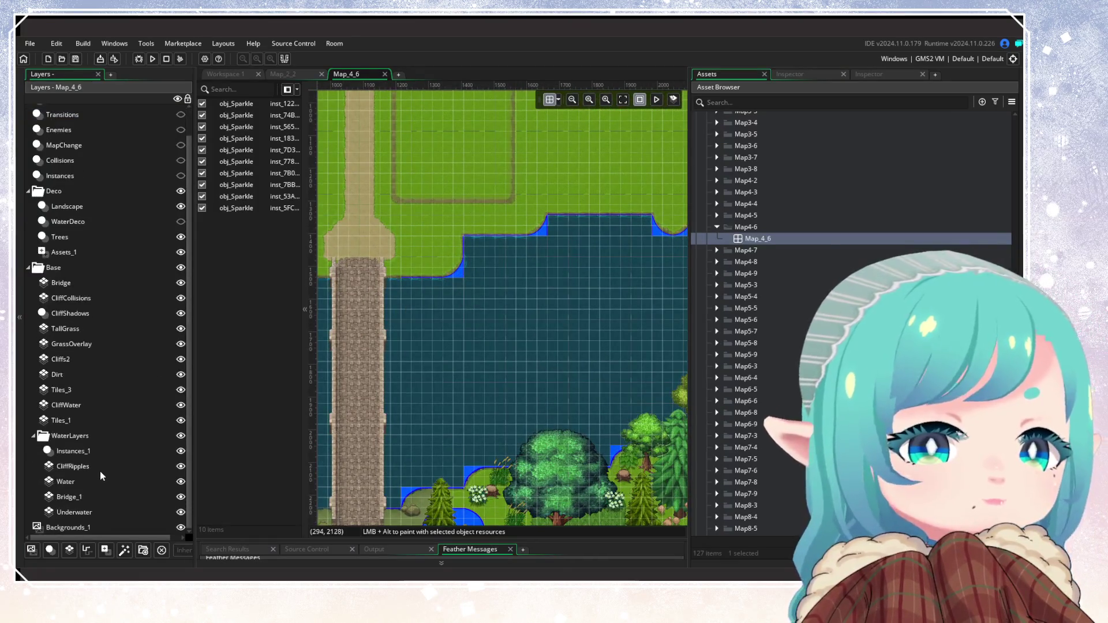
{"action": "left_click", "coordinate": [98, 466]}
{"action": "left_click", "coordinate": [235, 75]}
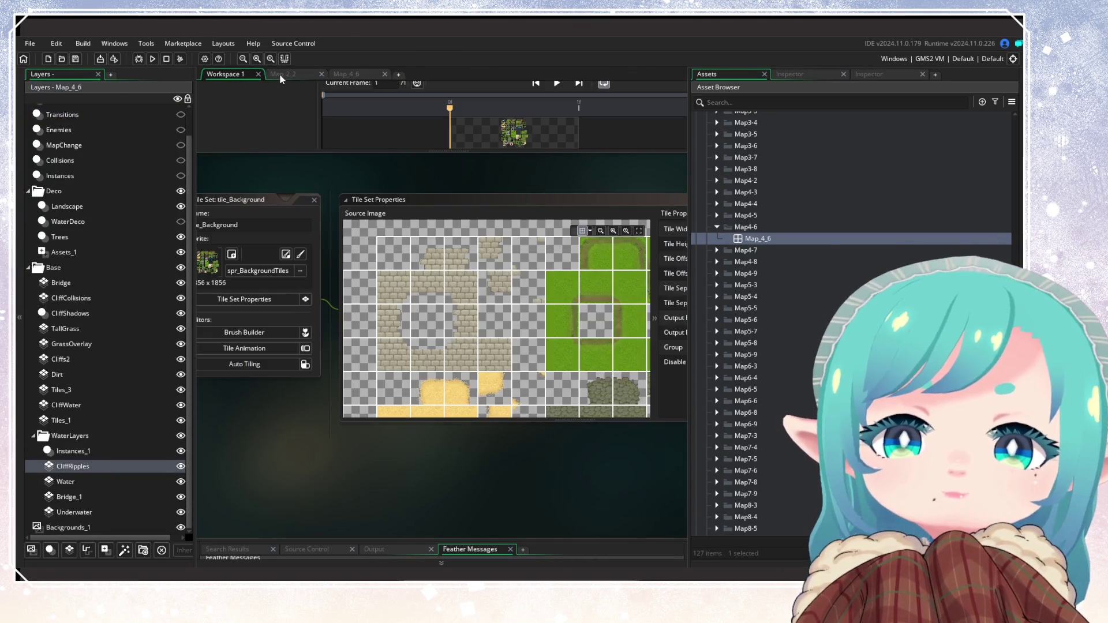
{"action": "left_click", "coordinate": [279, 74]}
{"action": "scroll", "coordinate": [122, 455], "scroll_direction": "down", "scroll_amount": 5}
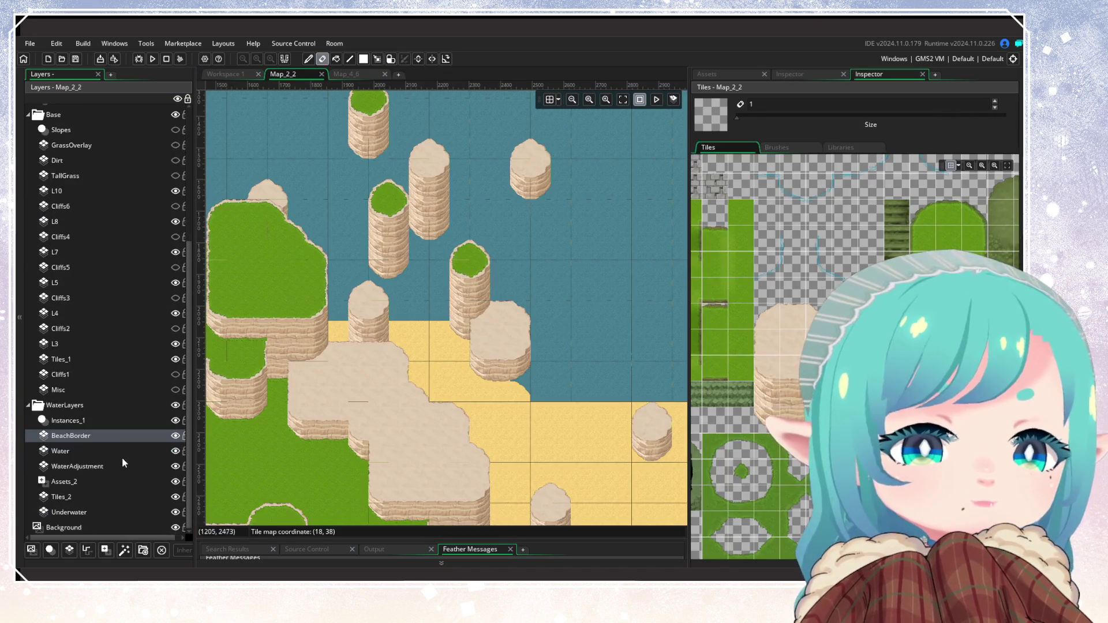
Add a new tile layer above BeachBorder and rename it CliffRipples
{"action": "left_click", "coordinate": [69, 550]}
{"action": "right_click", "coordinate": [93, 440]}
{"action": "left_click", "coordinate": [103, 449]}
{"action": "type", "text": "Cliff"}
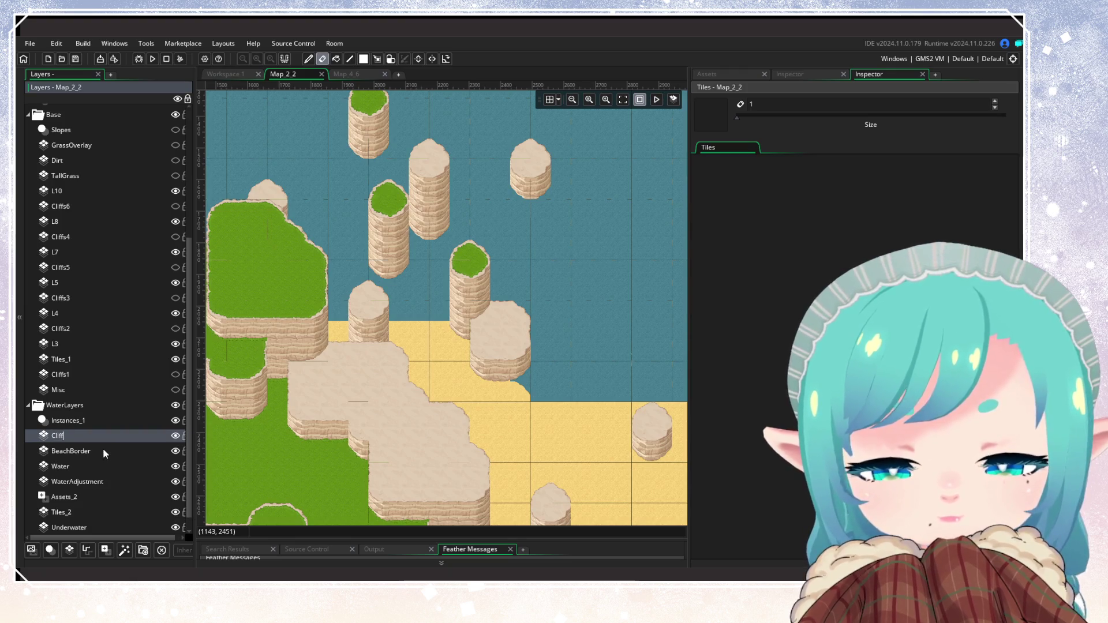
{"action": "type", "text": "Ripples"}
{"action": "key", "text": "Return"}
Show the CliffRipples properties and choose a tile set from the Inspector's picker
{"action": "left_click", "coordinate": [789, 76]}
{"action": "left_click", "coordinate": [995, 246]}
{"action": "left_click", "coordinate": [898, 266]}
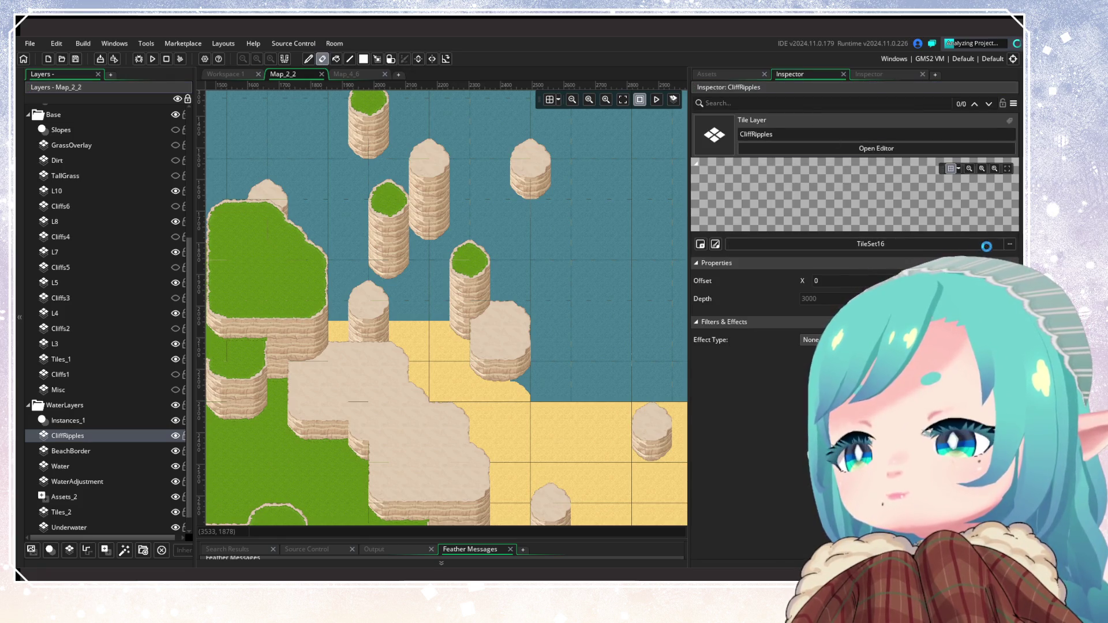
{"action": "left_click", "coordinate": [1009, 246]}
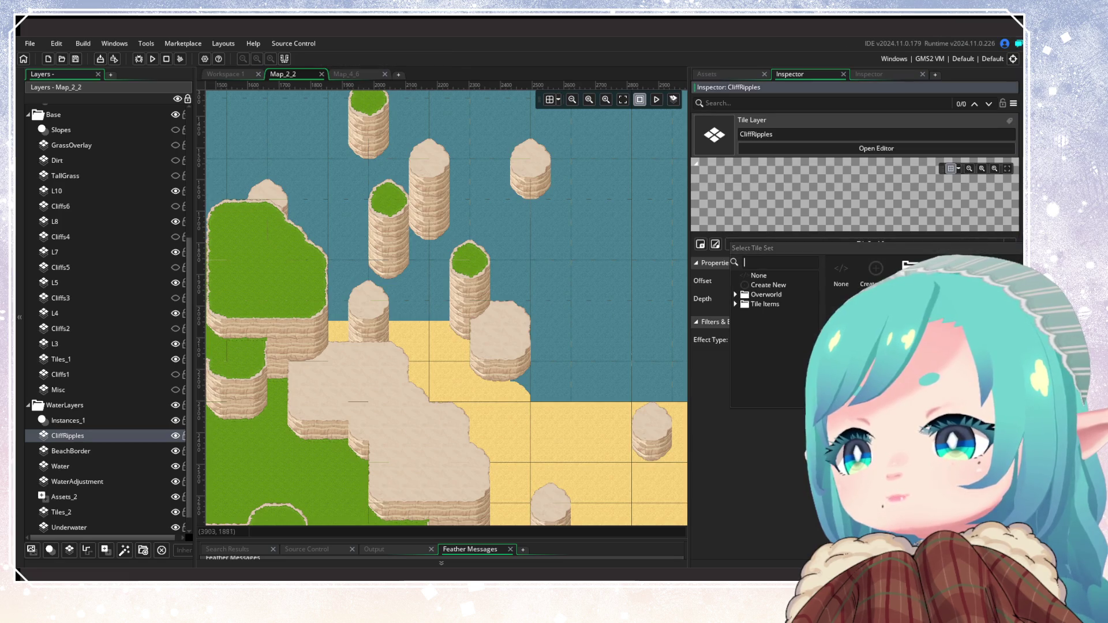
Browse the tile set picker's Overworld, Rooms and Map4-6 folders for a suitable tile set
{"action": "double_click", "coordinate": [910, 267]}
{"action": "double_click", "coordinate": [875, 267]}
{"action": "key", "text": "Escape"}
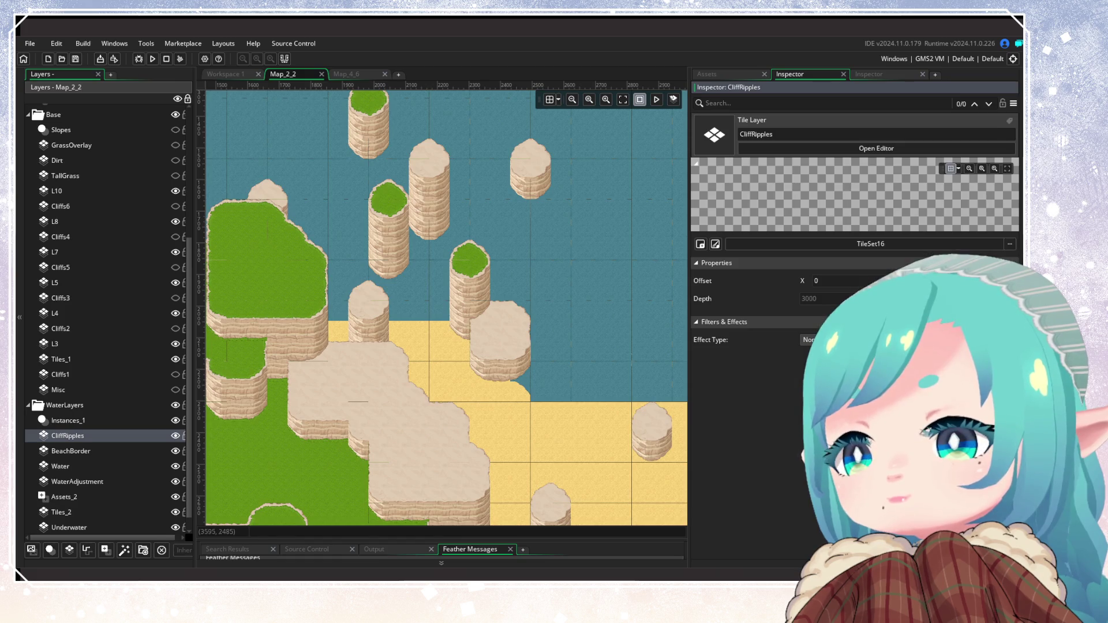
{"action": "left_click", "coordinate": [1010, 242]}
{"action": "left_click", "coordinate": [767, 304]}
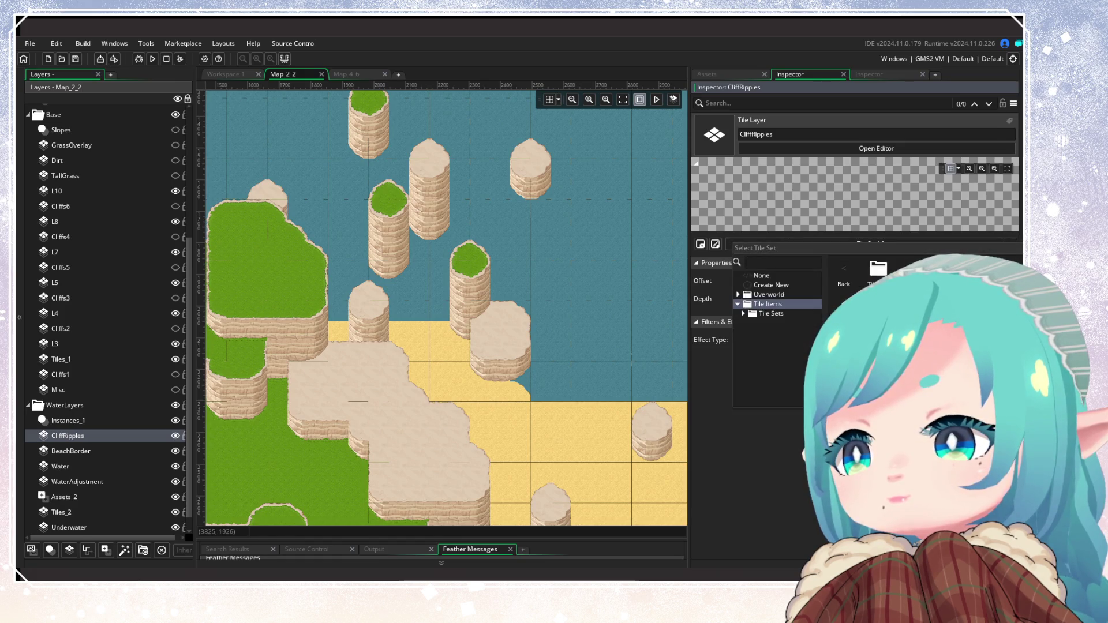
{"action": "left_click", "coordinate": [843, 277]}
{"action": "double_click", "coordinate": [910, 268]}
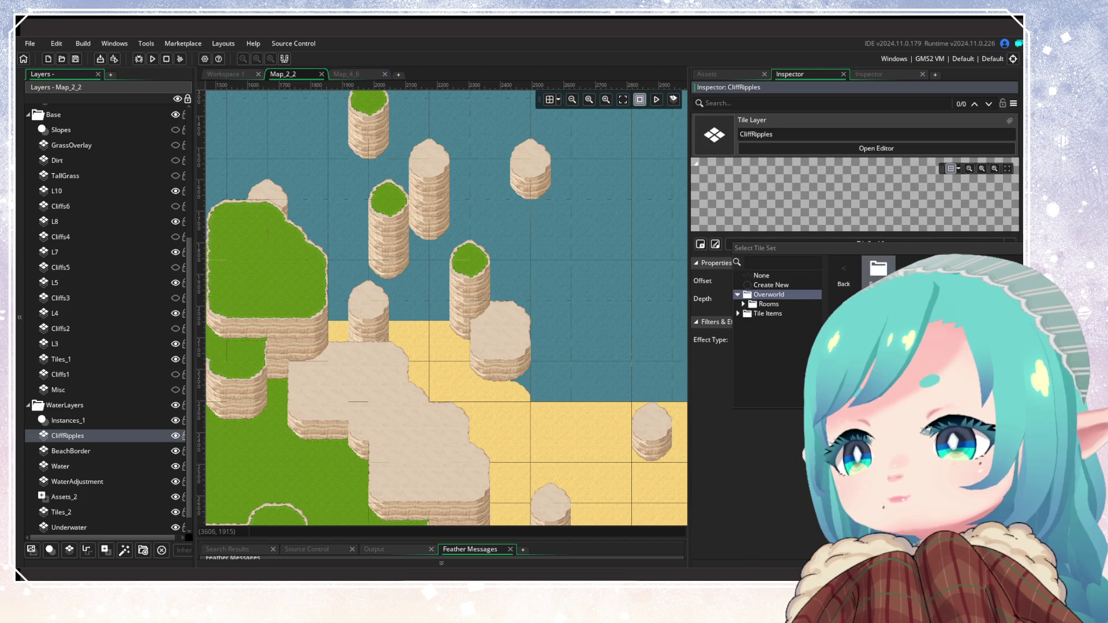
{"action": "double_click", "coordinate": [876, 267]}
{"action": "double_click", "coordinate": [878, 268]}
{"action": "double_click", "coordinate": [878, 267]}
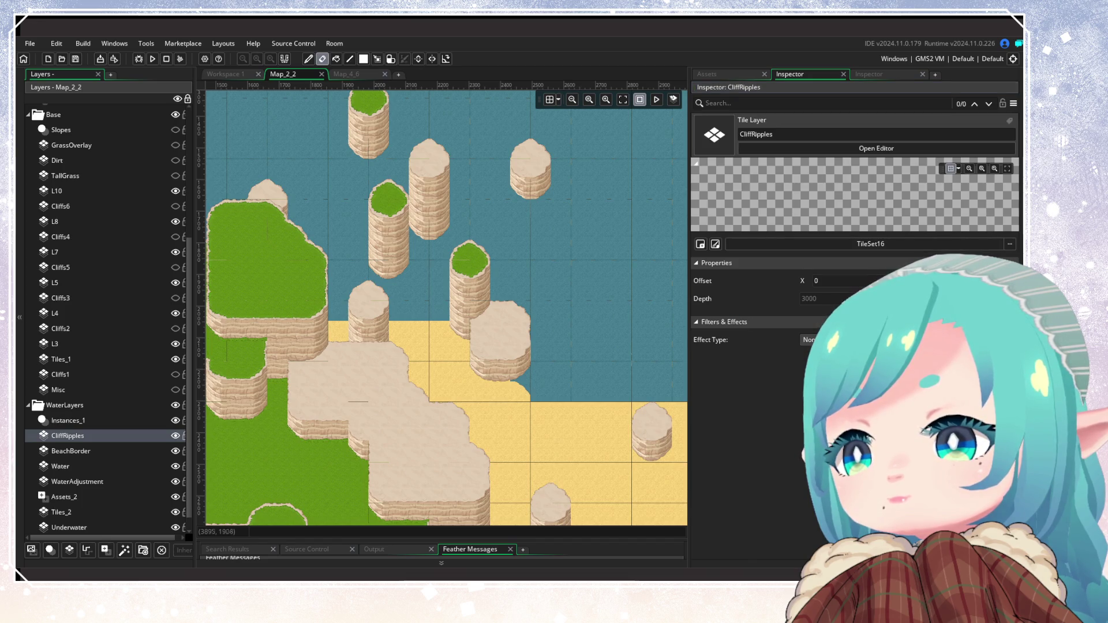
Assign tile_Background from Tile Sets to CliffRipples and save the project
{"action": "left_click", "coordinate": [871, 244]}
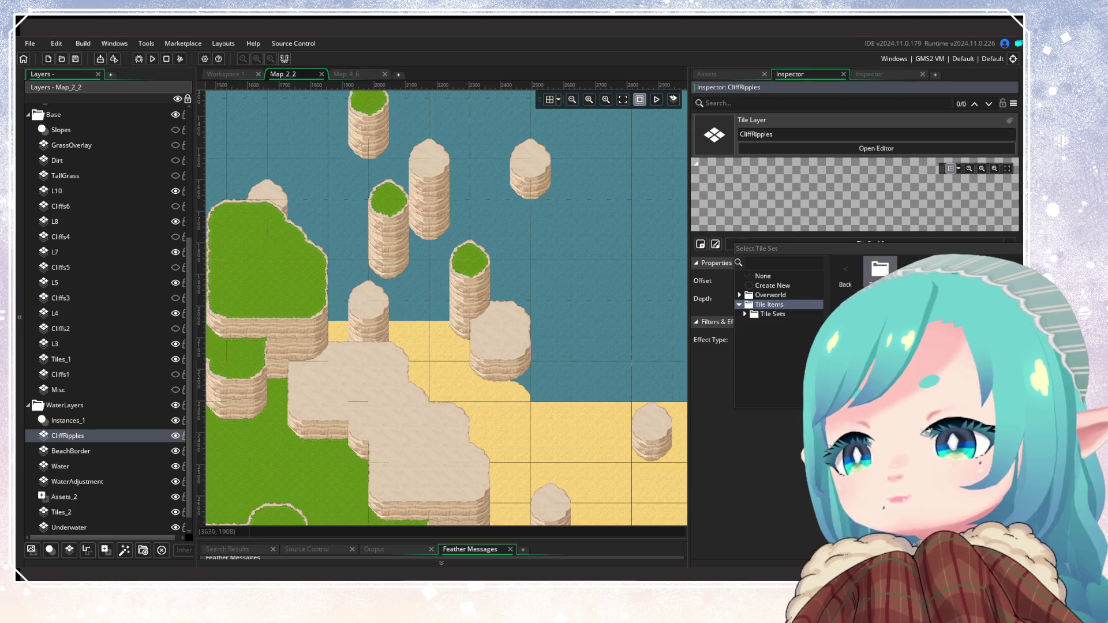
{"action": "left_click", "coordinate": [744, 314]}
{"action": "left_click", "coordinate": [776, 323]}
{"action": "double_click", "coordinate": [880, 269]}
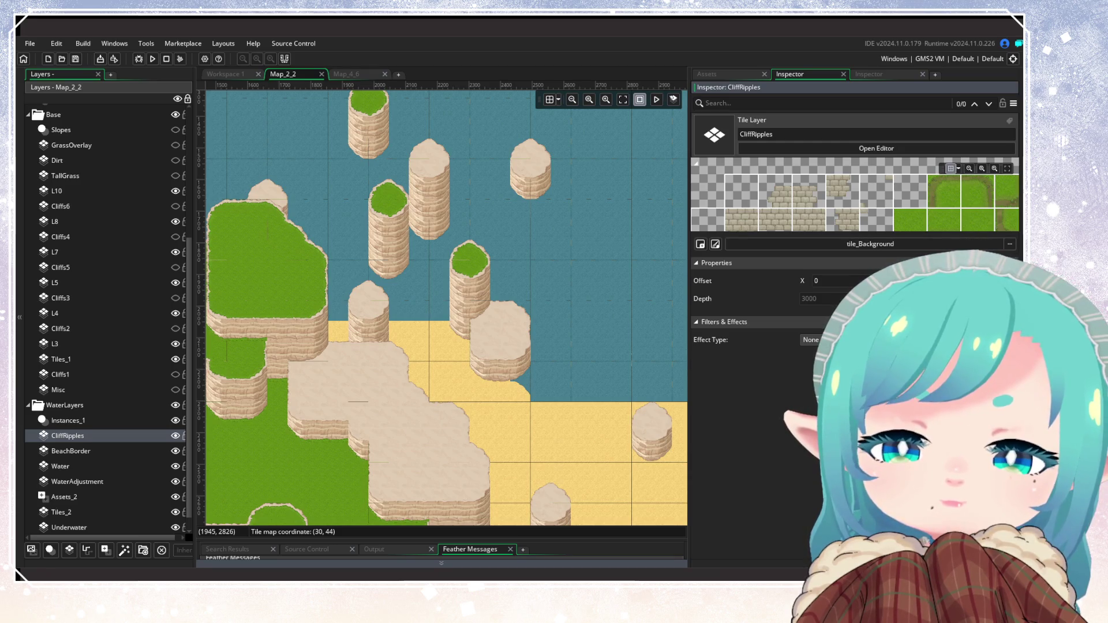
{"action": "left_click_drag", "start_coordinate": [462, 416], "coordinate": [524, 406]}
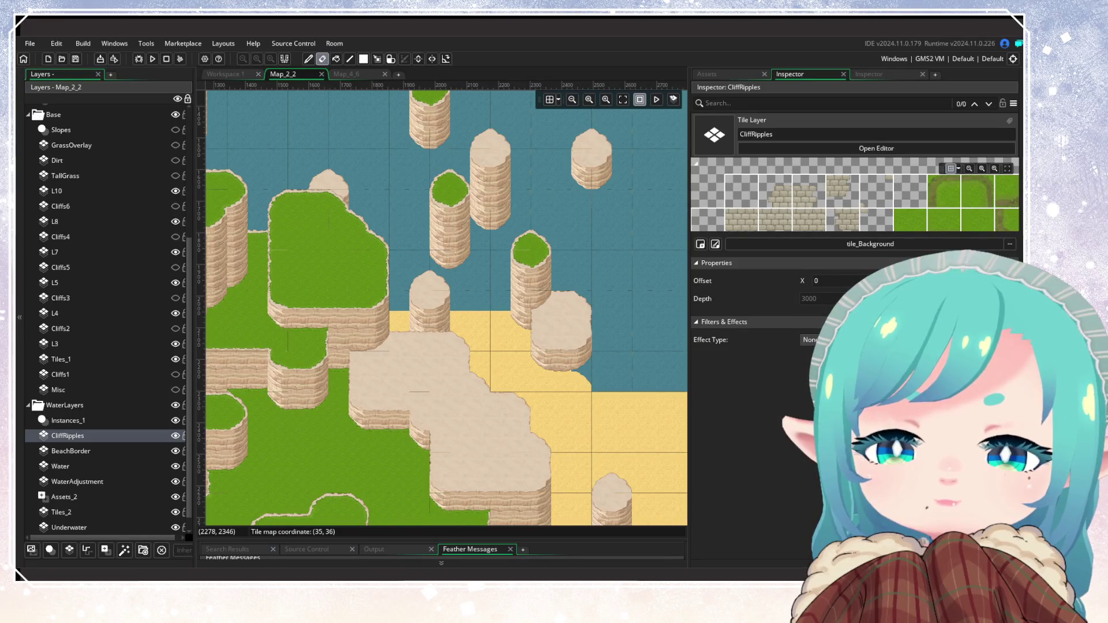
{"action": "key", "text": "ctrl+s"}
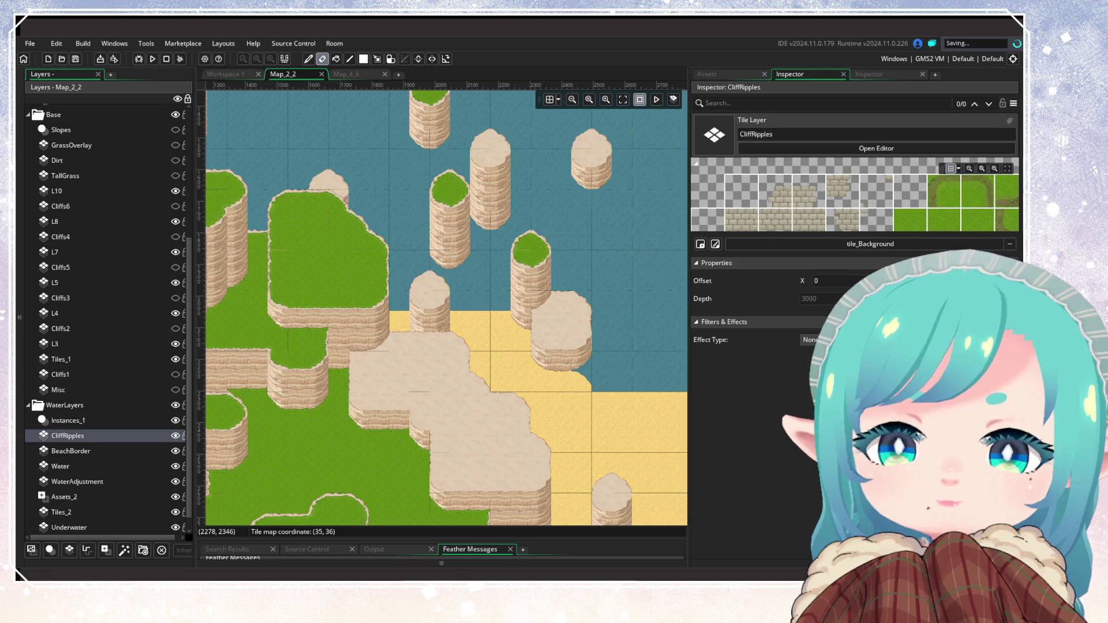
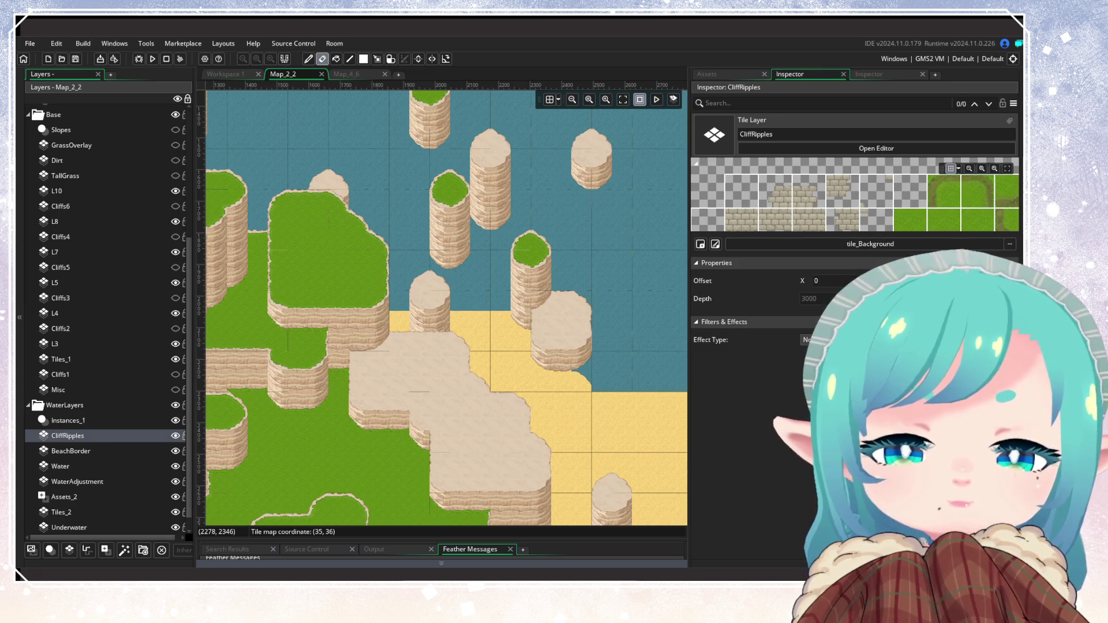
Search the assets for 'tileset' and delete the TileSet16 asset
{"action": "left_click", "coordinate": [735, 73]}
{"action": "left_click", "coordinate": [749, 102]}
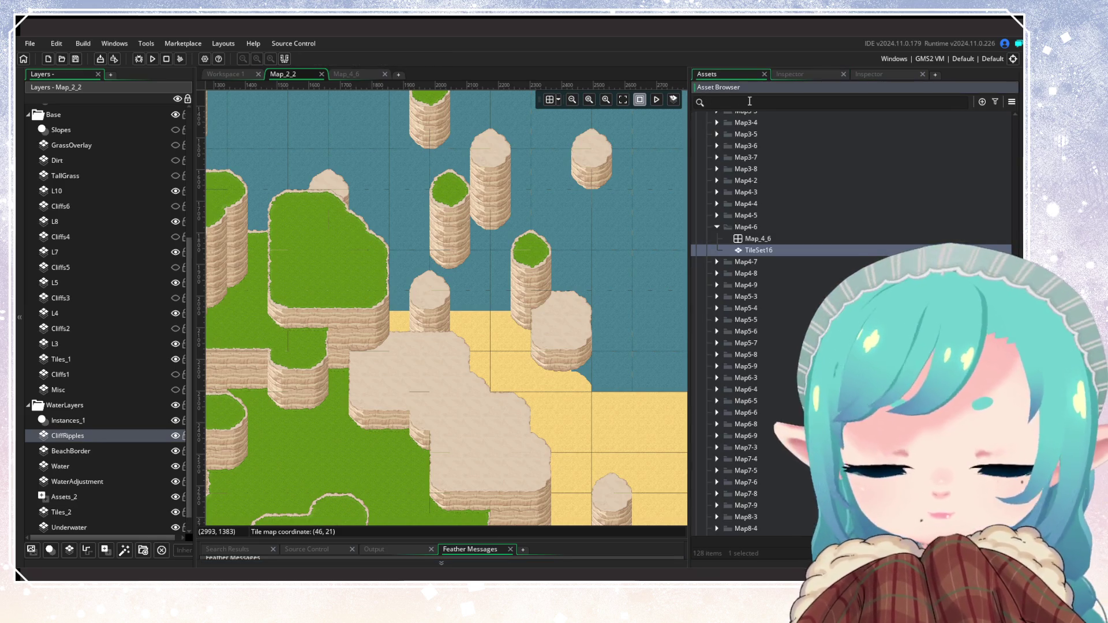
{"action": "type", "text": "tileset"}
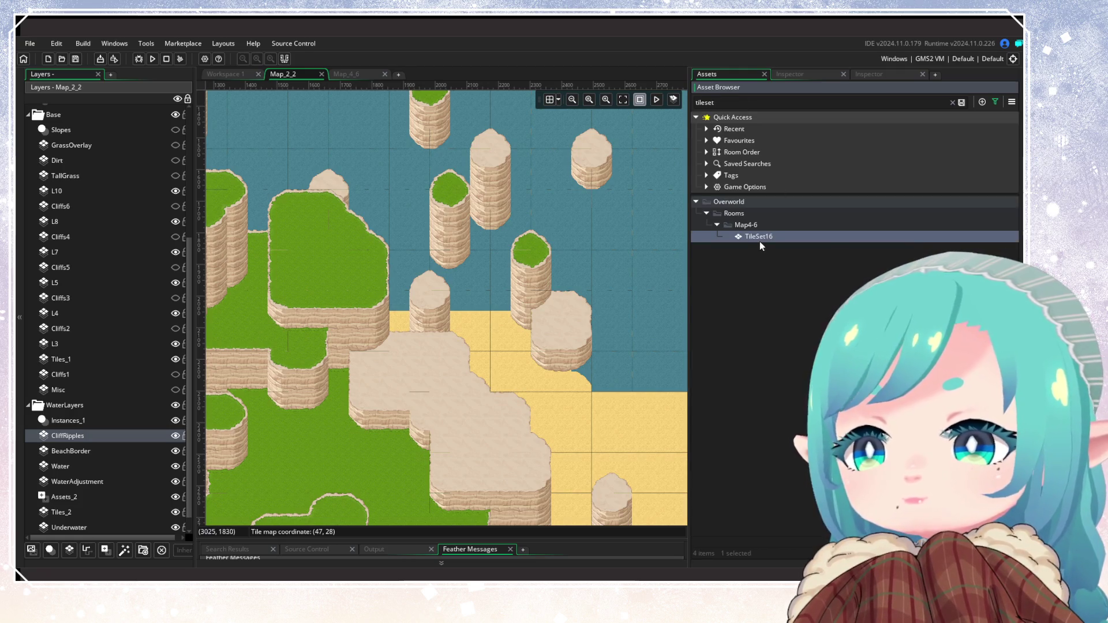
{"action": "right_click", "coordinate": [759, 239]}
{"action": "left_click", "coordinate": [772, 357]}
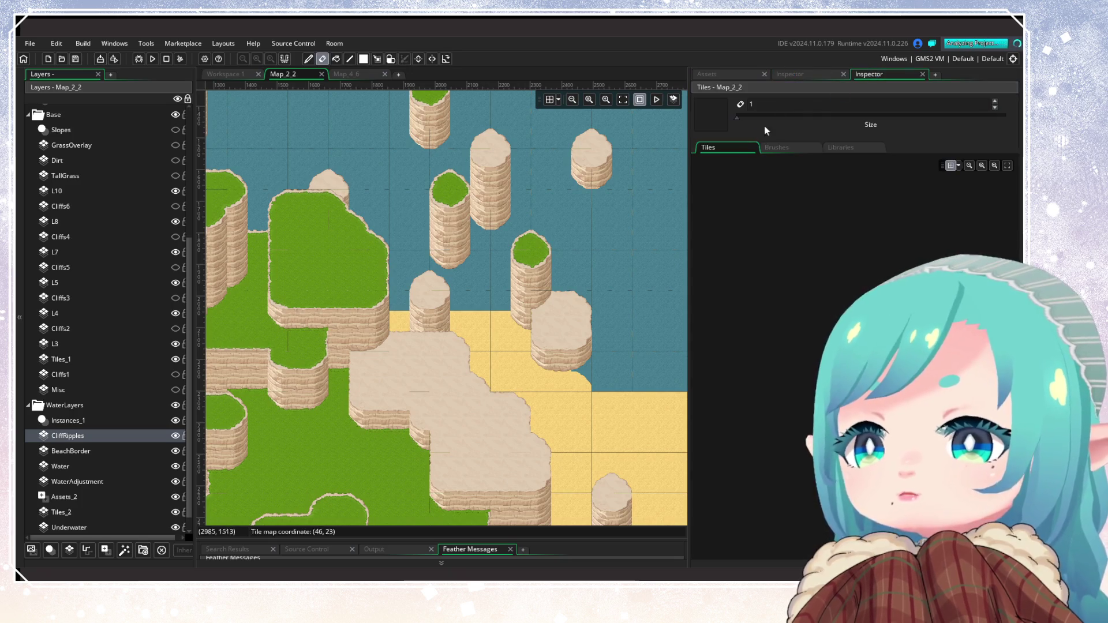
Check the CliffRipples layer properties, its tile brushes and the auto tile libraries
{"action": "left_click", "coordinate": [812, 74]}
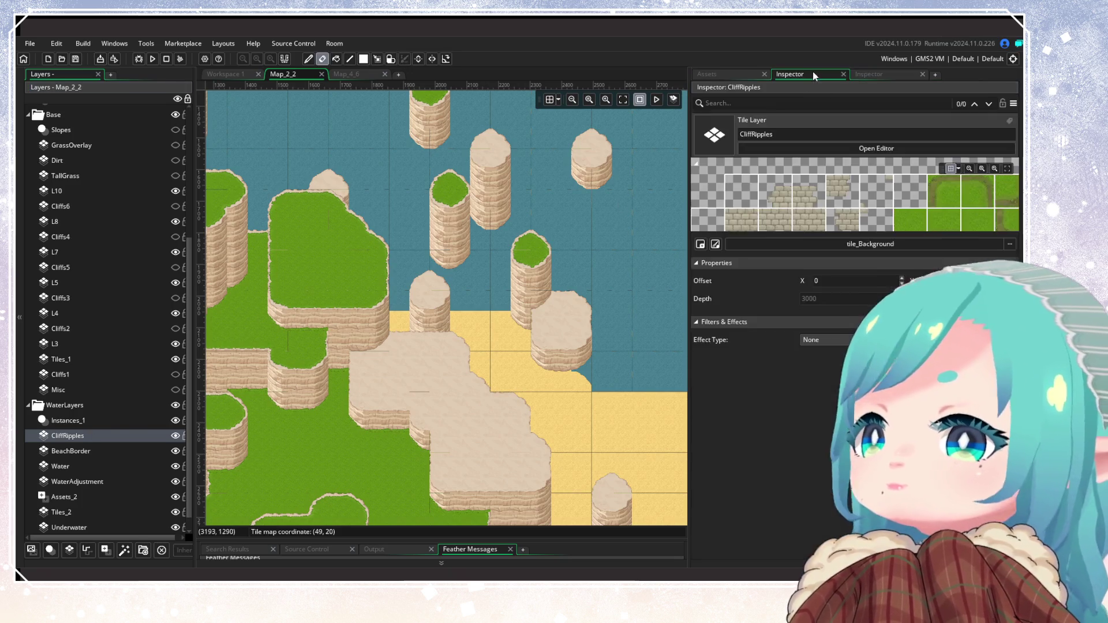
{"action": "left_click", "coordinate": [869, 75]}
{"action": "left_click", "coordinate": [812, 74]}
{"action": "left_click", "coordinate": [875, 71]}
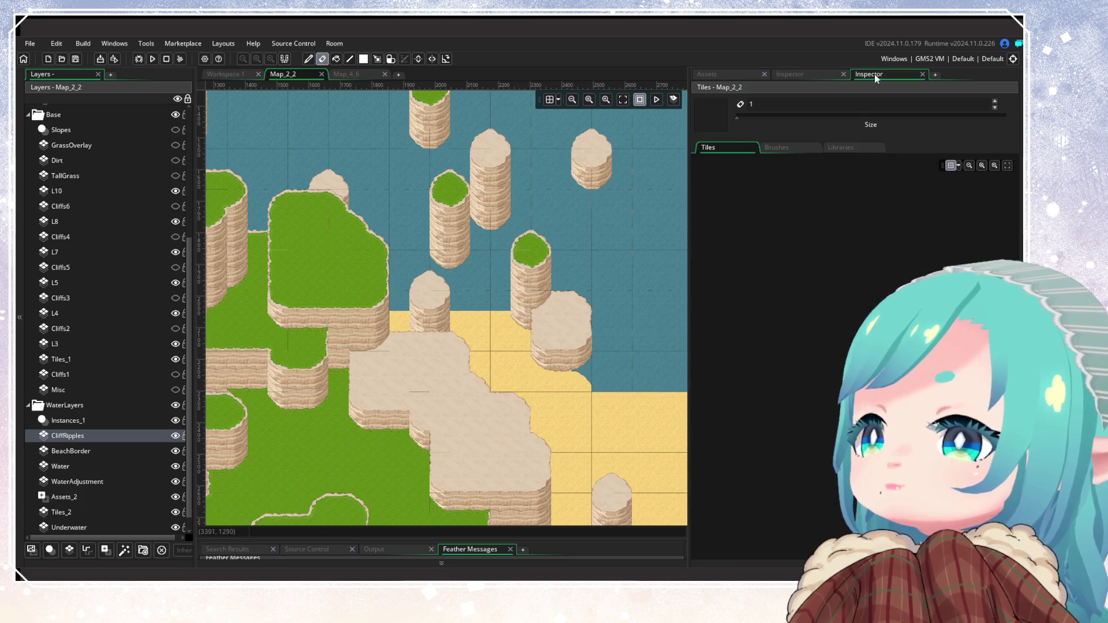
{"action": "left_click", "coordinate": [804, 147]}
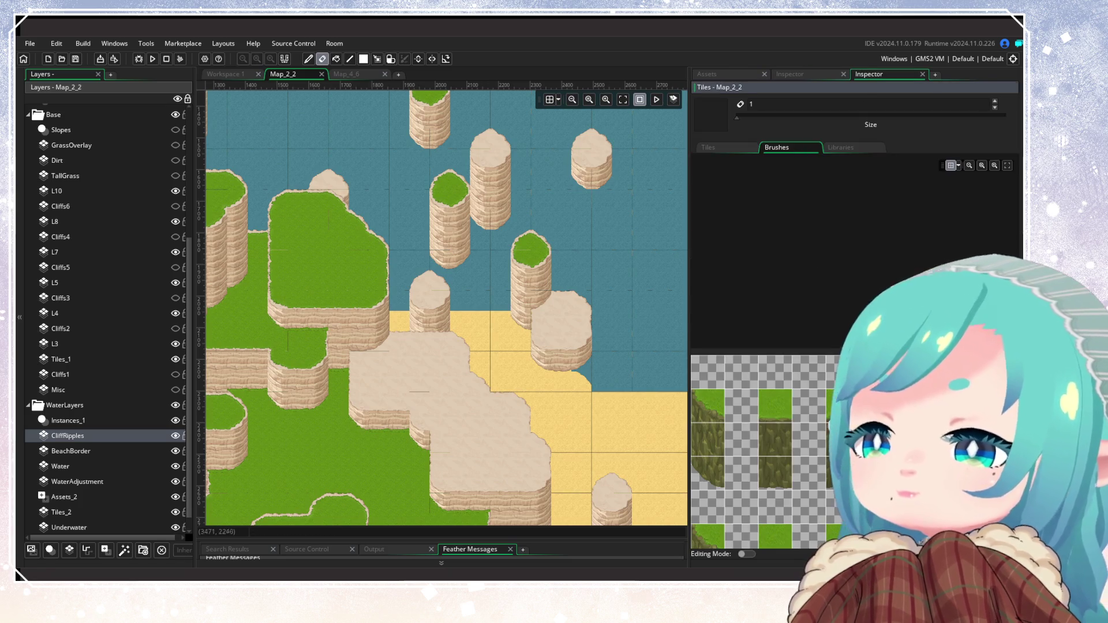
{"action": "left_click", "coordinate": [840, 148]}
{"action": "left_click", "coordinate": [788, 149]}
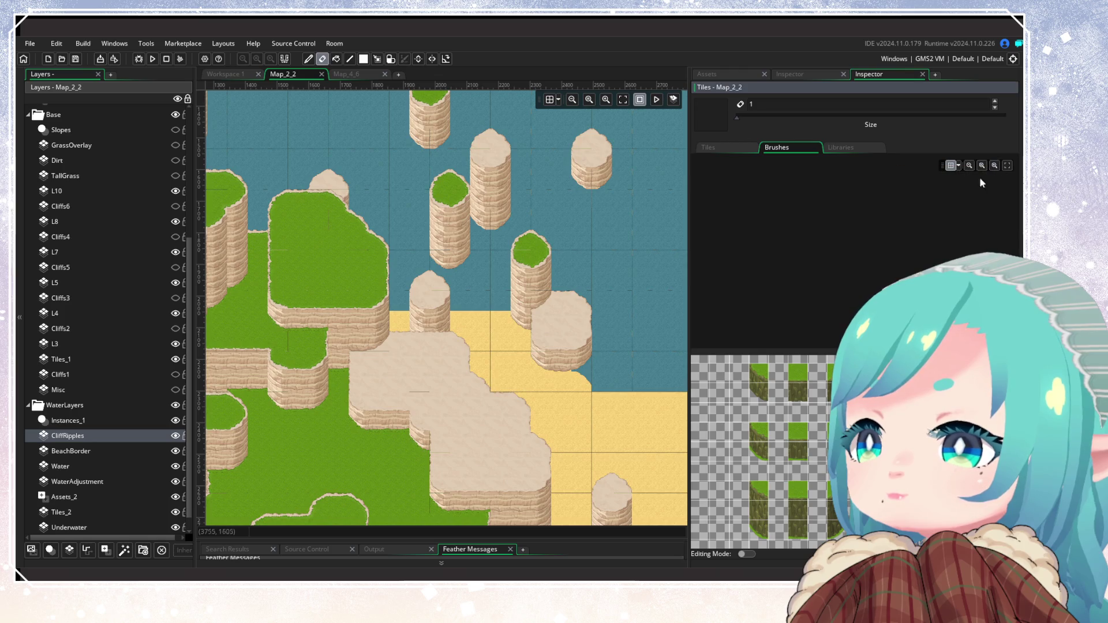
Clear the tileset search and return to the CliffRipples layer properties
{"action": "left_click", "coordinate": [707, 74]}
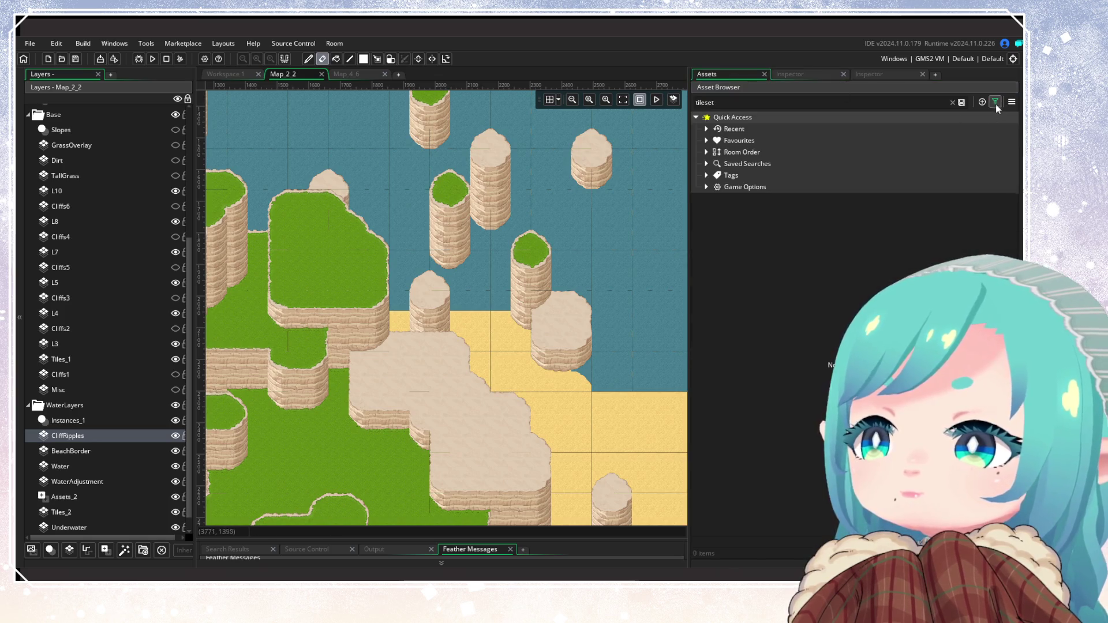
{"action": "left_click", "coordinate": [953, 102]}
{"action": "left_click", "coordinate": [819, 75]}
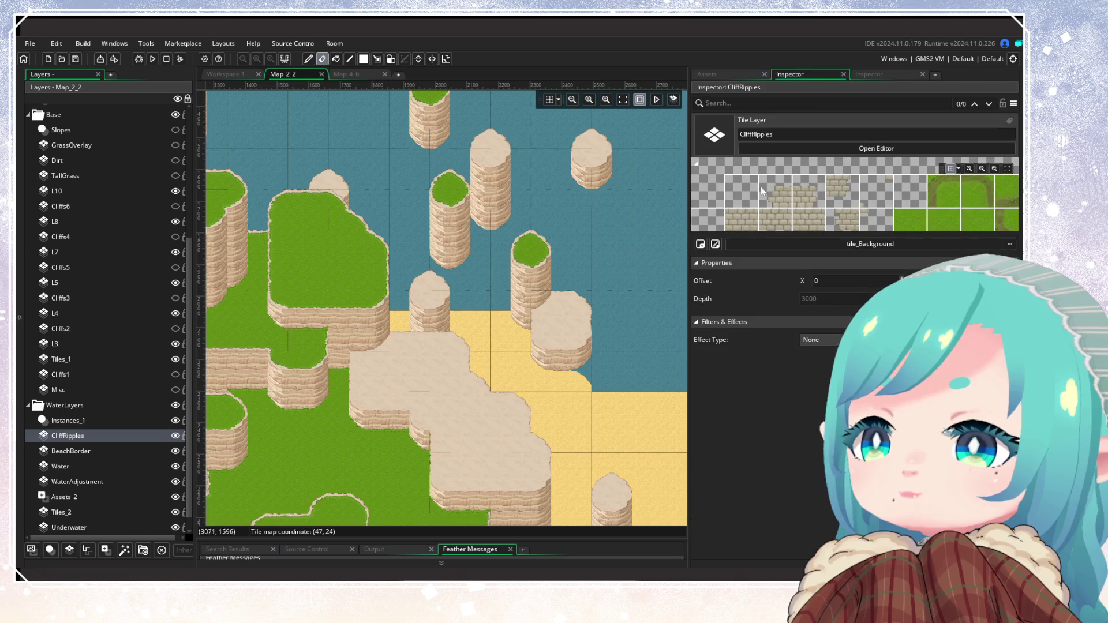
{"action": "scroll", "coordinate": [424, 390], "scroll_direction": "down", "scroll_amount": 2}
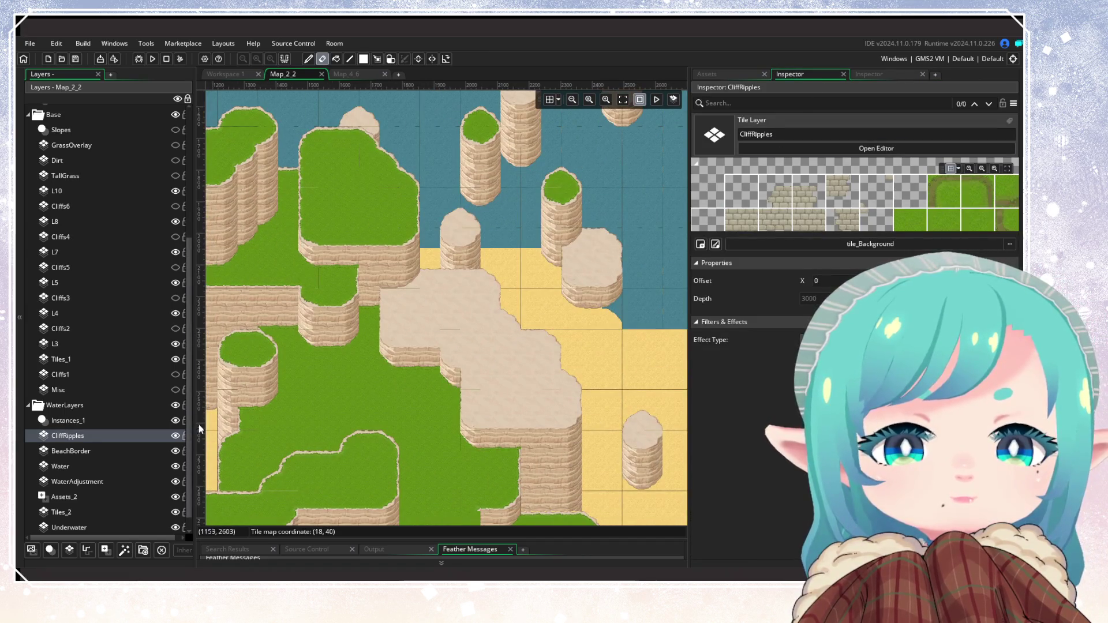
Widen the layer list and tile palette panels, showing the individual tiles view
{"action": "left_click_drag", "start_coordinate": [196, 423], "coordinate": [214, 424]}
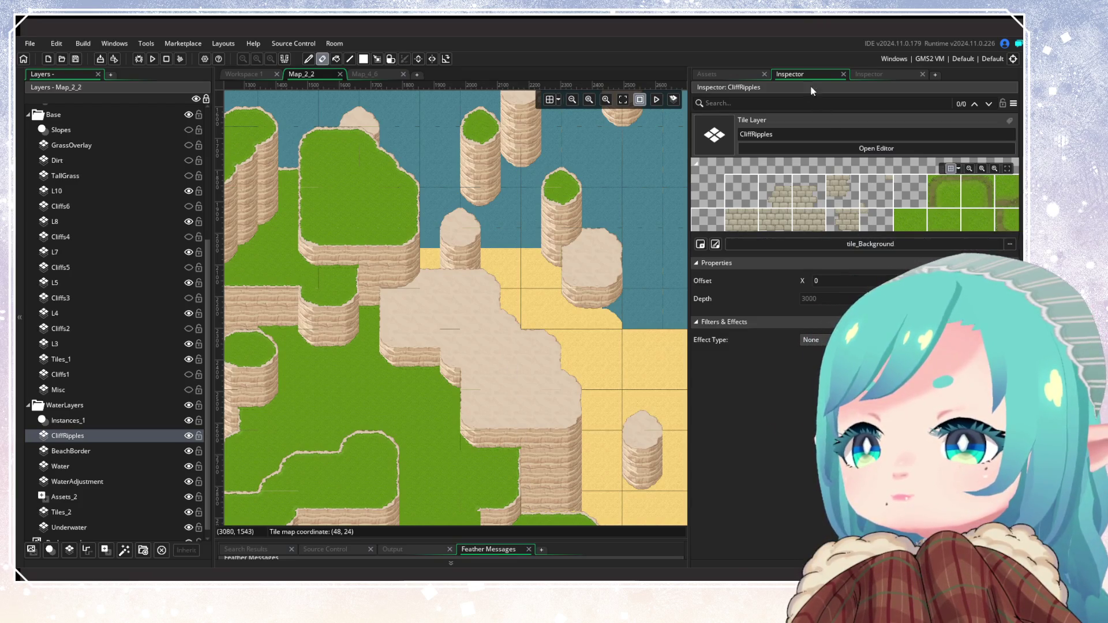
{"action": "left_click", "coordinate": [872, 76]}
{"action": "left_click", "coordinate": [724, 148]}
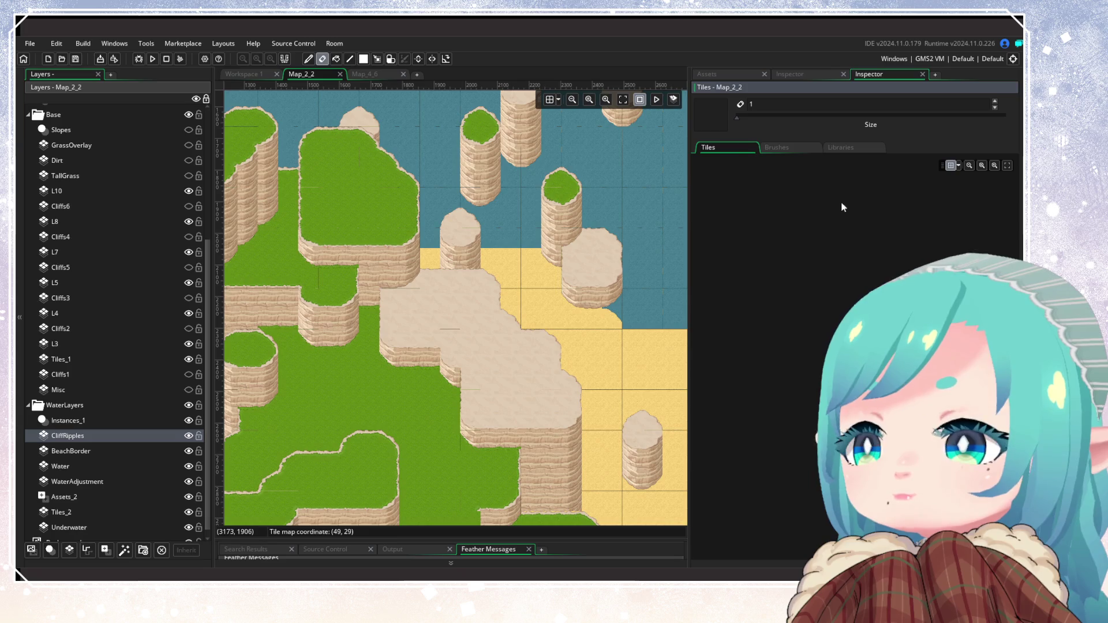
{"action": "left_click", "coordinate": [951, 167]}
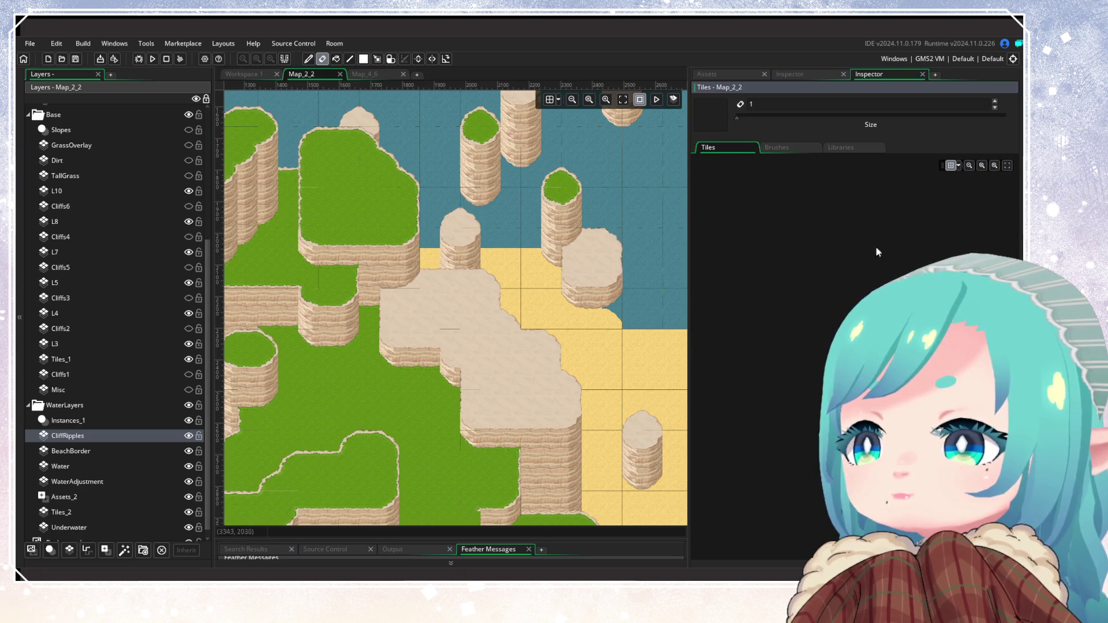
{"action": "left_click_drag", "start_coordinate": [689, 224], "coordinate": [667, 225]}
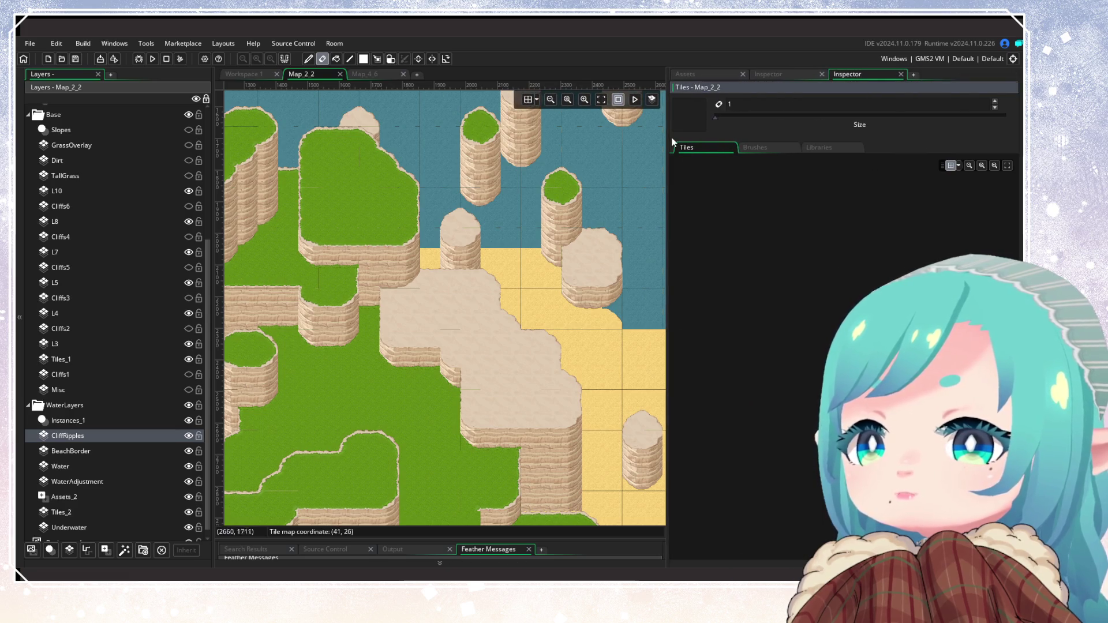
{"action": "scroll", "coordinate": [541, 241], "scroll_direction": "up", "scroll_amount": 4}
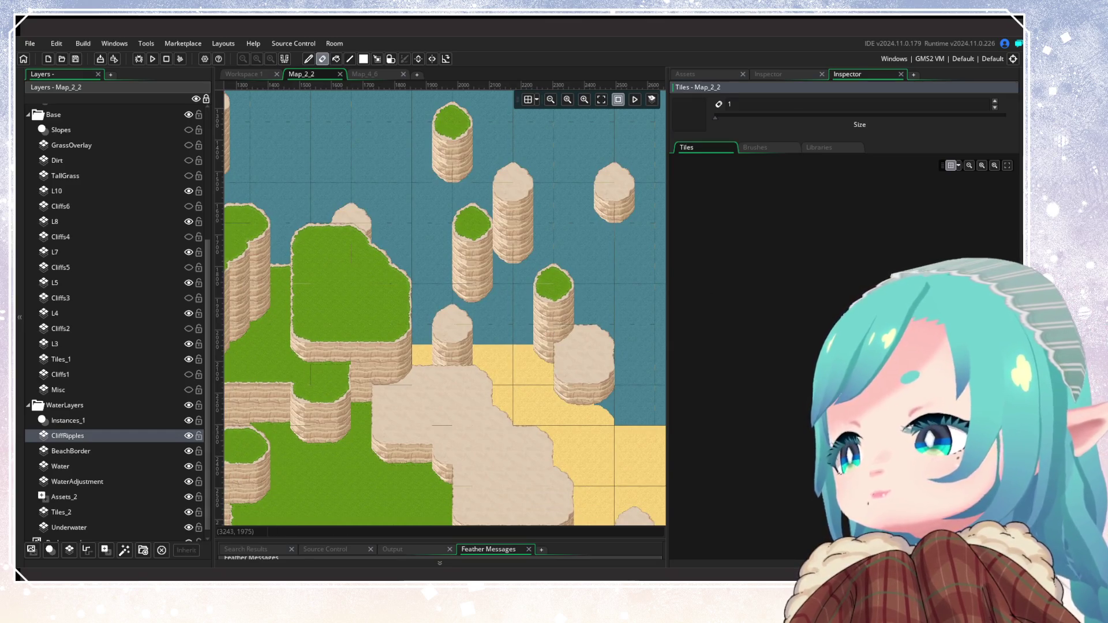
Switch the palette to tile brushes and reselect the CliffRipples layer
{"action": "left_click", "coordinate": [753, 148]}
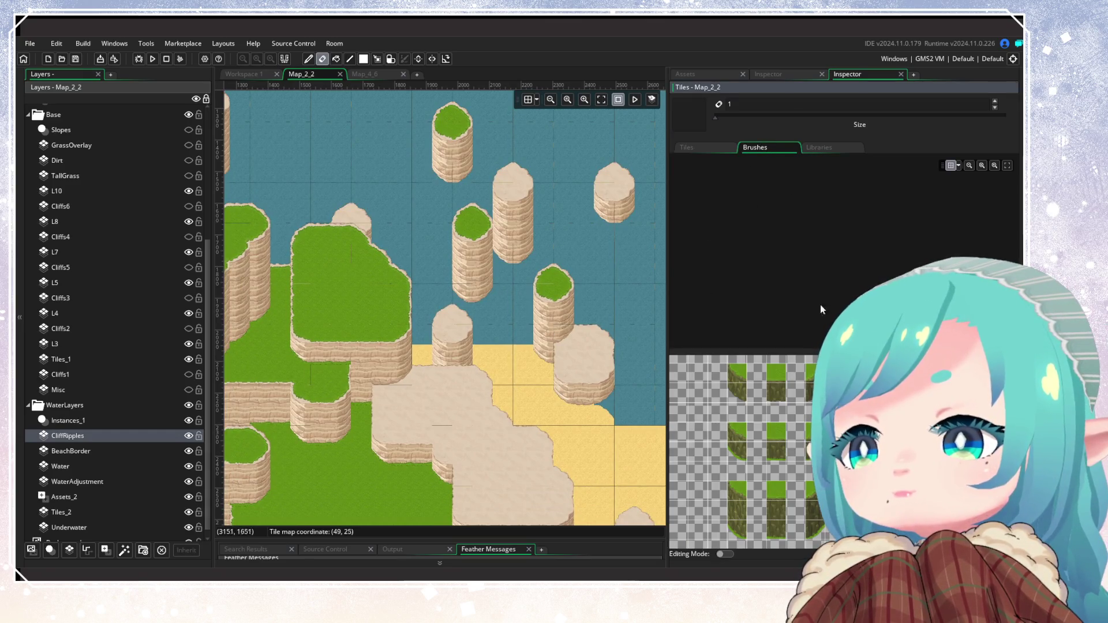
{"action": "left_click", "coordinate": [826, 148]}
{"action": "left_click", "coordinate": [756, 147]}
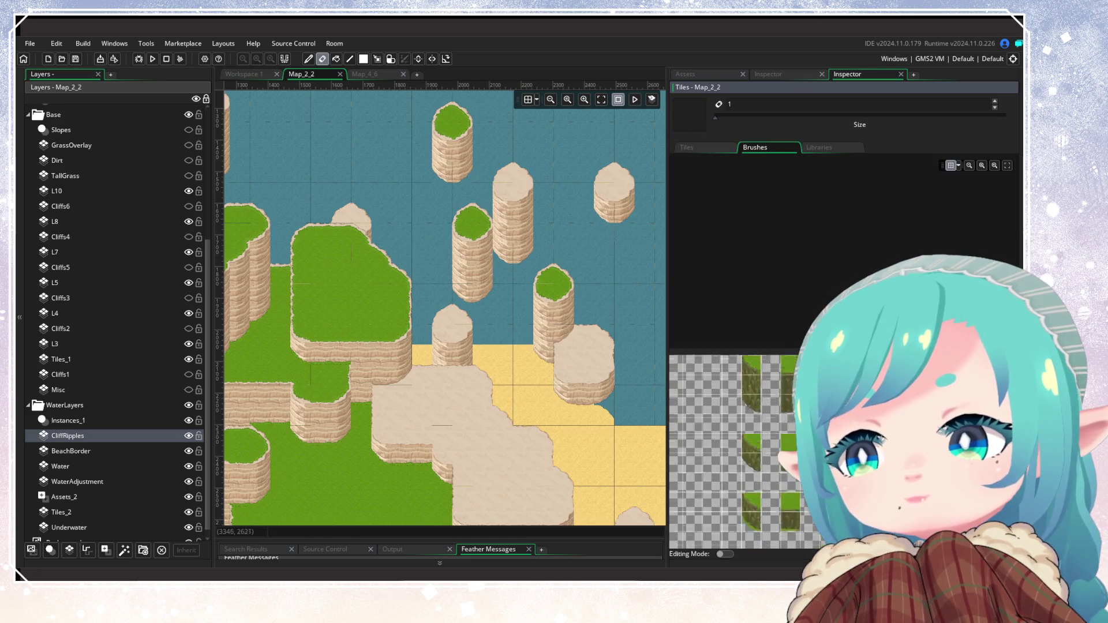
{"action": "scroll", "coordinate": [718, 497], "scroll_direction": "down", "scroll_amount": 2}
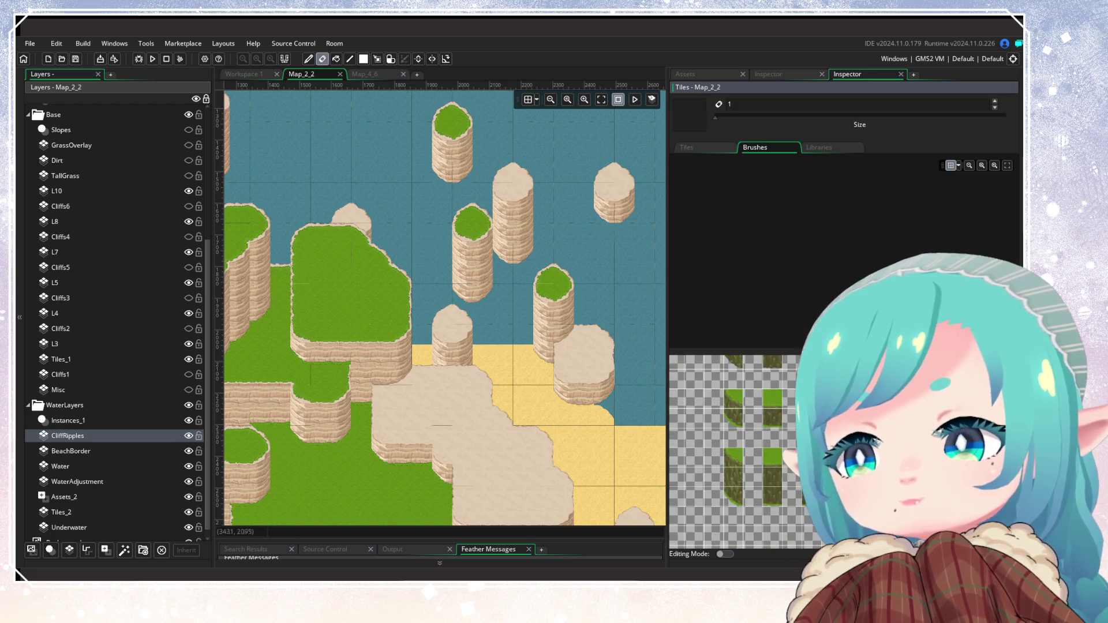
{"action": "left_click", "coordinate": [96, 421]}
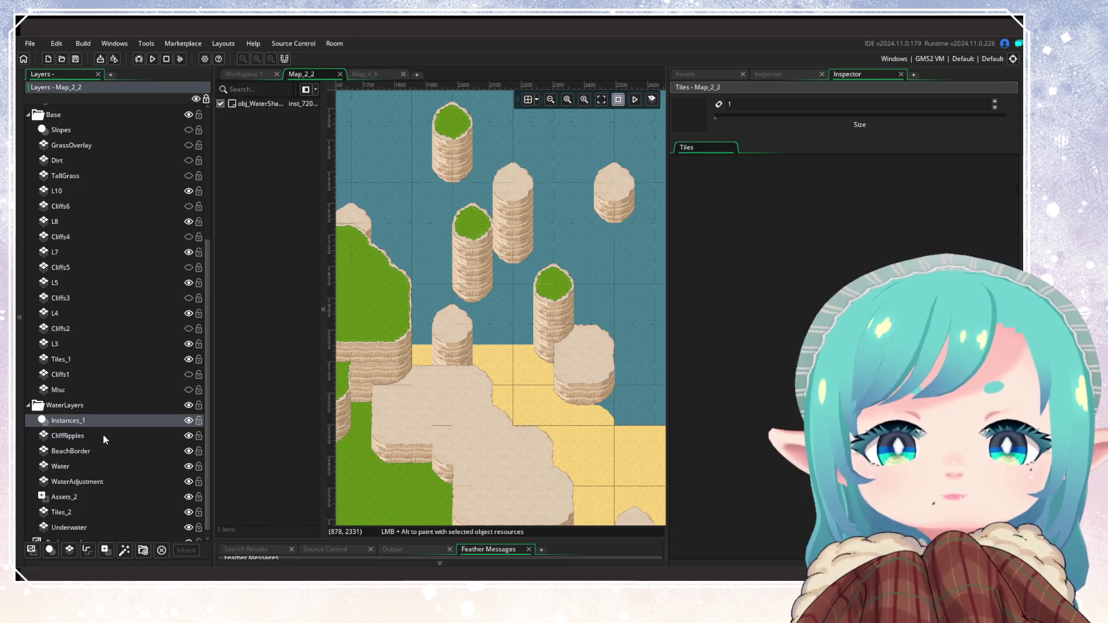
{"action": "left_click", "coordinate": [102, 435]}
Scroll the palette and room over to the water ripple tiles beside the sea stacks
{"action": "scroll", "coordinate": [529, 301], "scroll_direction": "down", "scroll_amount": 3}
{"action": "scroll", "coordinate": [528, 302], "scroll_direction": "left", "scroll_amount": 3}
{"action": "scroll", "coordinate": [849, 264], "scroll_direction": "down", "scroll_amount": 3}
{"action": "scroll", "coordinate": [850, 265], "scroll_direction": "left", "scroll_amount": 2}
{"action": "scroll", "coordinate": [849, 264], "scroll_direction": "up", "scroll_amount": 5}
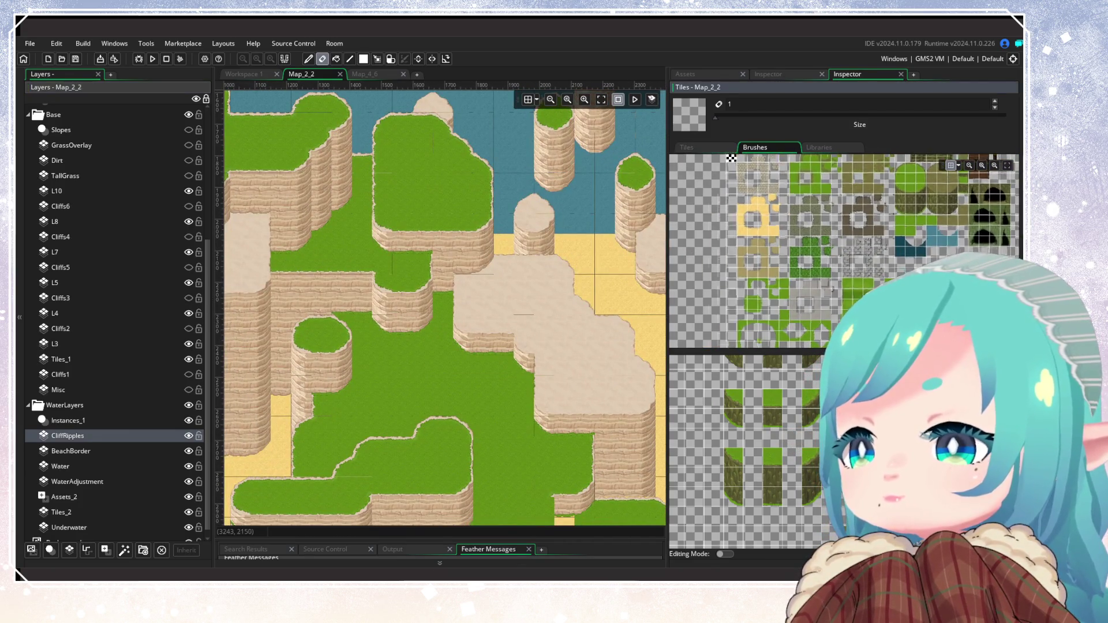
{"action": "scroll", "coordinate": [849, 264], "scroll_direction": "down", "scroll_amount": 3}
{"action": "scroll", "coordinate": [621, 330], "scroll_direction": "right", "scroll_amount": 5}
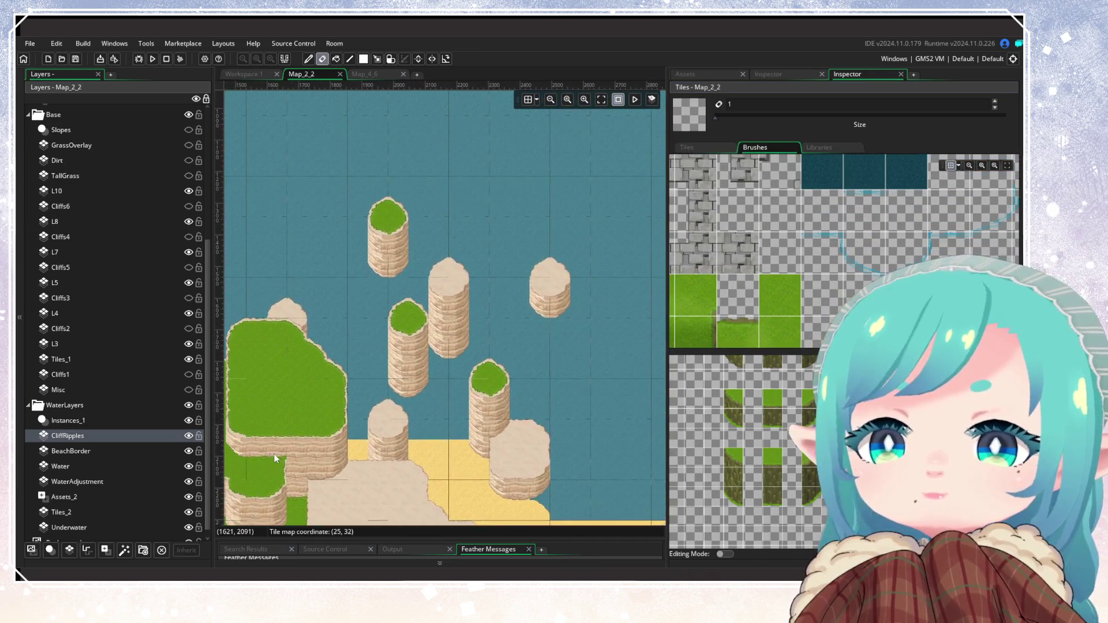
{"action": "scroll", "coordinate": [621, 330], "scroll_direction": "up", "scroll_amount": 2}
{"action": "scroll", "coordinate": [872, 247], "scroll_direction": "right", "scroll_amount": 3}
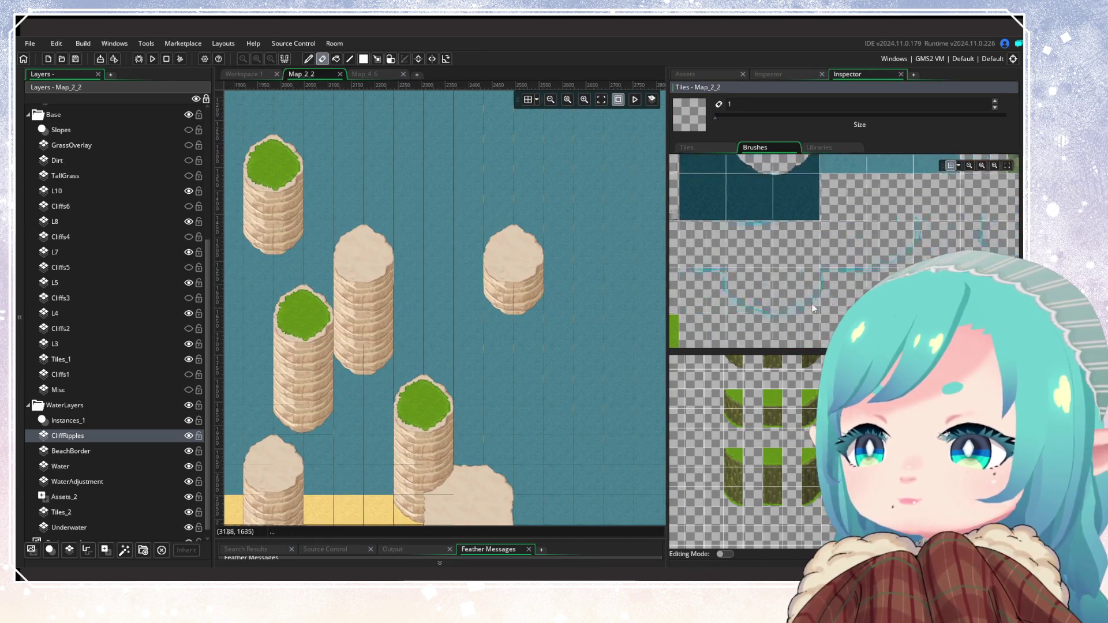
Pick water ripple tiles in the palette, trying a 2x3 block, then tiles 310 and 312
{"action": "left_click_drag", "start_coordinate": [868, 217], "coordinate": [934, 291]}
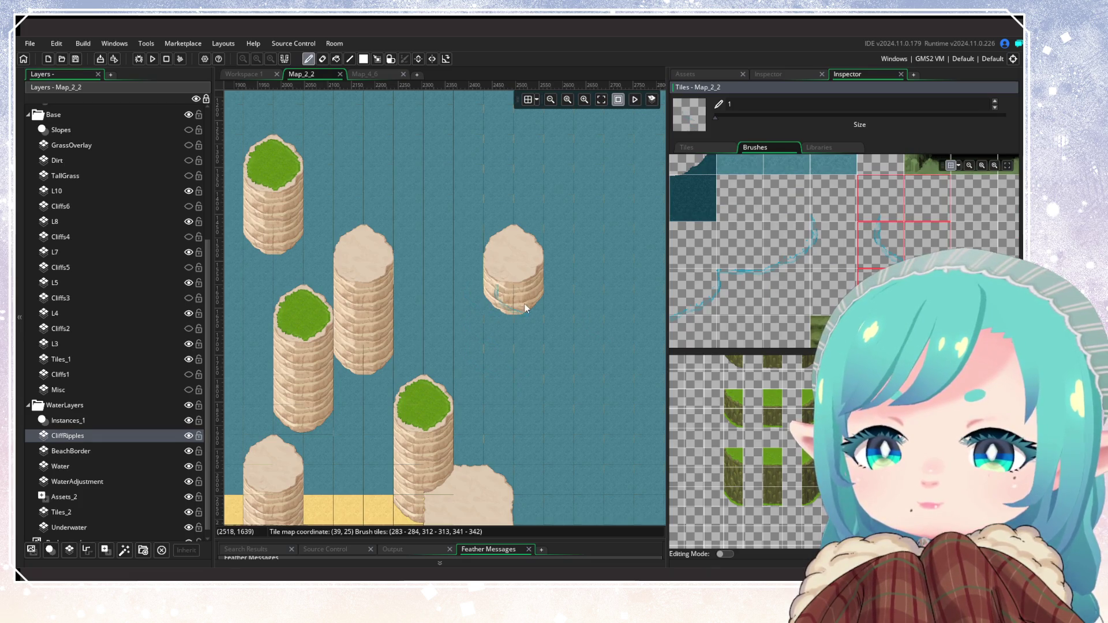
{"action": "scroll", "coordinate": [506, 312], "scroll_direction": "up", "scroll_amount": 4}
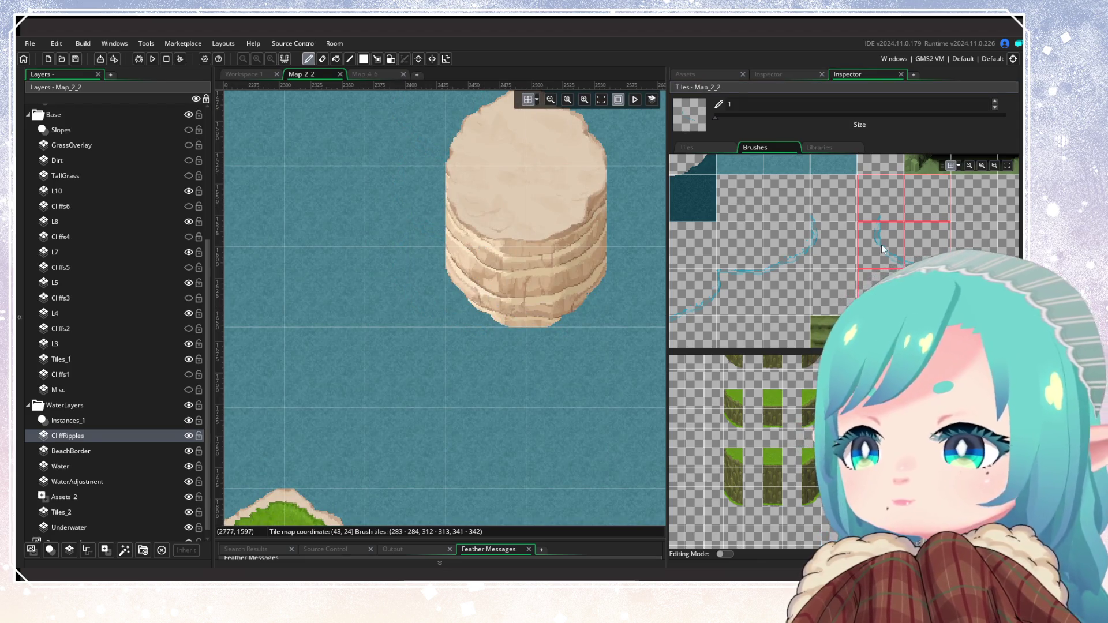
{"action": "left_click", "coordinate": [808, 264]}
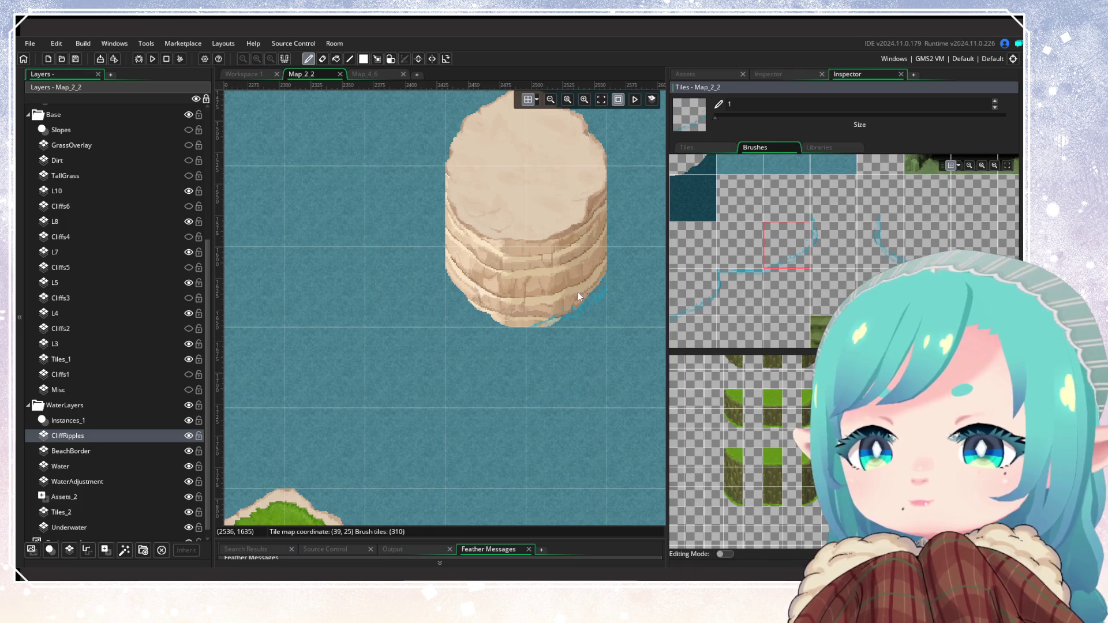
{"action": "left_click", "coordinate": [875, 251]}
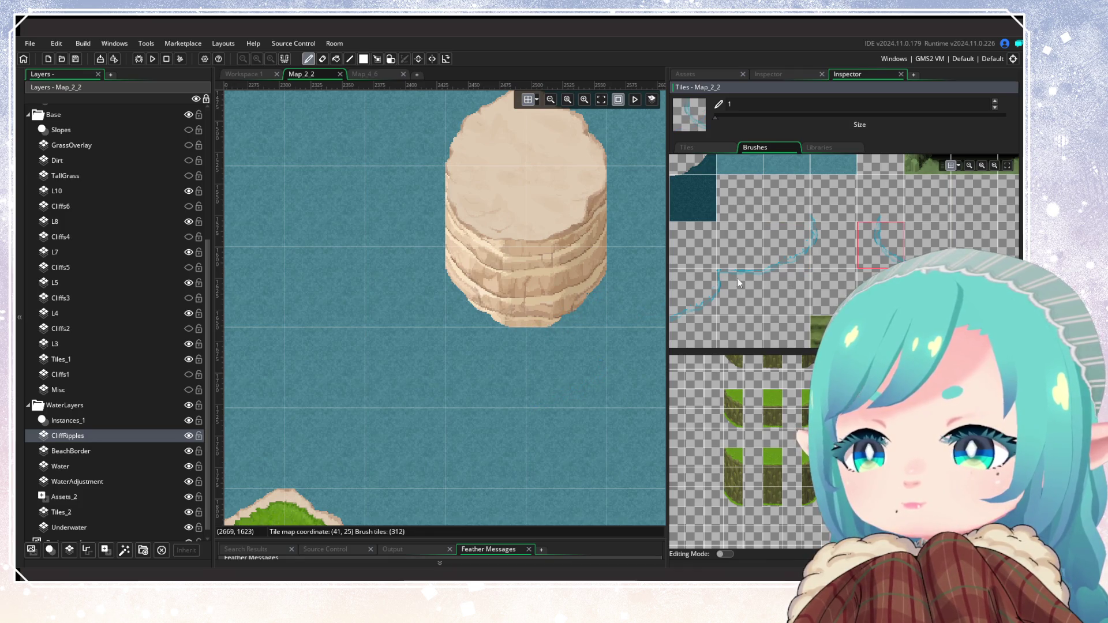
Select another ripple block and bring up the CliffRipples layer's tile set chooser
{"action": "scroll", "coordinate": [770, 302], "scroll_direction": "left", "scroll_amount": 1}
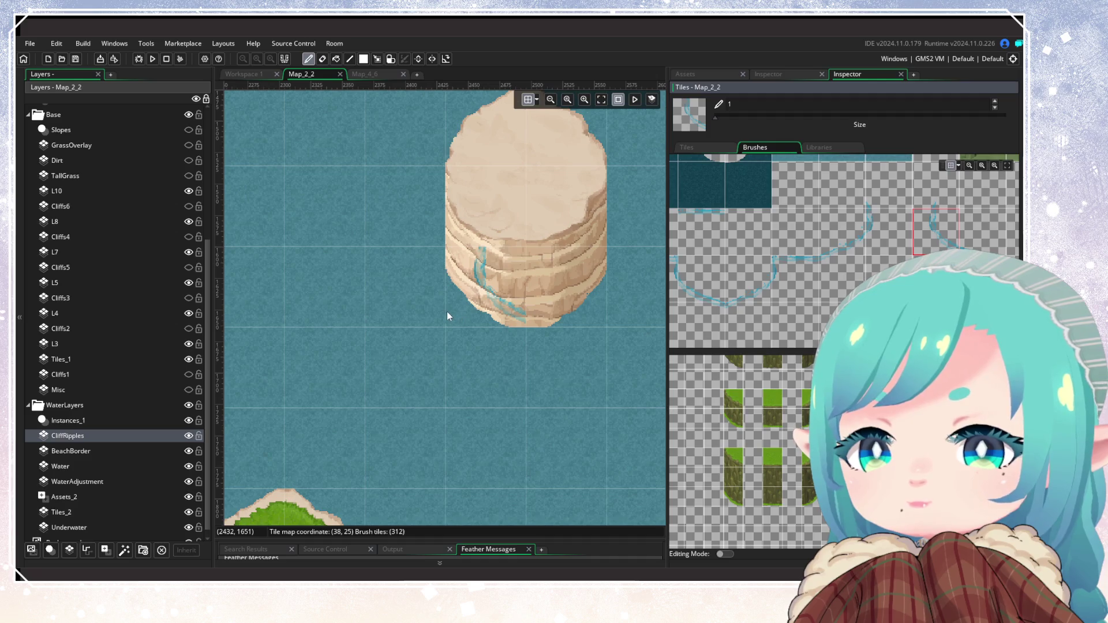
{"action": "scroll", "coordinate": [795, 277], "scroll_direction": "left", "scroll_amount": 2}
{"action": "left_click_drag", "start_coordinate": [880, 268], "coordinate": [770, 297]}
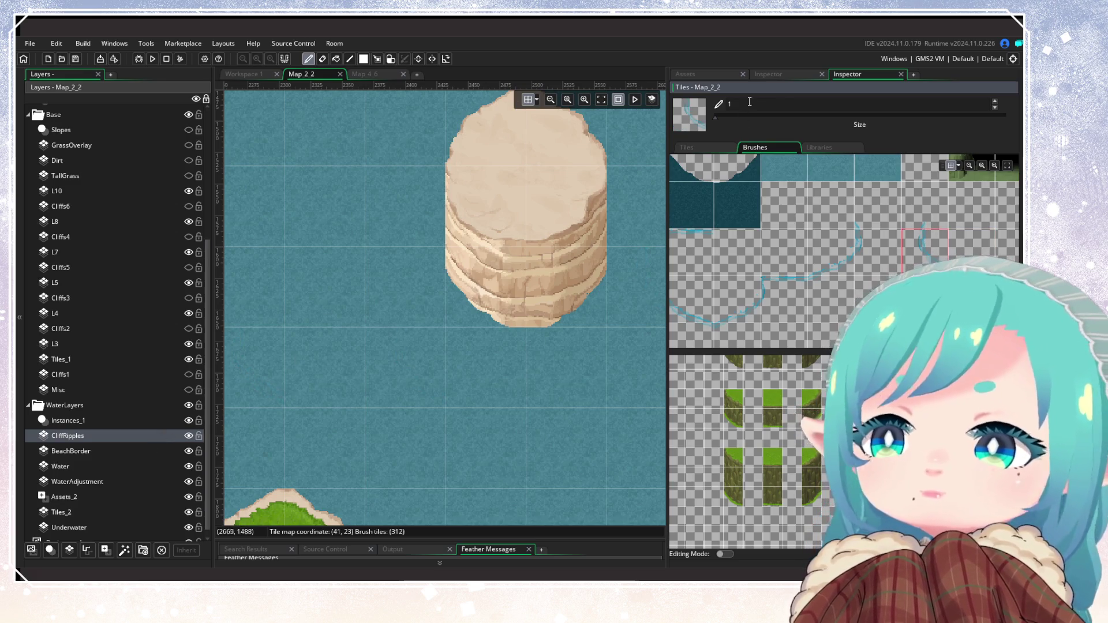
{"action": "left_click", "coordinate": [768, 74]}
{"action": "left_click", "coordinate": [969, 244]}
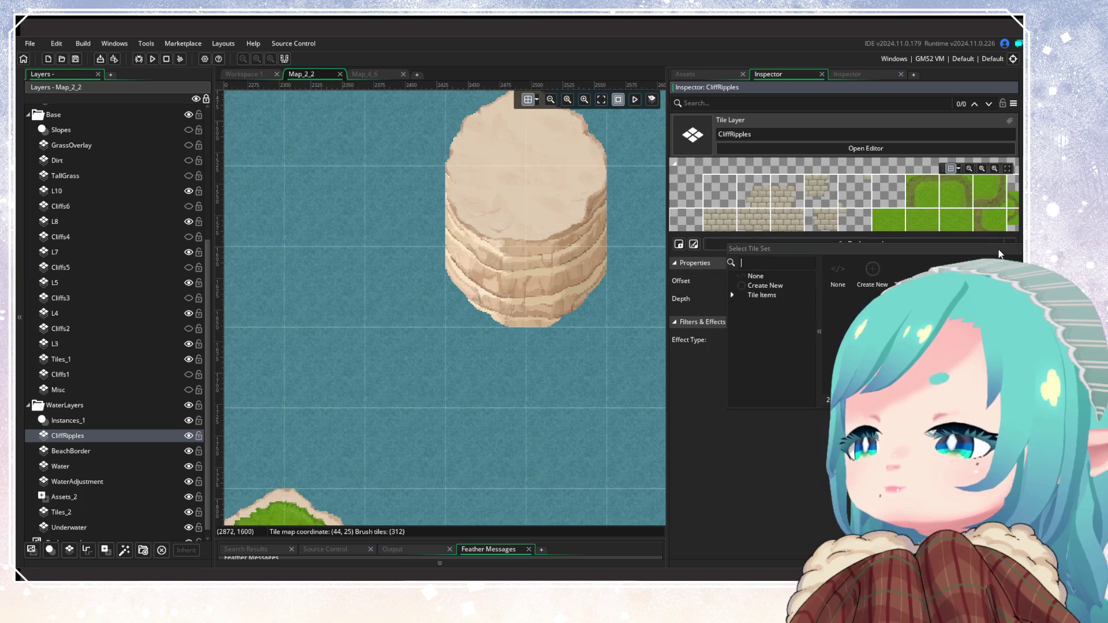
Assign a tile set from the Tile Sets folder to the CliffRipples layer
{"action": "double_click", "coordinate": [872, 271]}
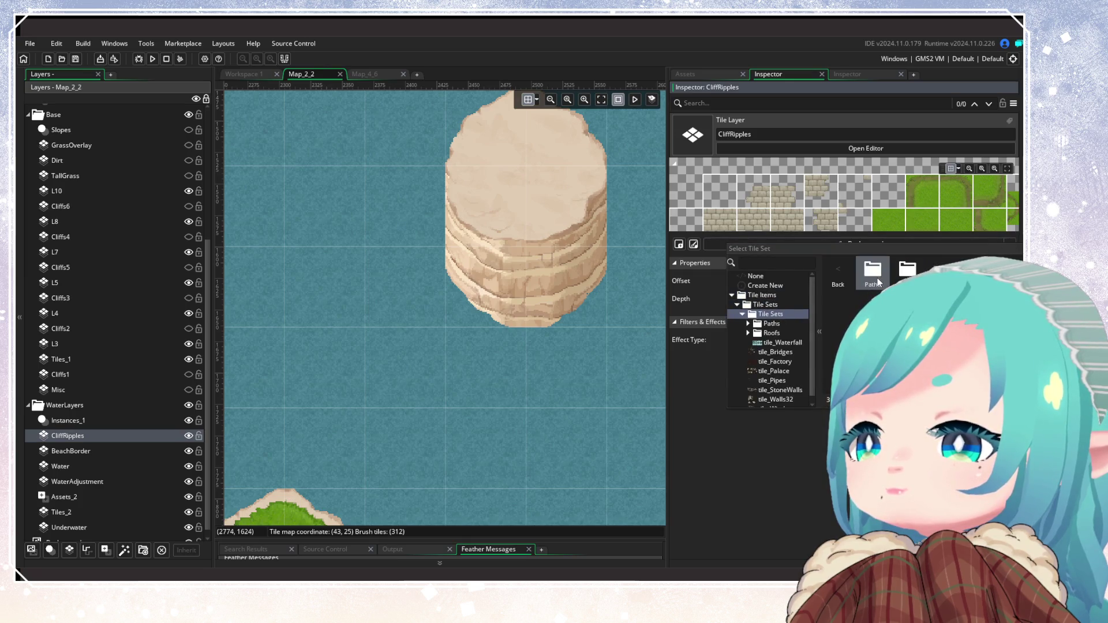
{"action": "left_click", "coordinate": [756, 372]}
{"action": "left_click", "coordinate": [848, 74]}
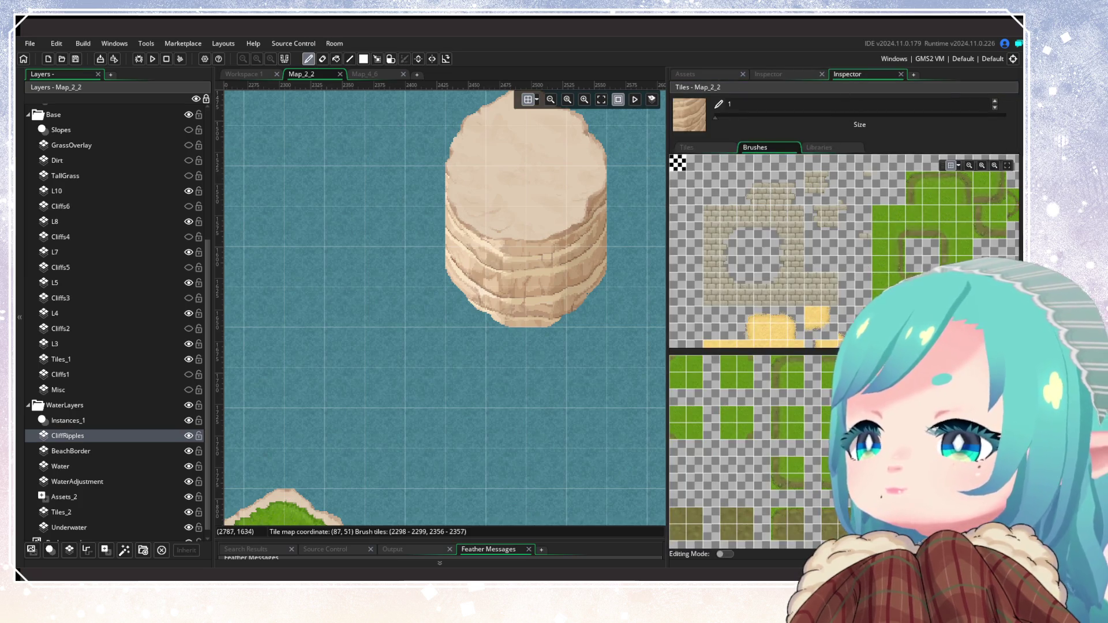
Paint water ripple blocks around the left and right bases of the sea stack
{"action": "scroll", "coordinate": [877, 214], "scroll_direction": "down", "scroll_amount": 5}
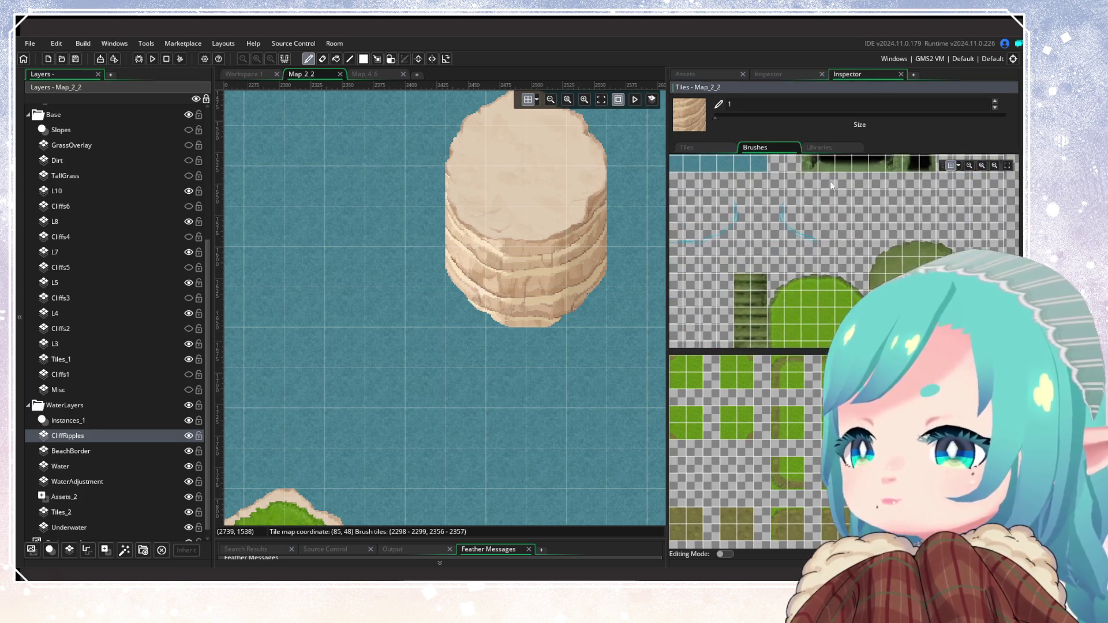
{"action": "left_click", "coordinate": [802, 199]}
{"action": "left_click_drag", "start_coordinate": [802, 202], "coordinate": [836, 244]}
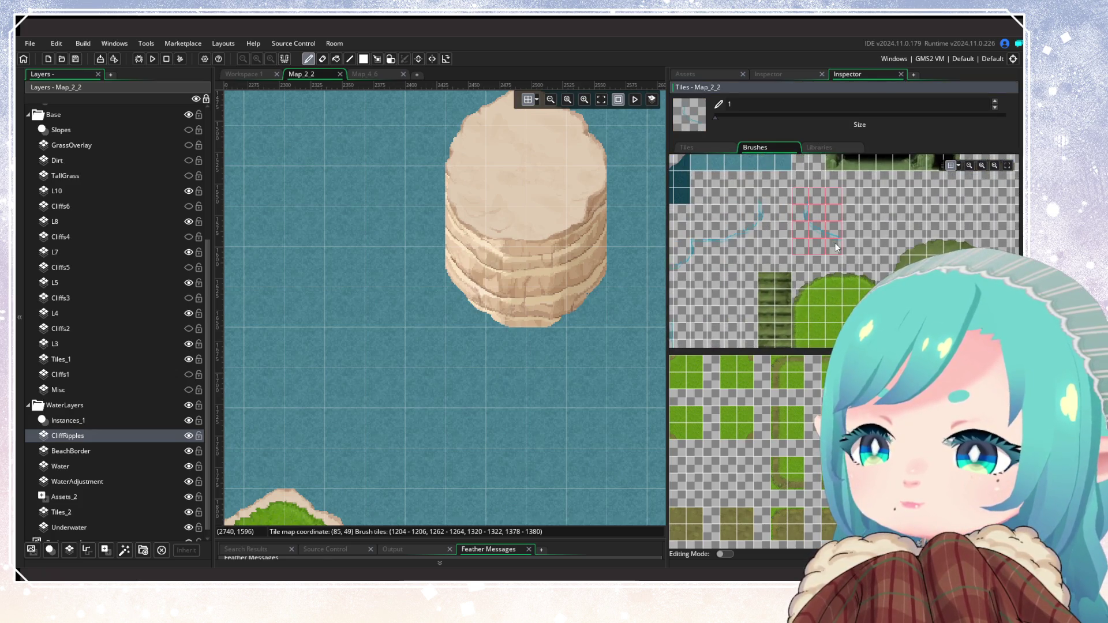
{"action": "left_click", "coordinate": [442, 317]}
{"action": "left_click_drag", "start_coordinate": [729, 194], "coordinate": [757, 234]}
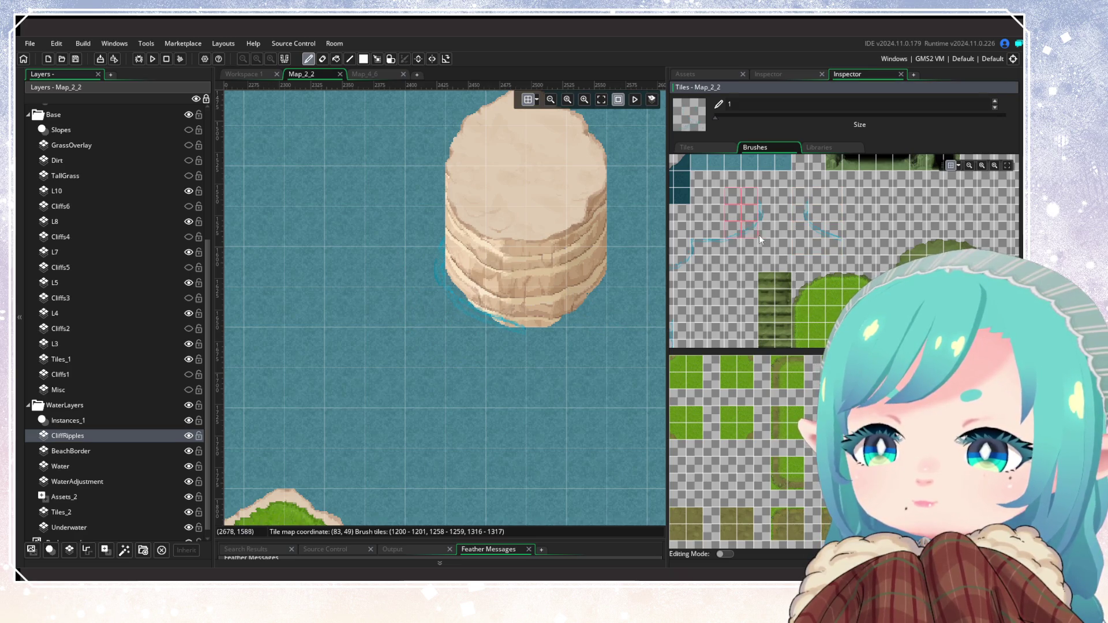
{"action": "left_click", "coordinate": [592, 298]}
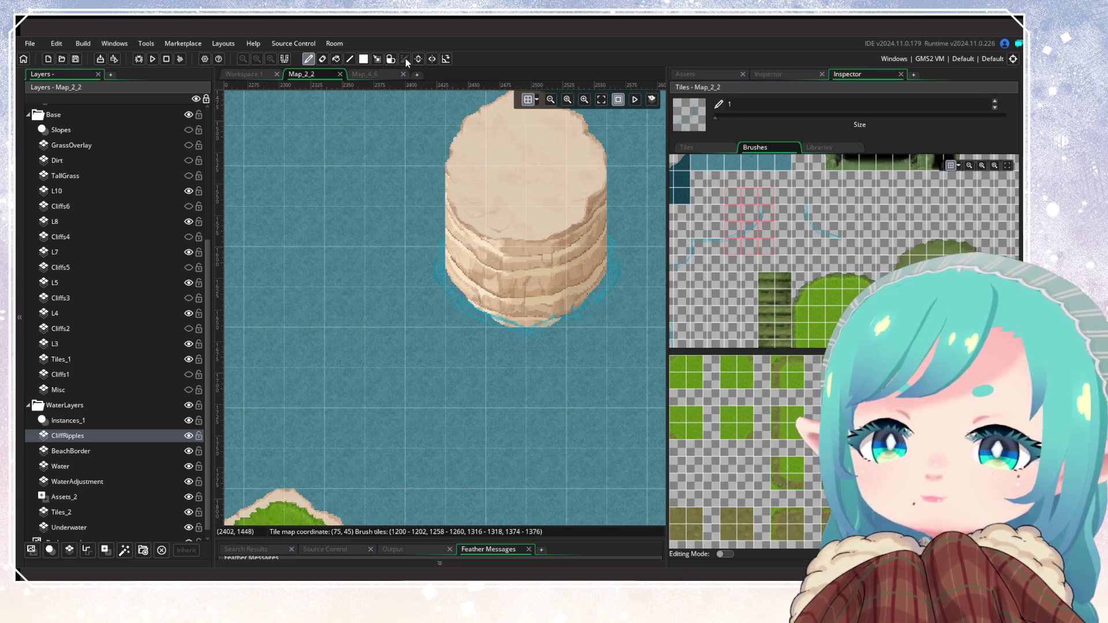
Mark a rectangular tile region, clear it, and pan across to the other sea stacks
{"action": "left_click", "coordinate": [378, 60]}
{"action": "mouse_move", "coordinate": [435, 225]}
{"action": "left_mouse_down"}
{"action": "mouse_move", "coordinate": [609, 309]}
{"action": "mouse_move", "coordinate": [615, 342]}
{"action": "left_mouse_up"}
{"action": "key", "text": "d"}
{"action": "scroll", "coordinate": [493, 345], "scroll_direction": "down", "scroll_amount": 5}
{"action": "scroll", "coordinate": [493, 343], "scroll_direction": "down", "scroll_amount": 3}
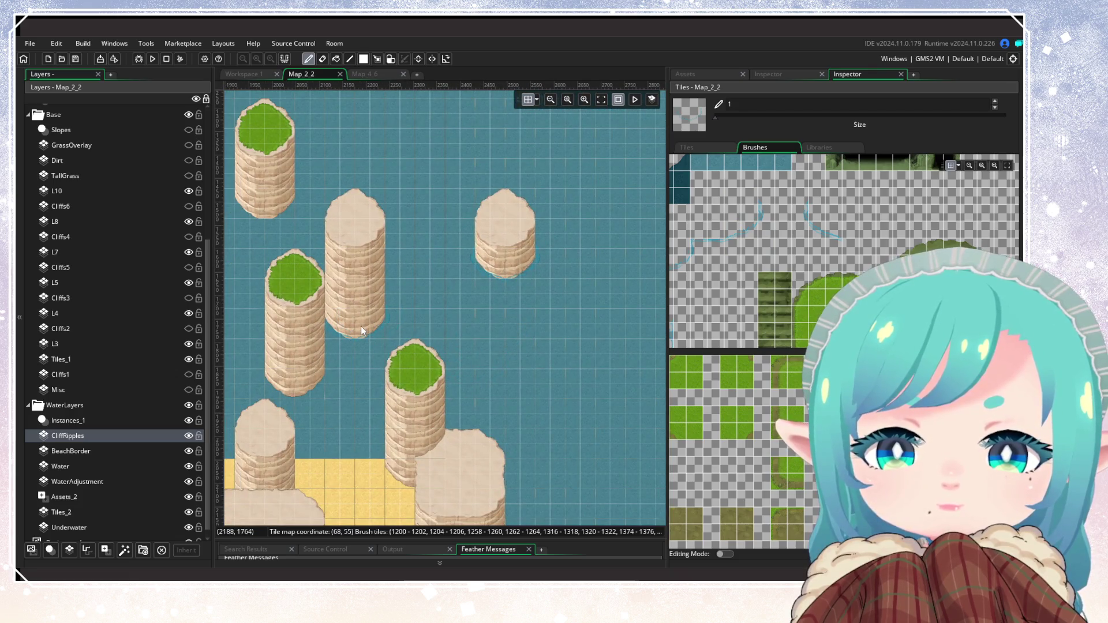
{"action": "left_click_drag", "start_coordinate": [502, 356], "coordinate": [737, 449]}
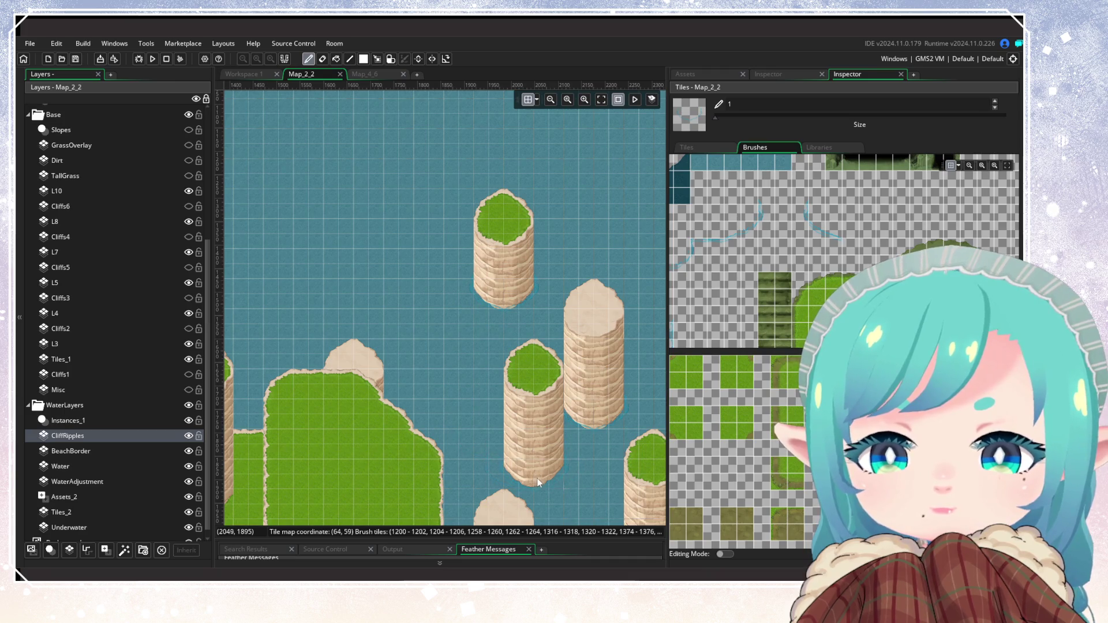
{"action": "mouse_move", "coordinate": [462, 440]}
{"action": "left_mouse_down"}
{"action": "mouse_move", "coordinate": [451, 269]}
{"action": "mouse_move", "coordinate": [396, 246]}
{"action": "mouse_move", "coordinate": [458, 300]}
{"action": "mouse_move", "coordinate": [648, 388]}
{"action": "left_mouse_up"}
{"action": "mouse_move", "coordinate": [425, 362]}
{"action": "left_mouse_down"}
{"action": "mouse_move", "coordinate": [223, 271]}
{"action": "mouse_move", "coordinate": [293, 350]}
{"action": "mouse_move", "coordinate": [344, 355]}
{"action": "left_mouse_up"}
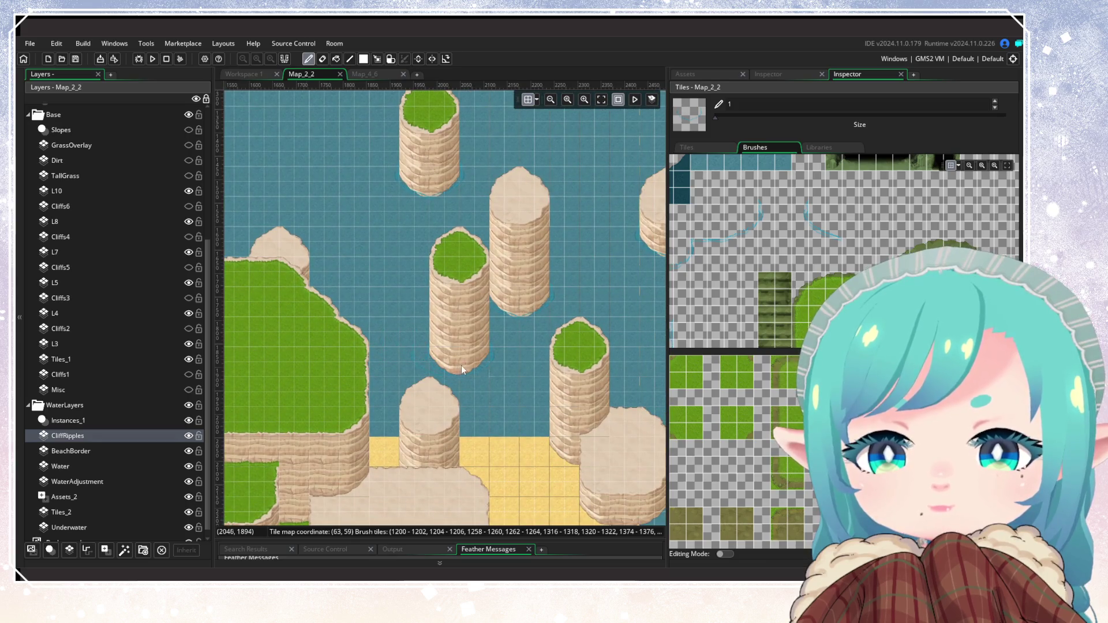
Compare BeachBorder and Water layer visibility, leaving the Water layer hidden
{"action": "left_click", "coordinate": [188, 451]}
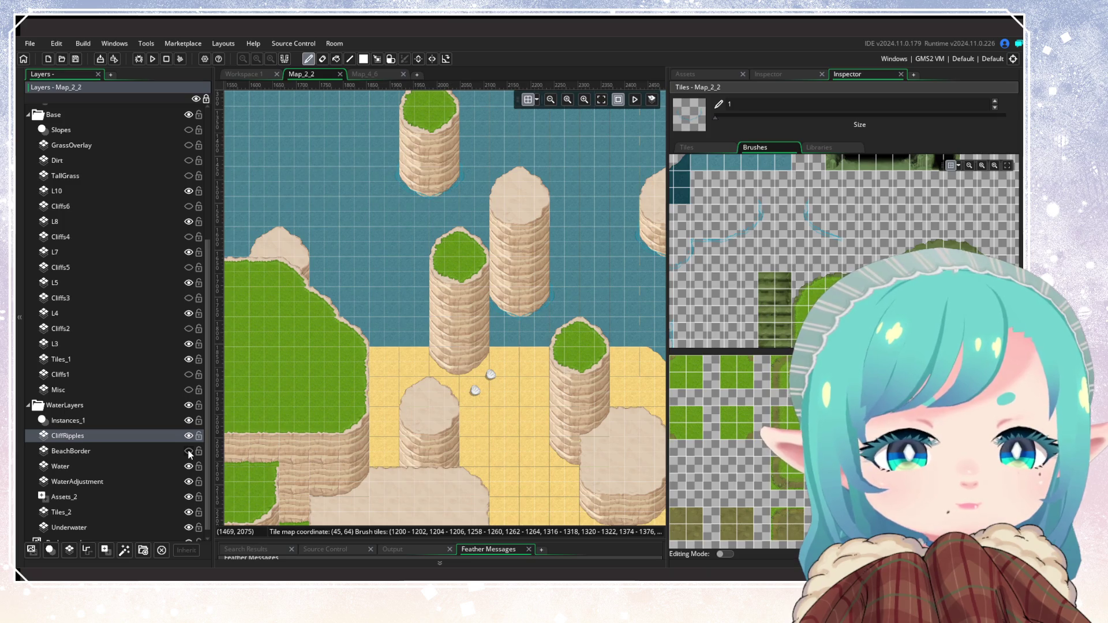
{"action": "left_click", "coordinate": [188, 449]}
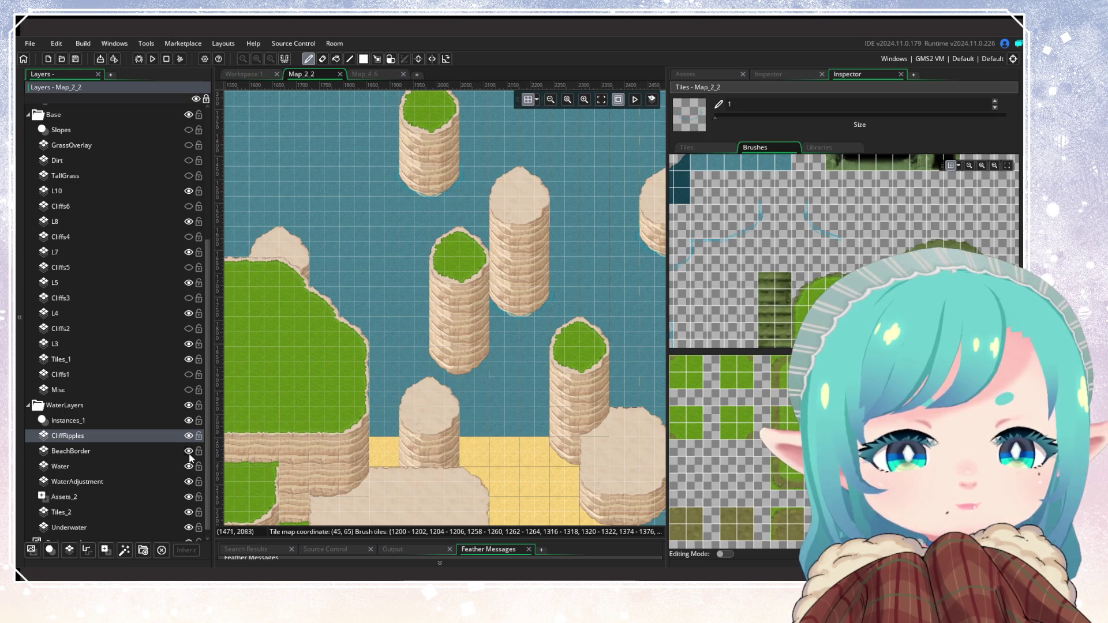
{"action": "left_click", "coordinate": [188, 466]}
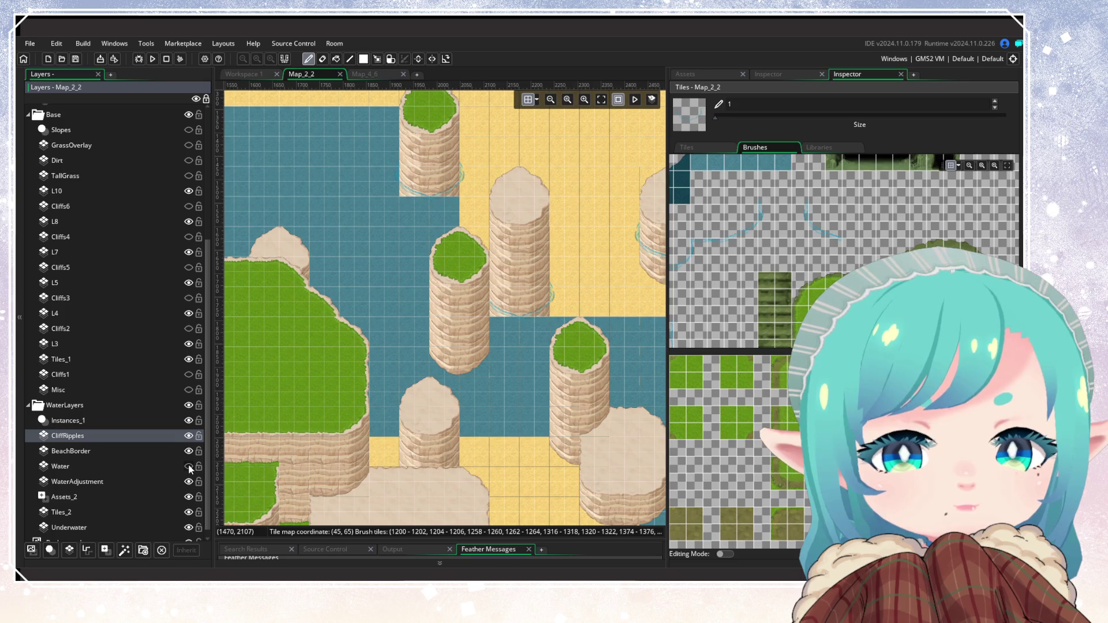
{"action": "left_click", "coordinate": [189, 466]}
{"action": "left_click", "coordinate": [189, 466]}
{"action": "left_click", "coordinate": [188, 466]}
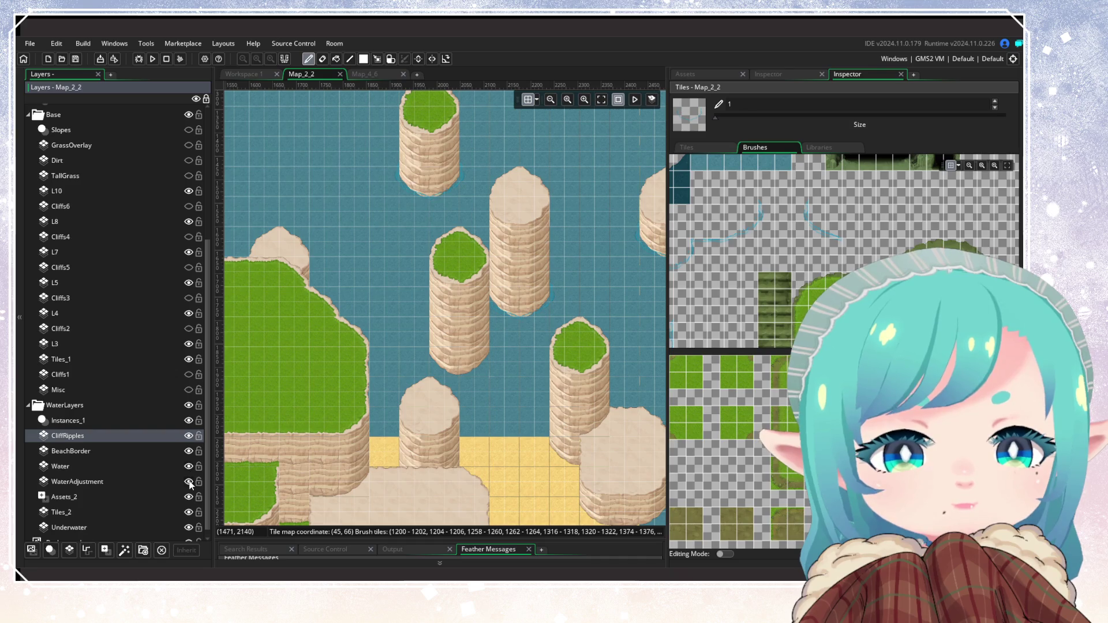
{"action": "left_click", "coordinate": [189, 466]}
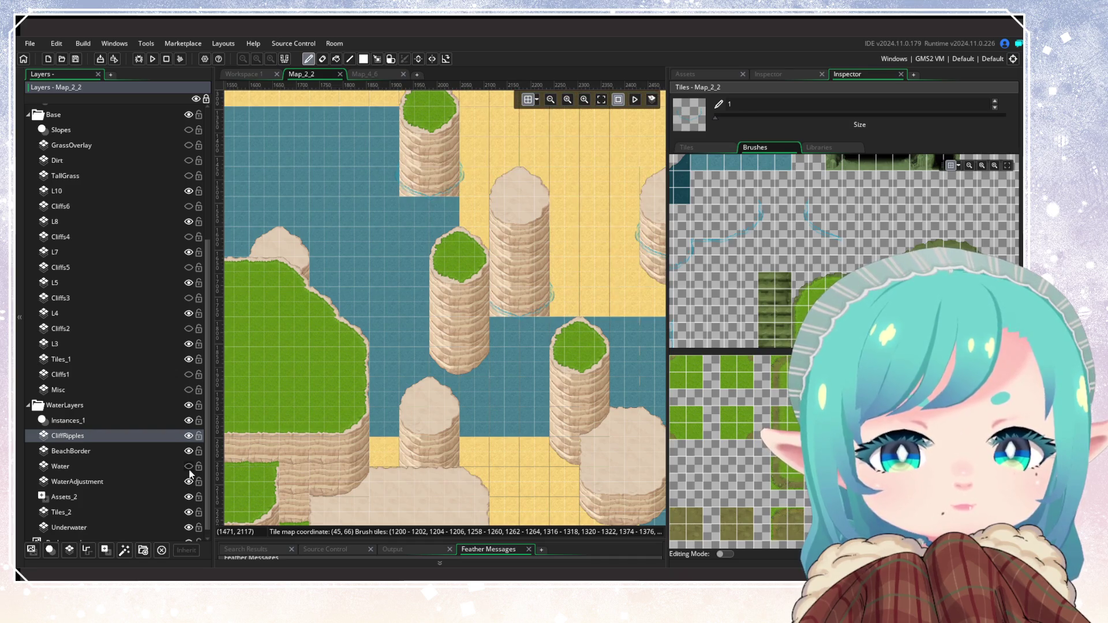
Survey the sand across the whole room, including its right edge, without water
{"action": "mouse_move", "coordinate": [414, 364]}
{"action": "left_mouse_down"}
{"action": "mouse_move", "coordinate": [262, 371]}
{"action": "mouse_move", "coordinate": [621, 391]}
{"action": "mouse_move", "coordinate": [648, 381]}
{"action": "left_mouse_up"}
{"action": "mouse_move", "coordinate": [435, 340]}
{"action": "left_mouse_down"}
{"action": "mouse_move", "coordinate": [480, 361]}
{"action": "mouse_move", "coordinate": [613, 312]}
{"action": "mouse_move", "coordinate": [549, 367]}
{"action": "left_mouse_up"}
{"action": "scroll", "coordinate": [463, 373], "scroll_direction": "down", "scroll_amount": 2}
{"action": "scroll", "coordinate": [463, 374], "scroll_direction": "up", "scroll_amount": 2}
{"action": "mouse_move", "coordinate": [463, 374]}
{"action": "left_mouse_down"}
{"action": "mouse_move", "coordinate": [427, 380]}
{"action": "mouse_move", "coordinate": [315, 343]}
{"action": "left_mouse_up"}
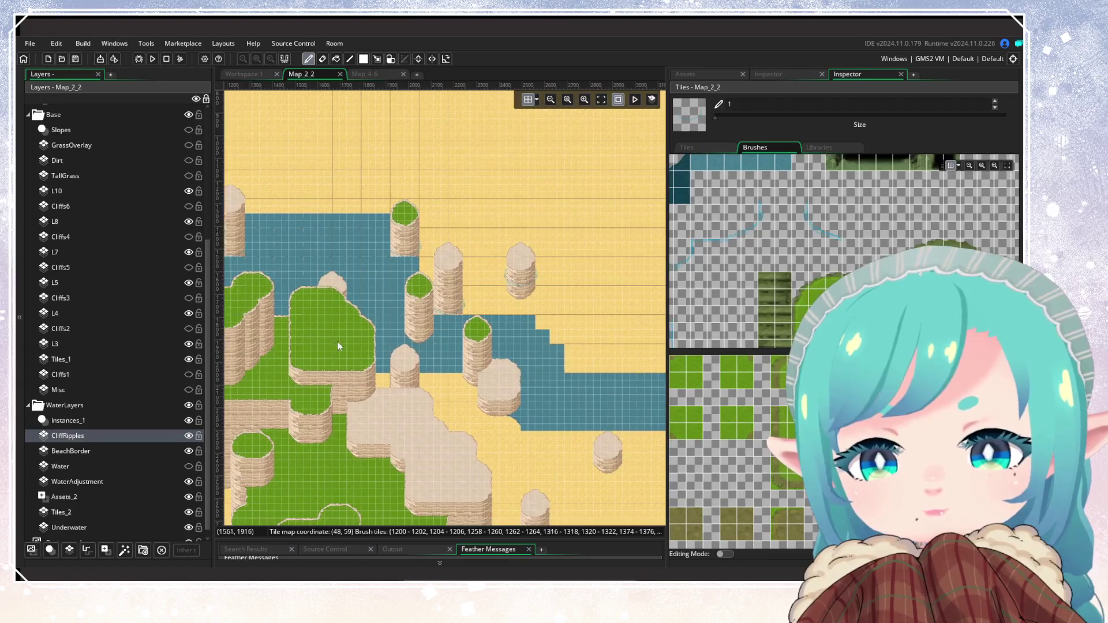
{"action": "mouse_move", "coordinate": [448, 354]}
{"action": "left_mouse_down"}
{"action": "mouse_move", "coordinate": [272, 295]}
{"action": "mouse_move", "coordinate": [375, 293]}
{"action": "mouse_move", "coordinate": [531, 336]}
{"action": "left_mouse_up"}
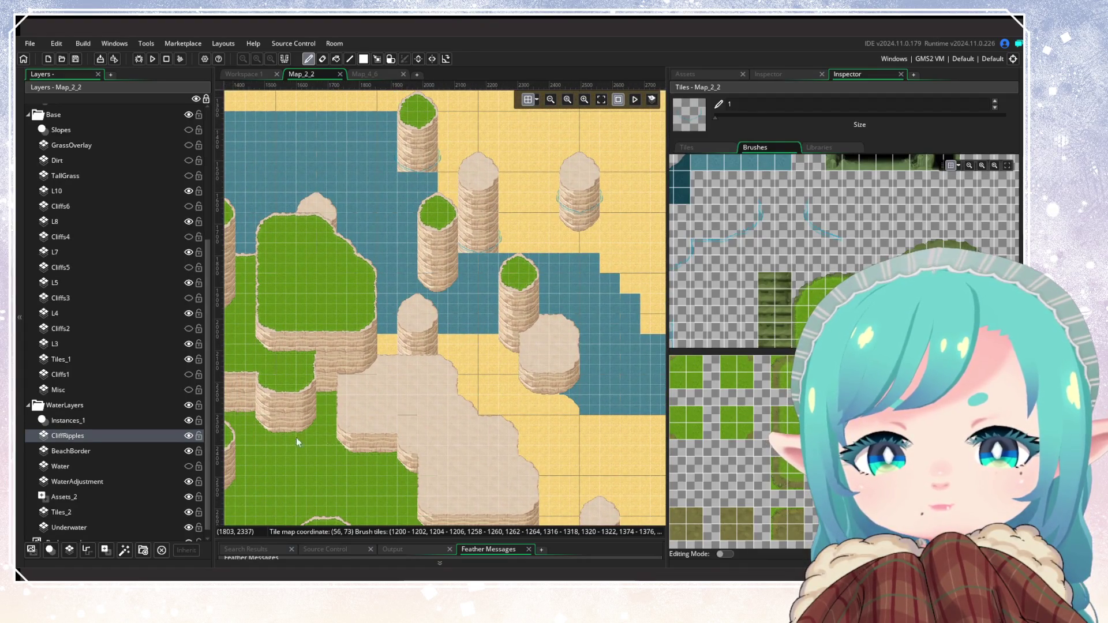
Toggle the WaterAdjustment layer off and on, then show the Water layer again
{"action": "left_click", "coordinate": [188, 482]}
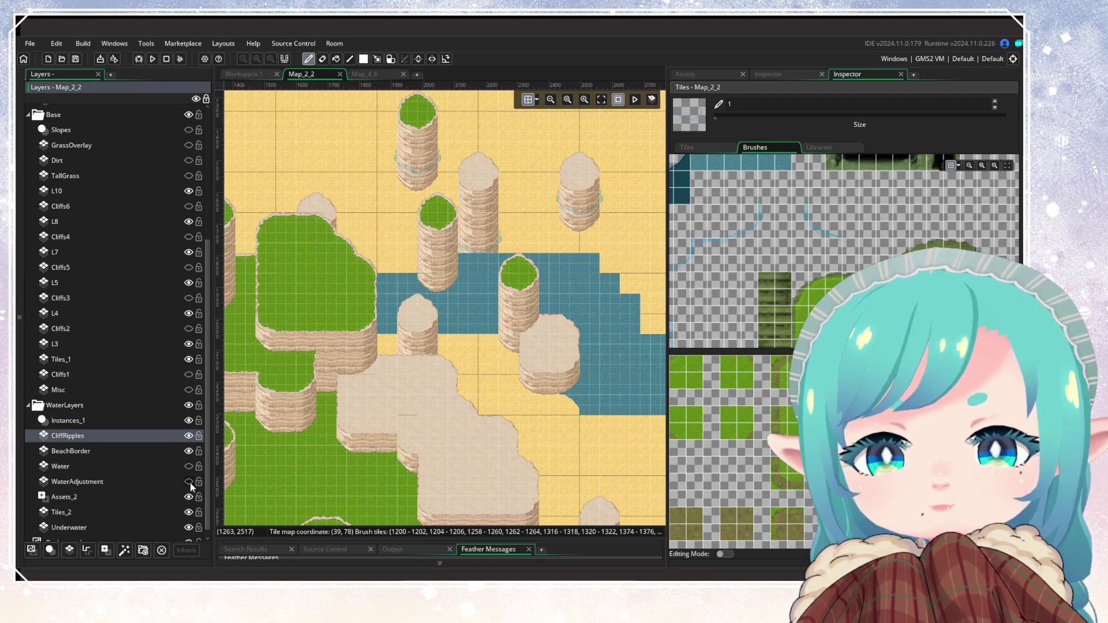
{"action": "left_click", "coordinate": [188, 482]}
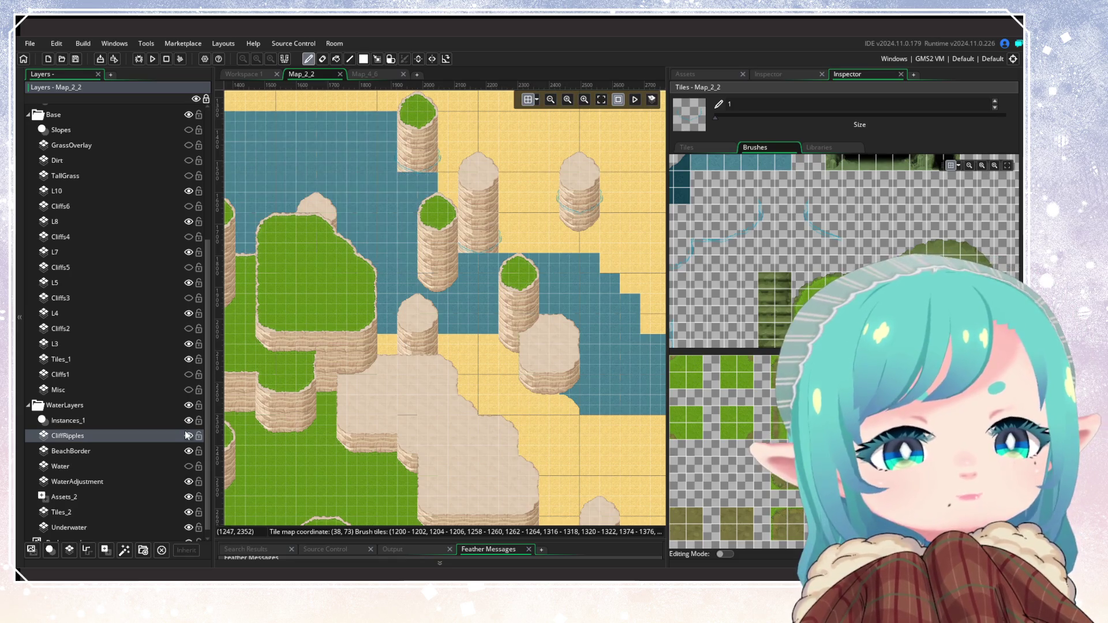
{"action": "left_click", "coordinate": [188, 466]}
{"action": "scroll", "coordinate": [414, 339], "scroll_direction": "down", "scroll_amount": 5}
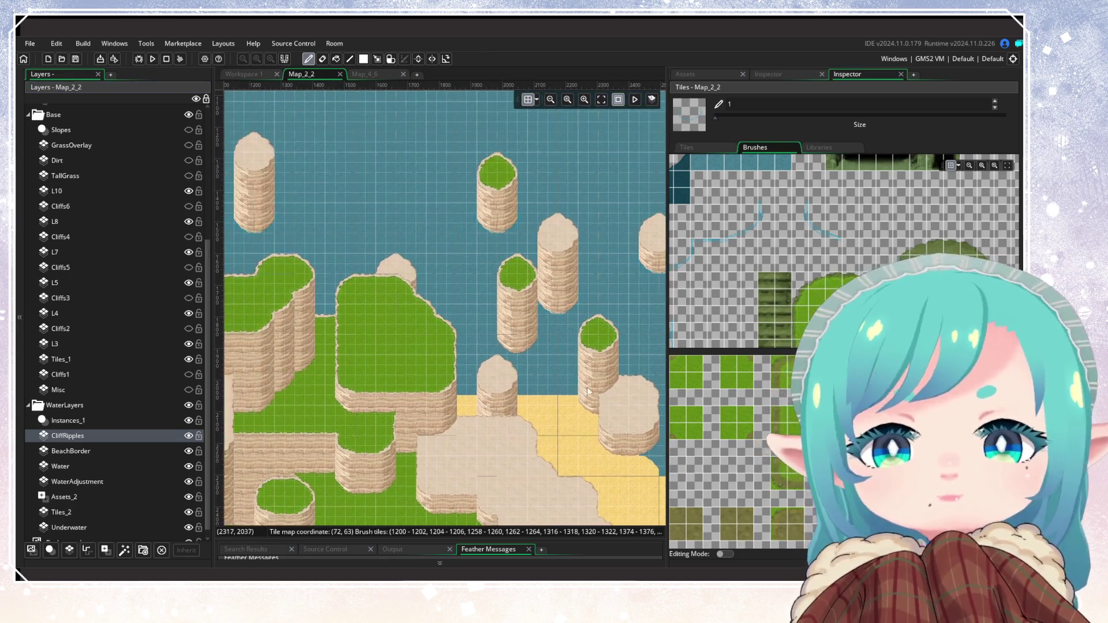
{"action": "scroll", "coordinate": [473, 404], "scroll_direction": "up", "scroll_amount": 2}
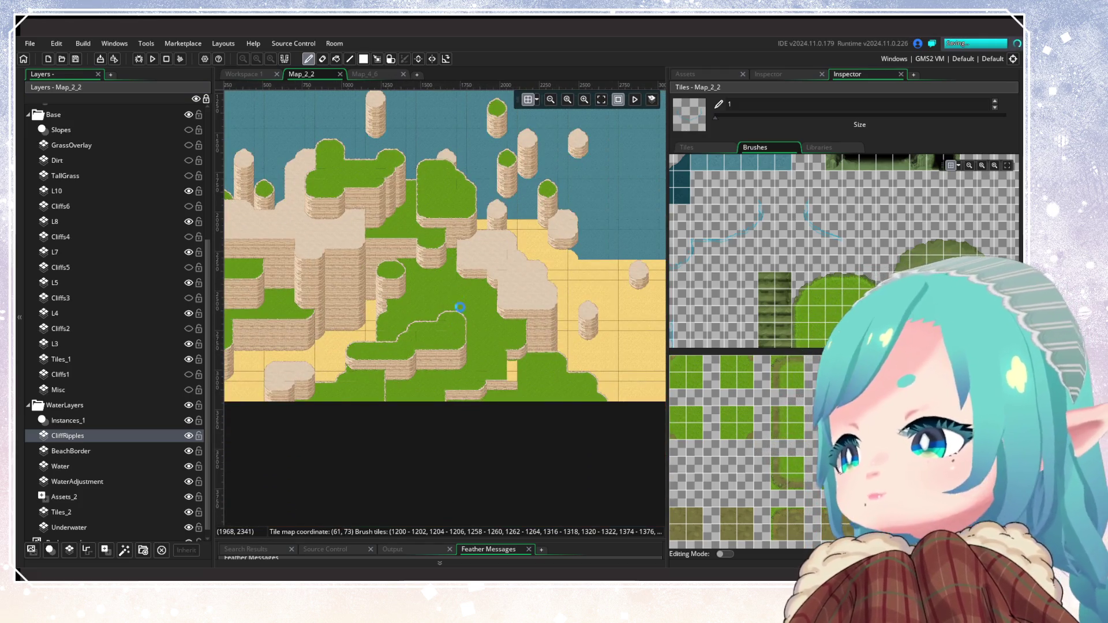
{"action": "scroll", "coordinate": [494, 306], "scroll_direction": "down", "scroll_amount": 2}
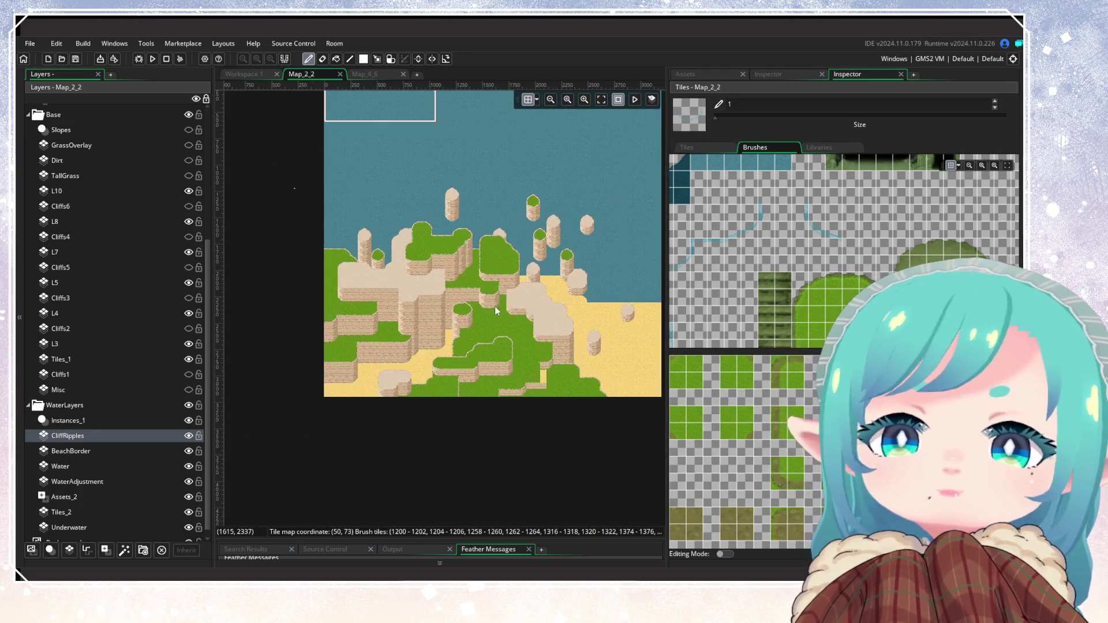
{"action": "scroll", "coordinate": [533, 301], "scroll_direction": "up", "scroll_amount": 2}
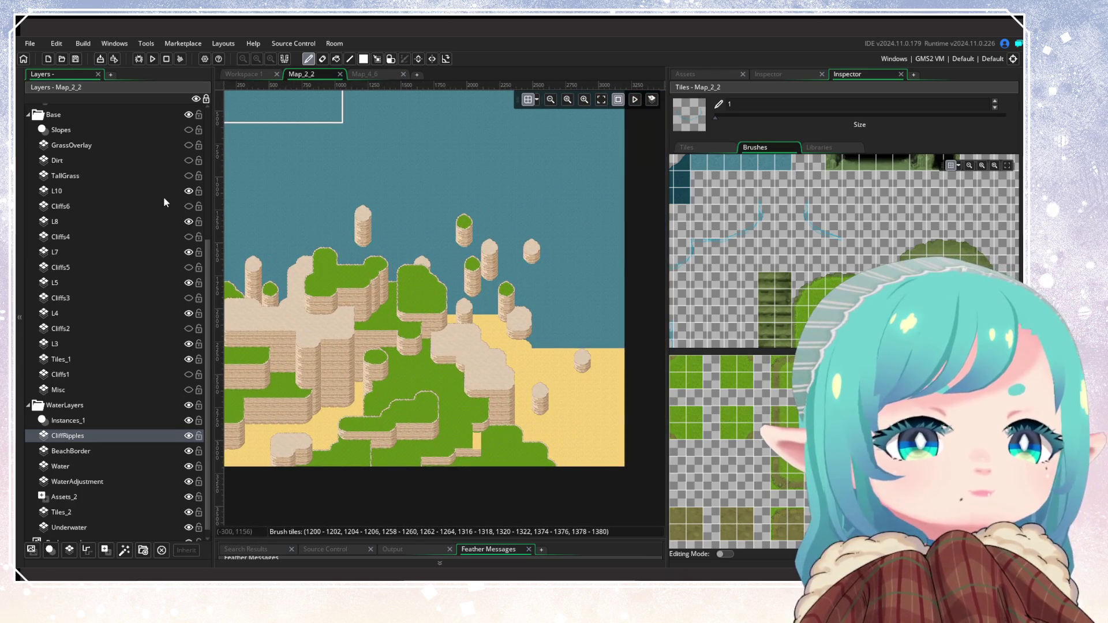
Make the TallGrass, GrassOverlay and Dirt layers visible, then select Cliffs6
{"action": "left_click", "coordinate": [187, 132]}
{"action": "left_click", "coordinate": [189, 145]}
{"action": "left_click", "coordinate": [189, 160]}
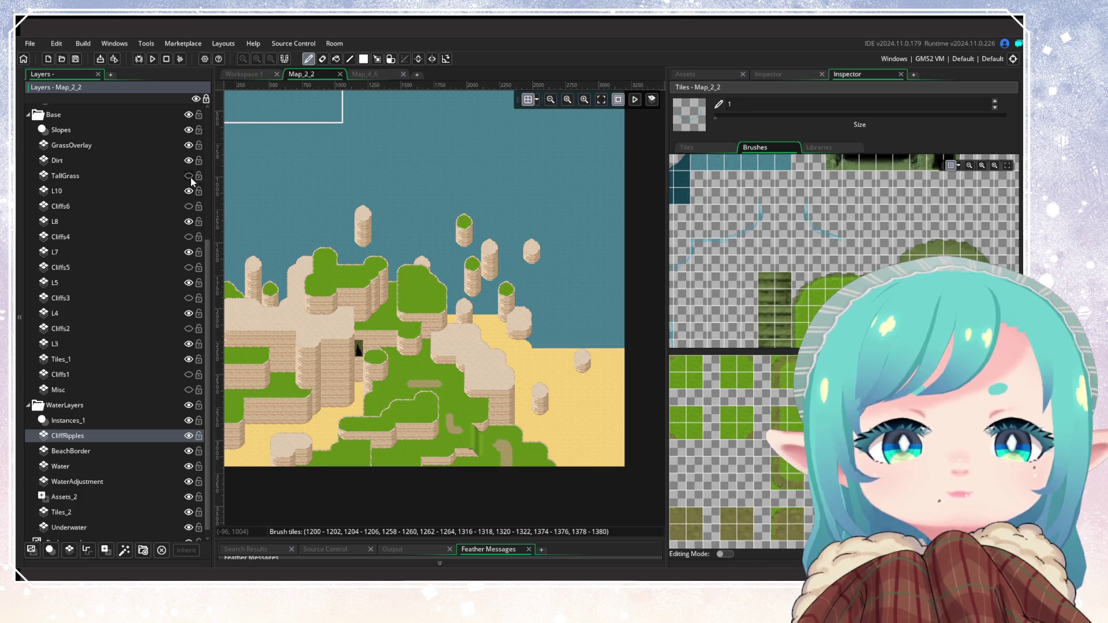
{"action": "left_click", "coordinate": [154, 205]}
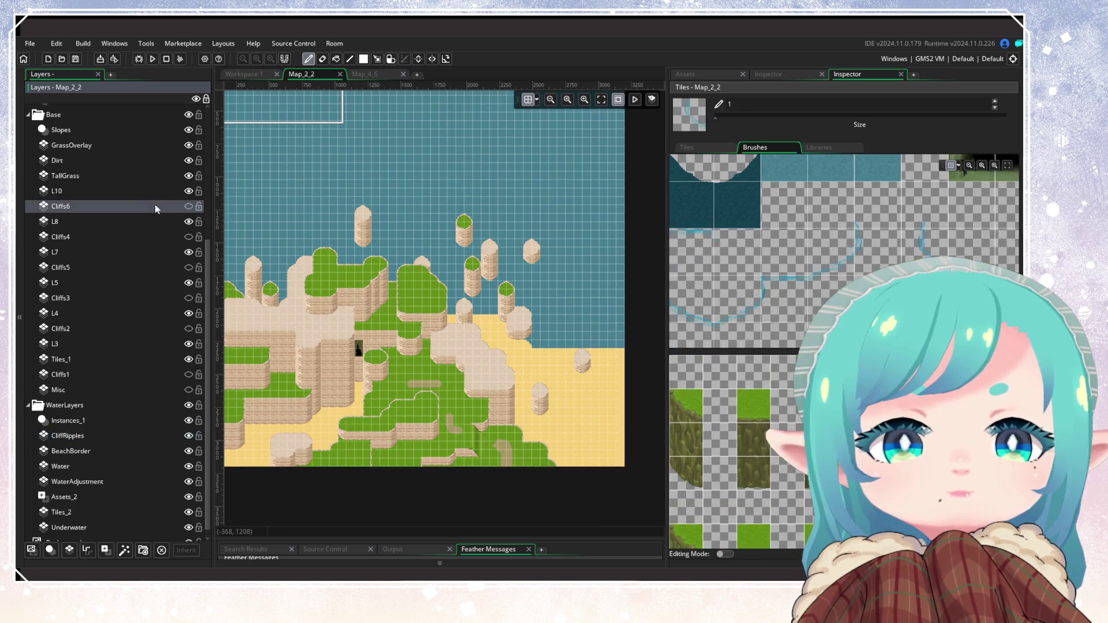
Delete the Cliffs6, Cliffs4 and Cliffs5 layers, confirming each deletion
{"action": "right_click", "coordinate": [140, 210]}
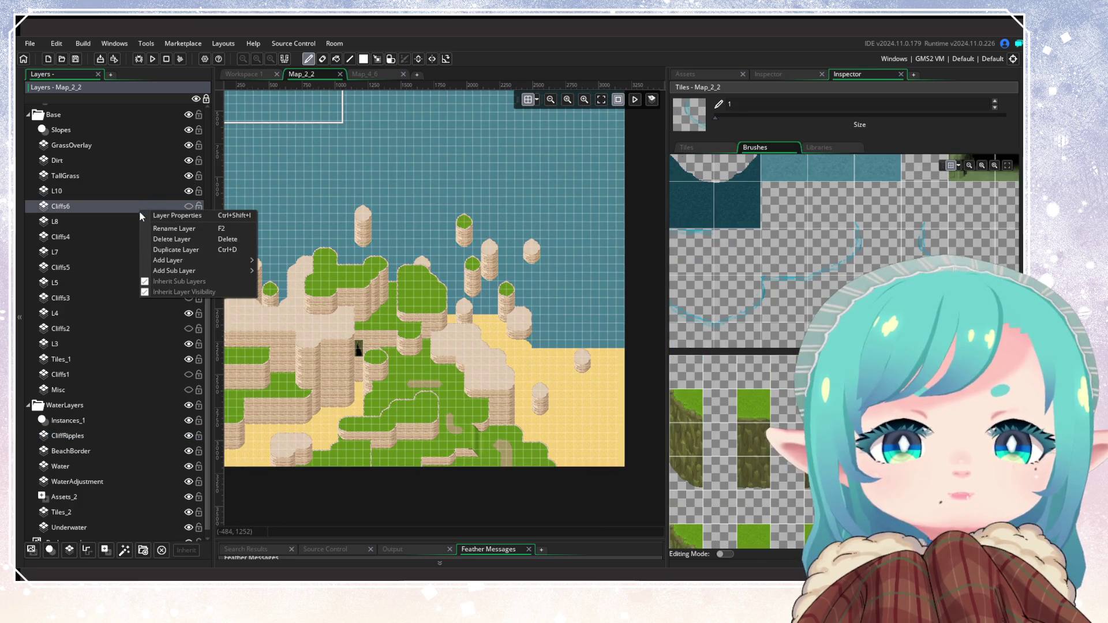
{"action": "left_click", "coordinate": [173, 239]}
{"action": "left_click", "coordinate": [564, 320]}
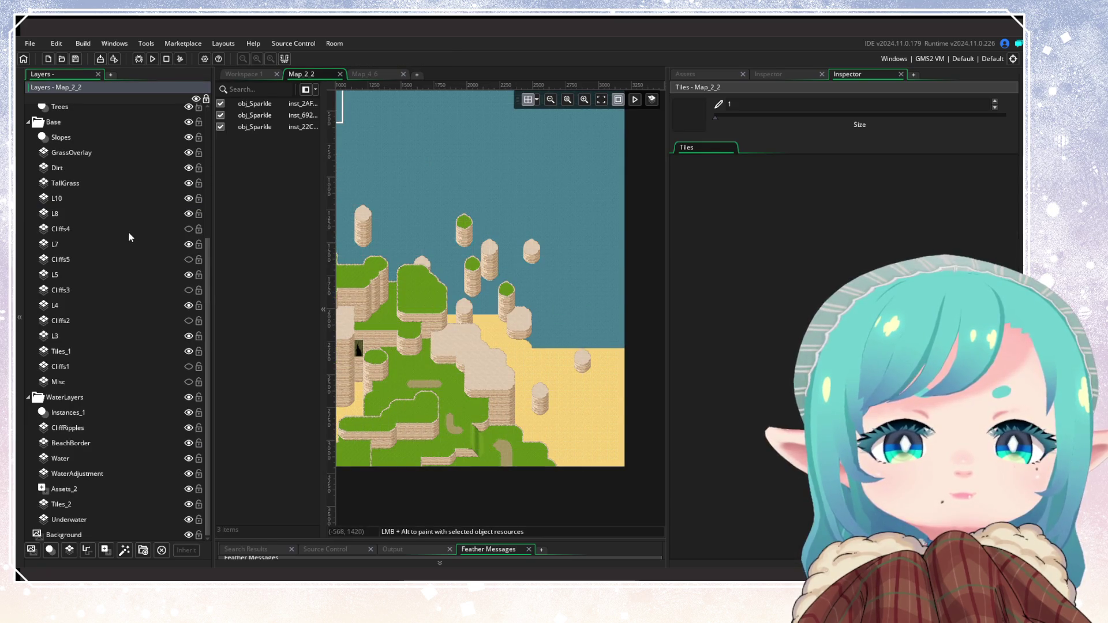
{"action": "right_click", "coordinate": [128, 231]}
{"action": "left_click", "coordinate": [167, 261]}
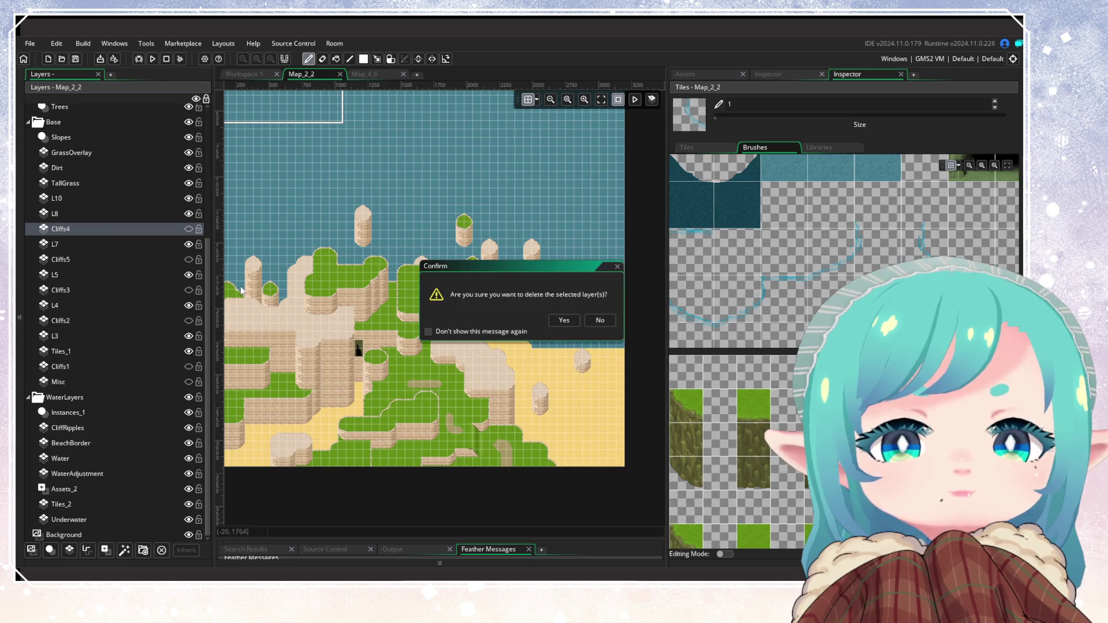
{"action": "left_click", "coordinate": [553, 321]}
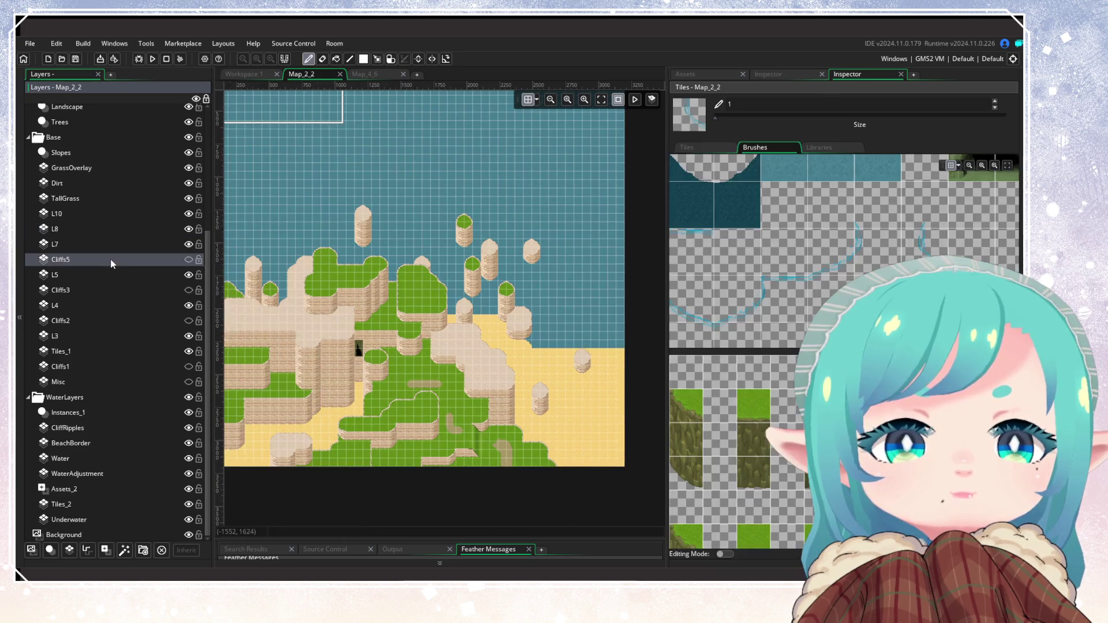
{"action": "right_click", "coordinate": [125, 263]}
{"action": "left_click", "coordinate": [143, 290]}
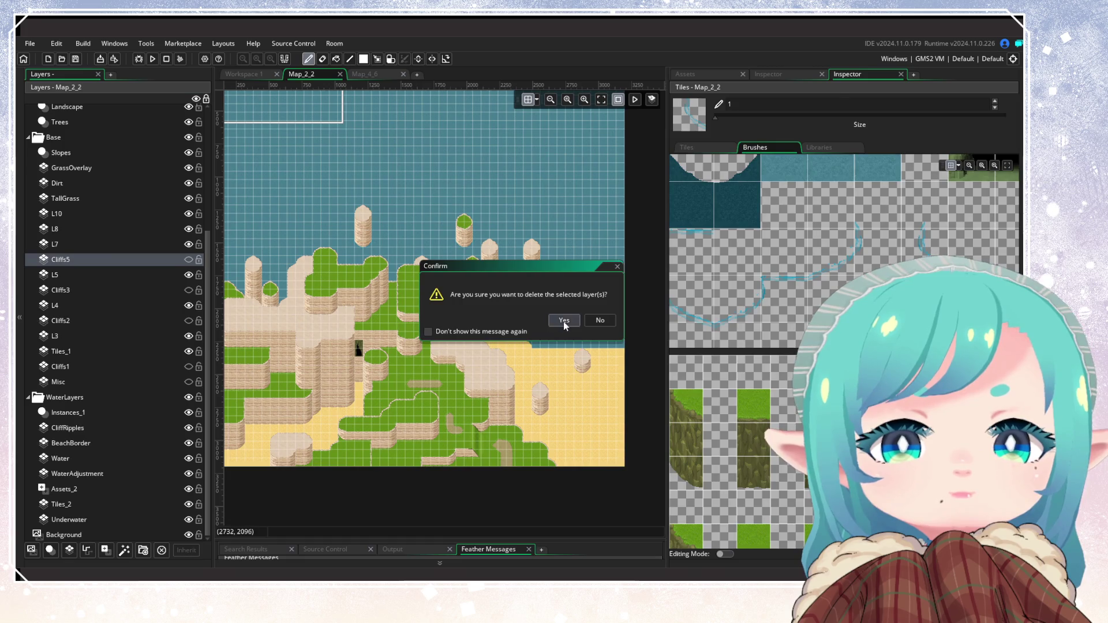
{"action": "left_click", "coordinate": [563, 321]}
Delete the Cliffs3, Cliffs2 and Cliffs1 layers as well
{"action": "right_click", "coordinate": [89, 291]}
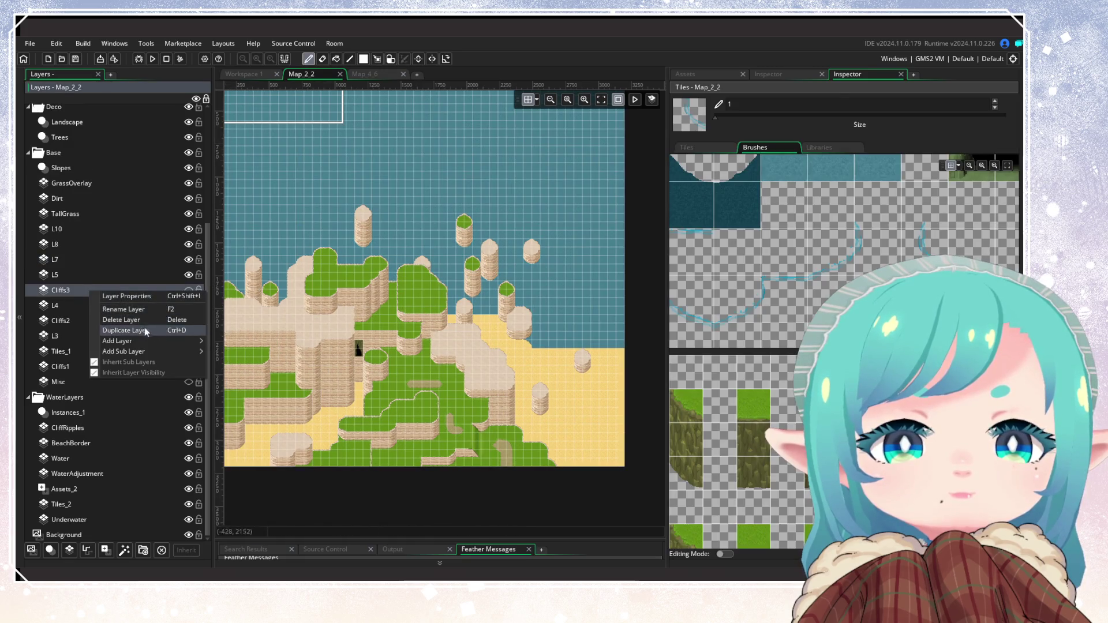
{"action": "left_click", "coordinate": [144, 319]}
{"action": "left_click", "coordinate": [556, 320]}
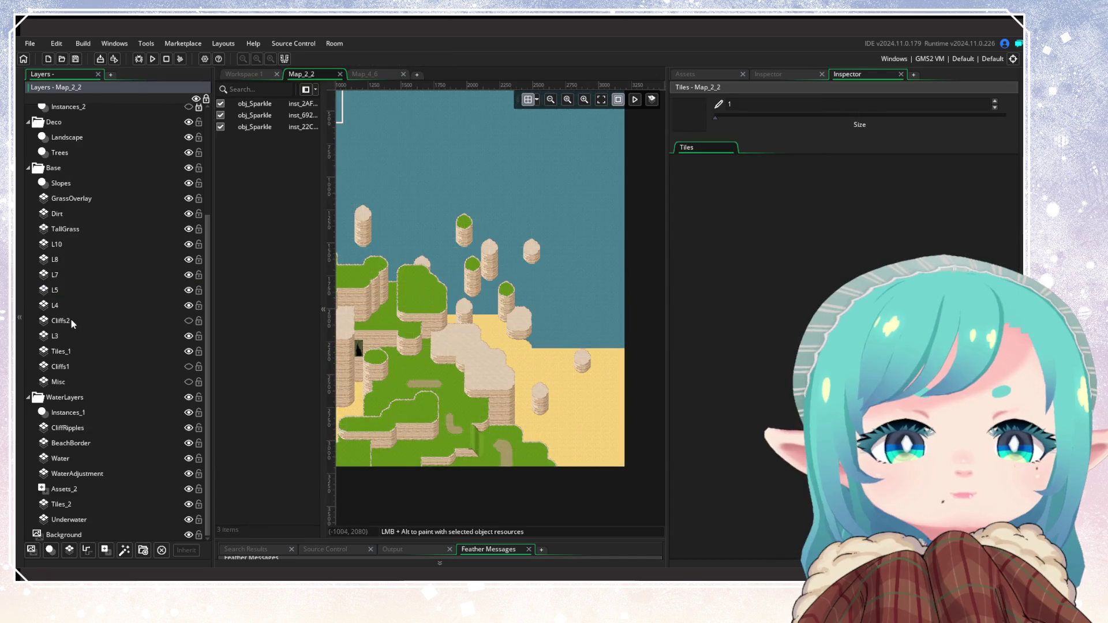
{"action": "right_click", "coordinate": [71, 320]}
{"action": "left_click", "coordinate": [122, 350]}
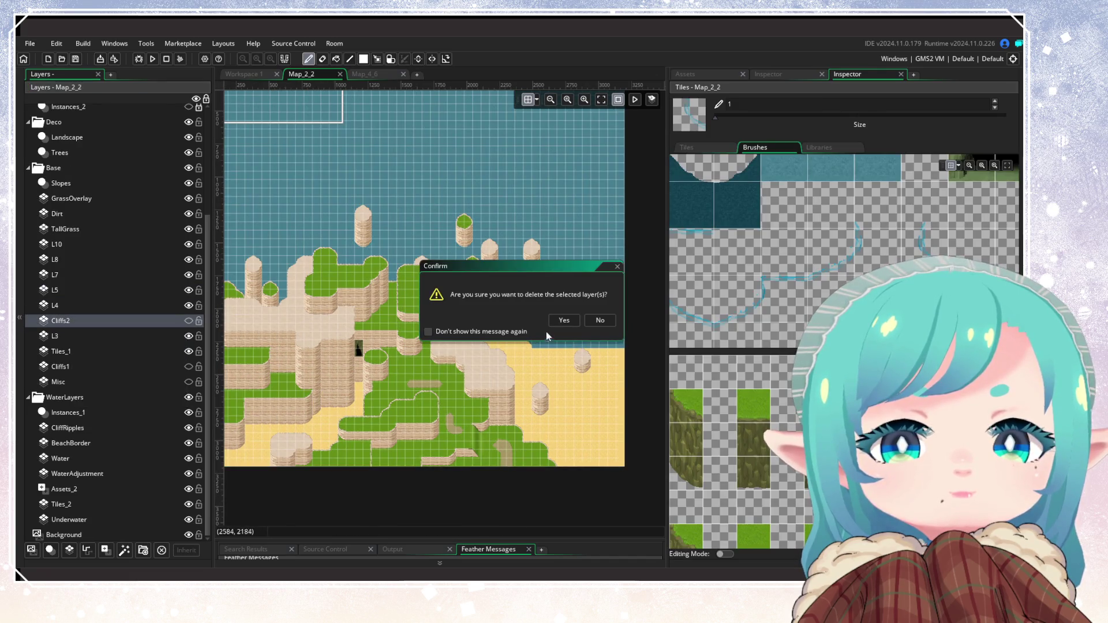
{"action": "left_click", "coordinate": [561, 320]}
{"action": "left_click", "coordinate": [77, 366]}
{"action": "right_click", "coordinate": [120, 366]}
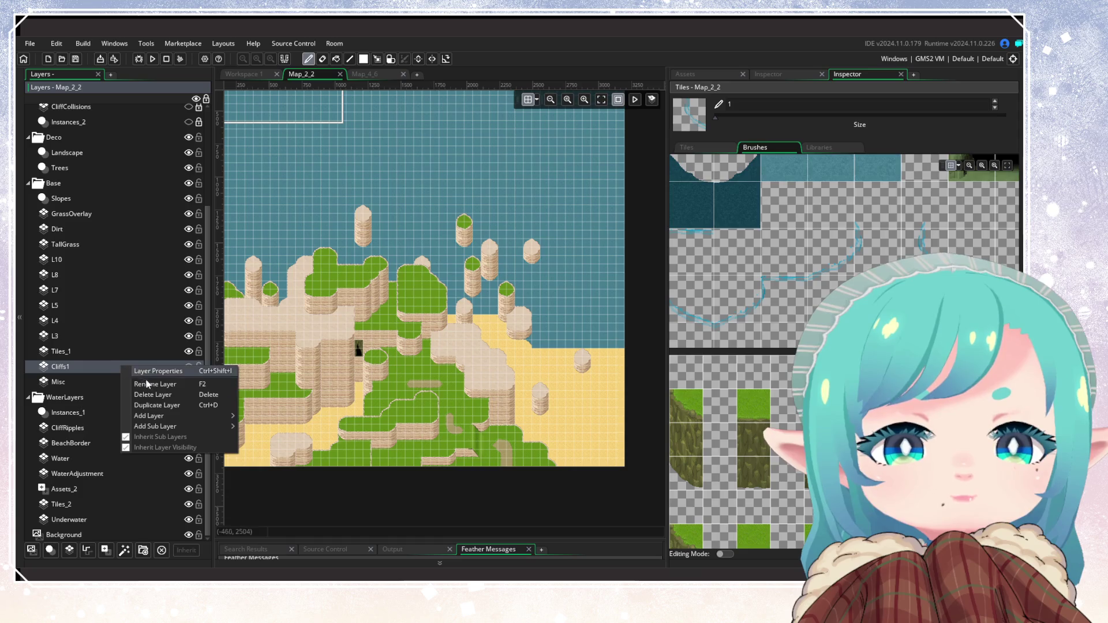
{"action": "left_click", "coordinate": [138, 396]}
{"action": "key", "text": "Escape"}
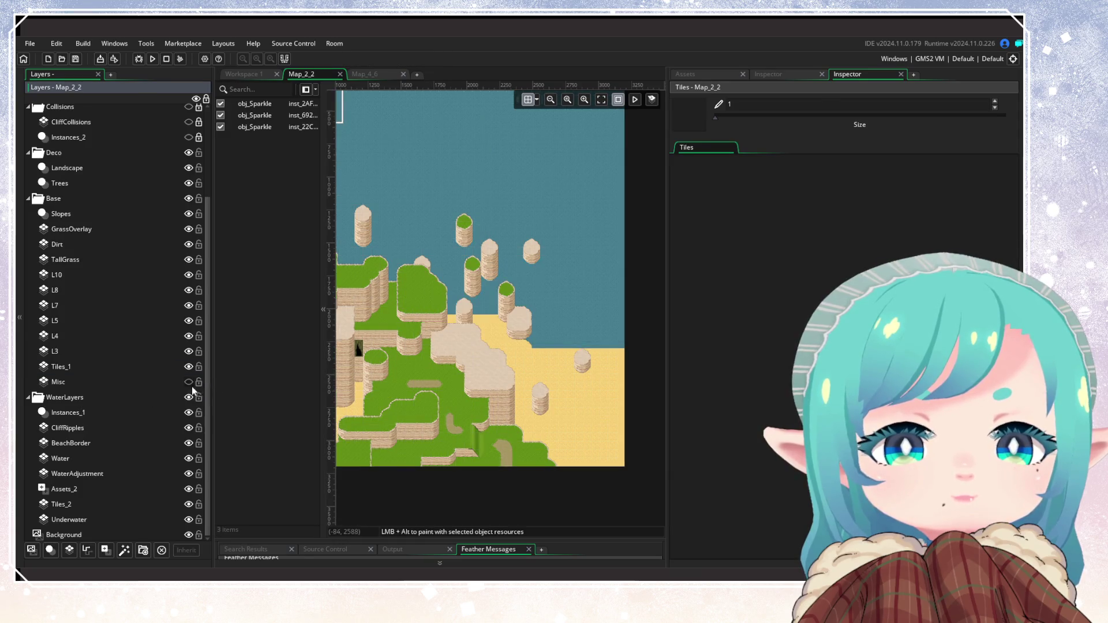
{"action": "left_click", "coordinate": [187, 388]}
Keep the Misc layer and switch to the GrassOverlay layer
{"action": "left_click", "coordinate": [189, 383]}
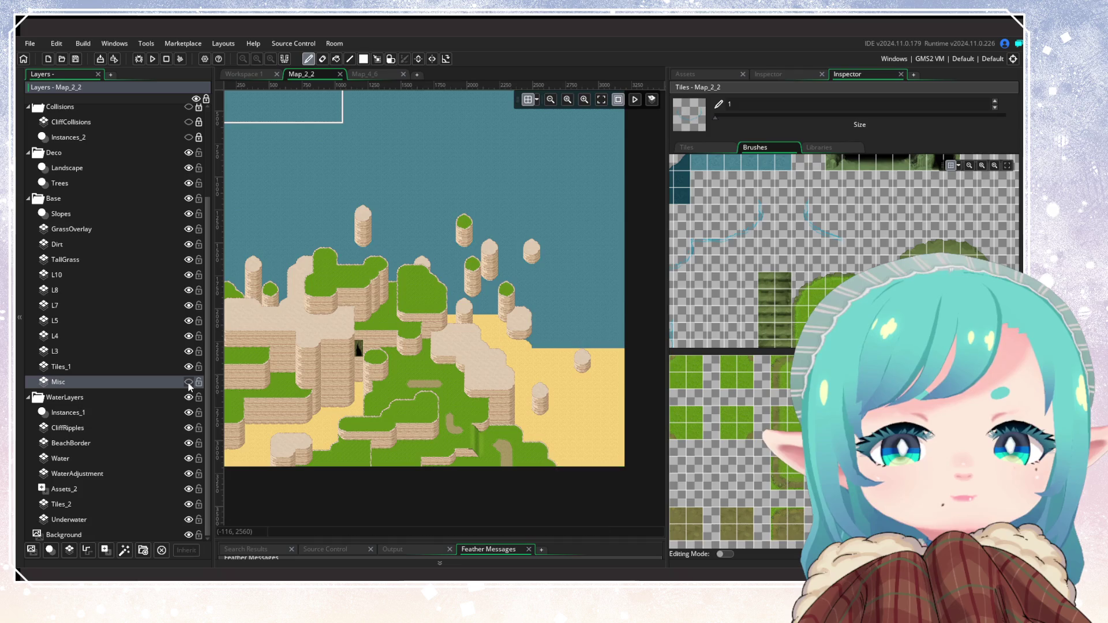
{"action": "scroll", "coordinate": [487, 380], "scroll_direction": "up", "scroll_amount": 2}
{"action": "scroll", "coordinate": [586, 414], "scroll_direction": "up", "scroll_amount": 4}
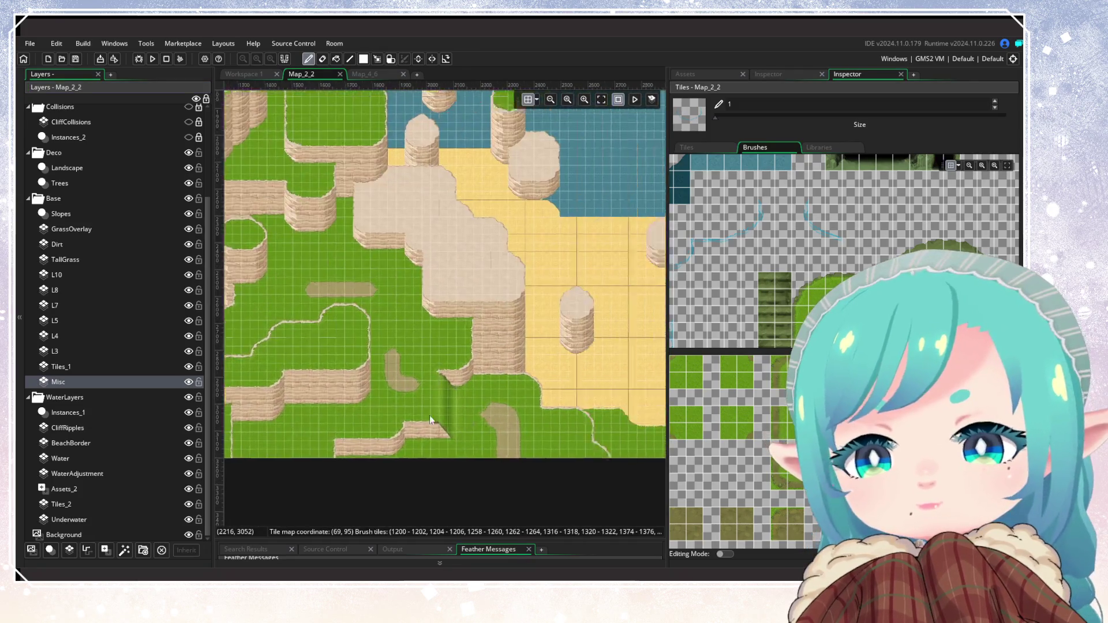
{"action": "left_click", "coordinate": [73, 245]}
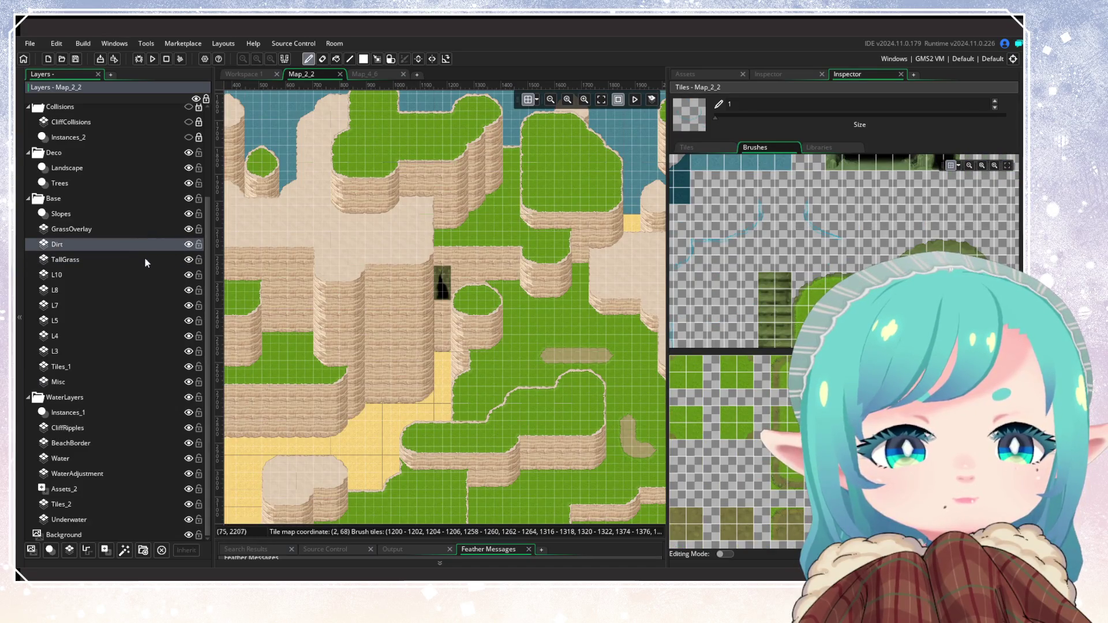
{"action": "left_click", "coordinate": [181, 229]}
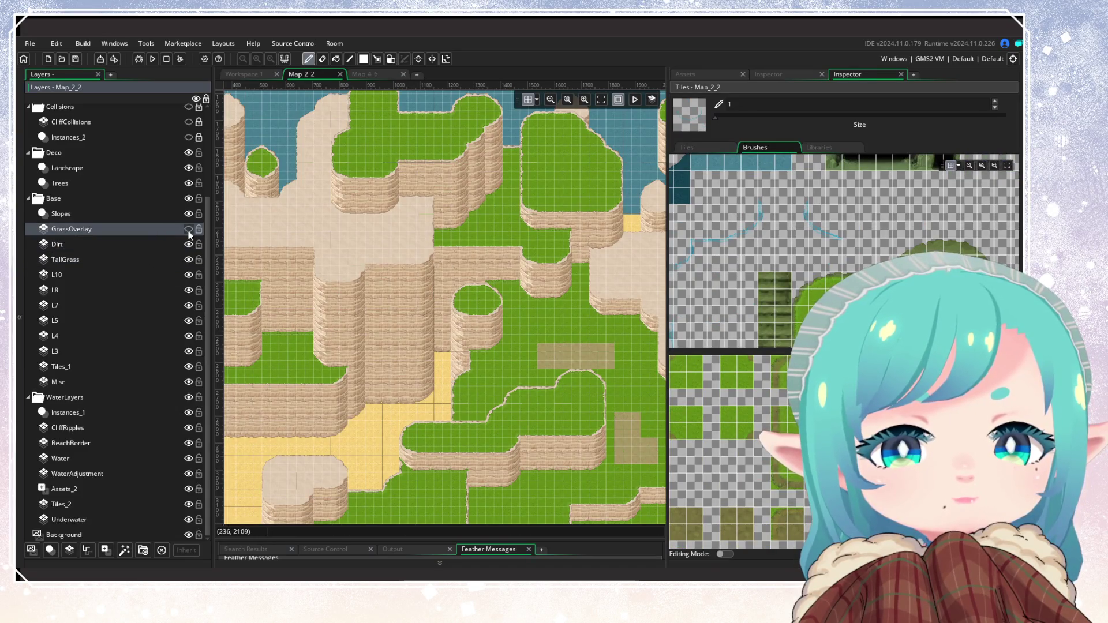
{"action": "scroll", "coordinate": [389, 223], "scroll_direction": "up", "scroll_amount": 3}
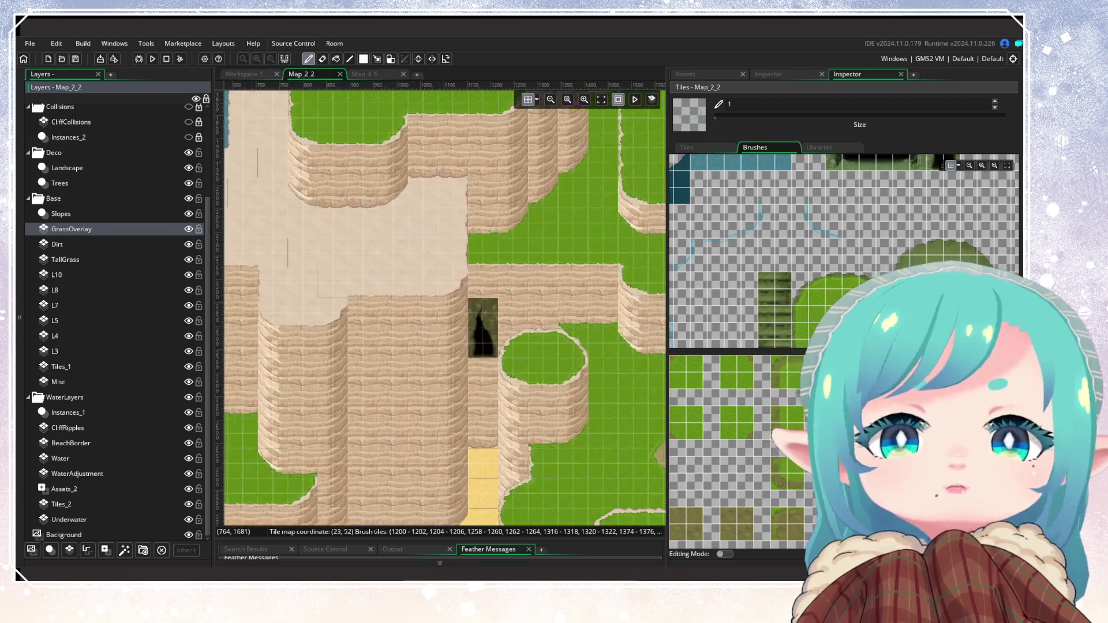
Pick up the cave entrance tiles from the map and stamp a copy onto the cliff
{"action": "left_click", "coordinate": [377, 58]}
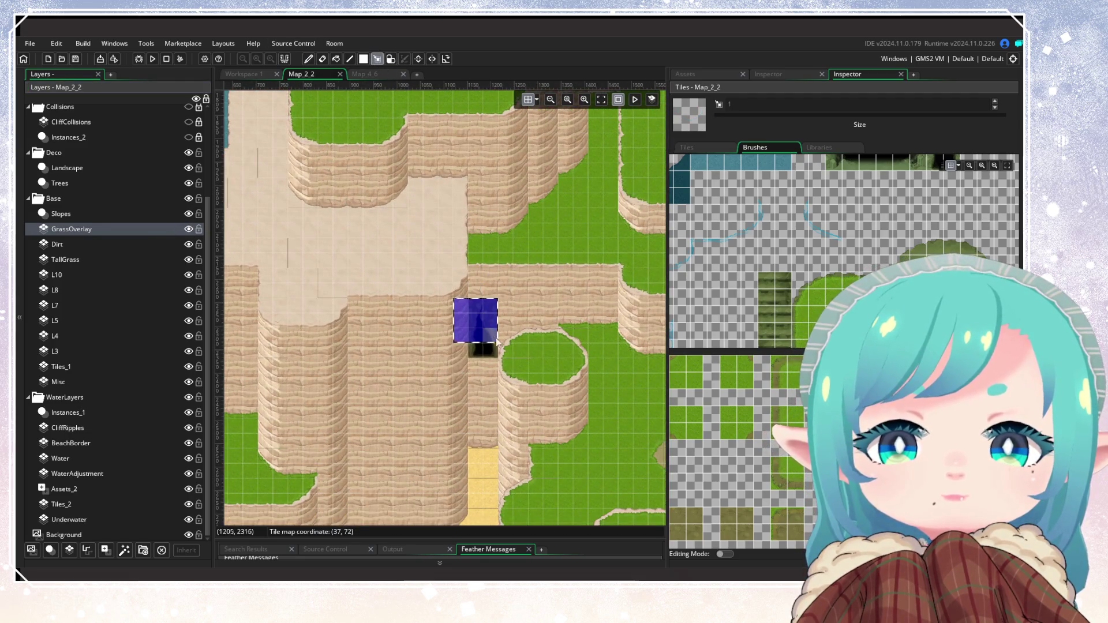
{"action": "left_click_drag", "start_coordinate": [473, 310], "coordinate": [490, 350]}
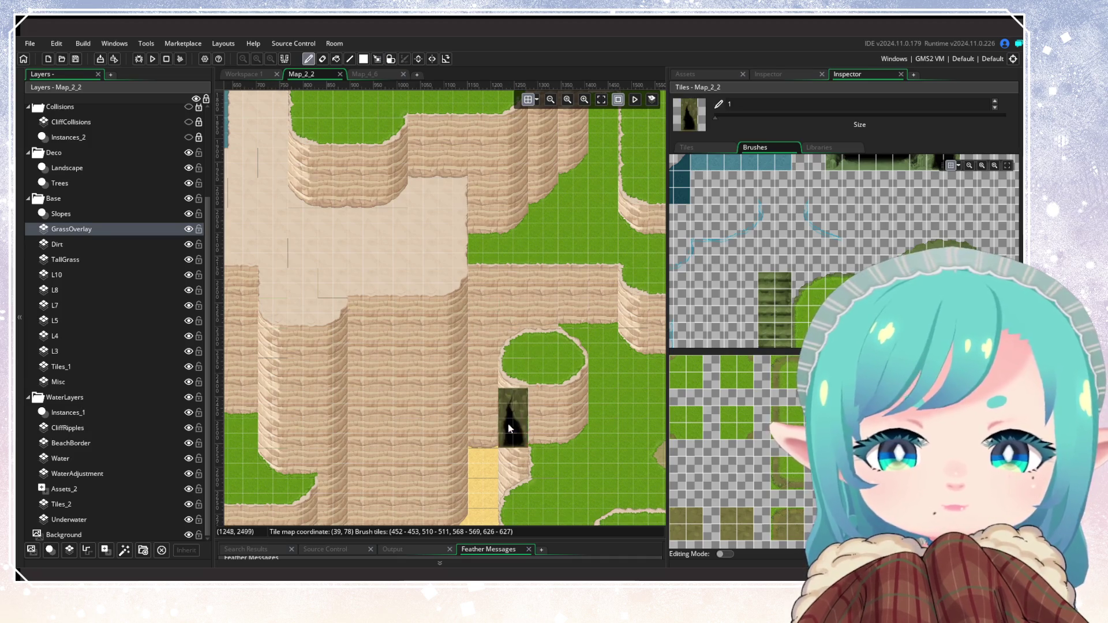
{"action": "left_click", "coordinate": [493, 430]}
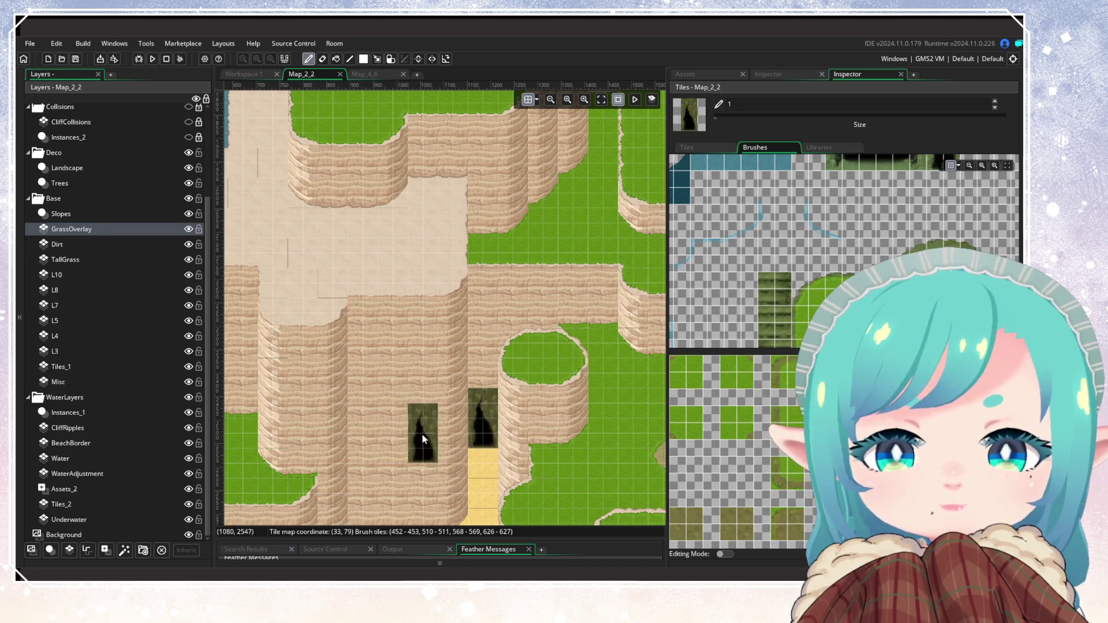
{"action": "scroll", "coordinate": [432, 428], "scroll_direction": "down", "scroll_amount": 3}
{"action": "mouse_move", "coordinate": [420, 343]}
{"action": "left_mouse_down"}
{"action": "mouse_move", "coordinate": [515, 377]}
{"action": "mouse_move", "coordinate": [443, 375]}
{"action": "left_mouse_up"}
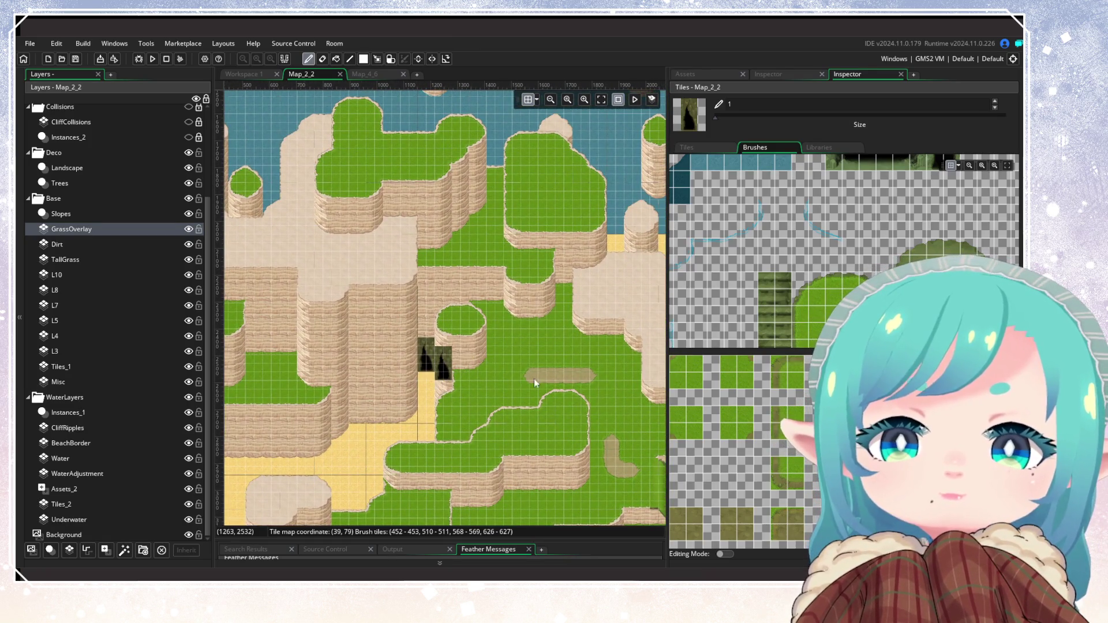
{"action": "scroll", "coordinate": [521, 418], "scroll_direction": "down", "scroll_amount": 5}
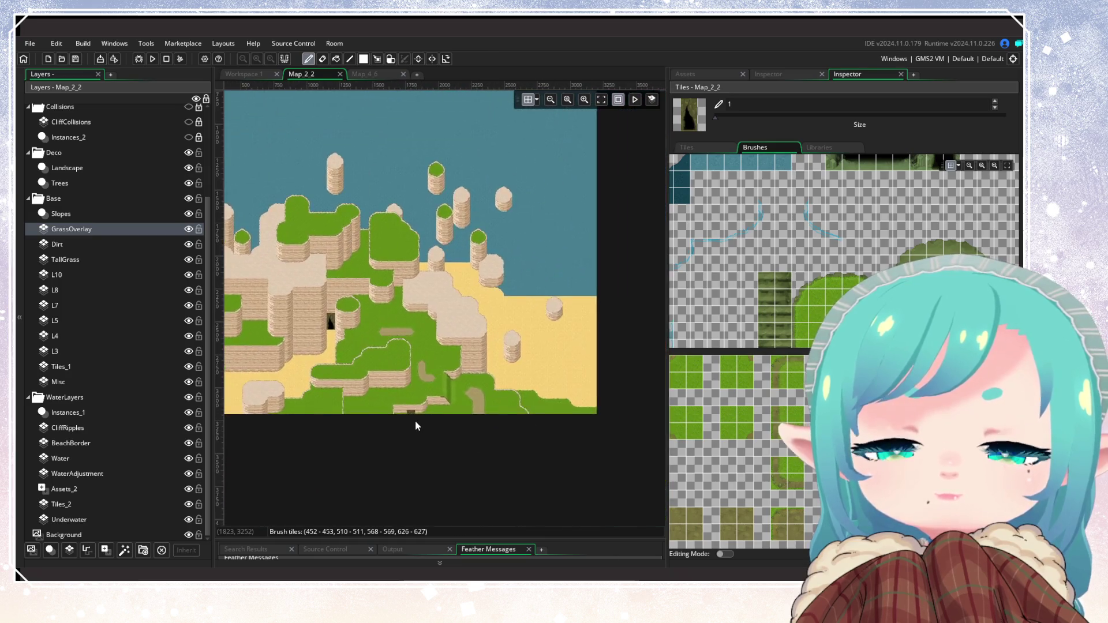
{"action": "scroll", "coordinate": [418, 418], "scroll_direction": "up", "scroll_amount": 1}
{"action": "scroll", "coordinate": [574, 428], "scroll_direction": "down", "scroll_amount": 4}
{"action": "scroll", "coordinate": [573, 371], "scroll_direction": "up", "scroll_amount": 3}
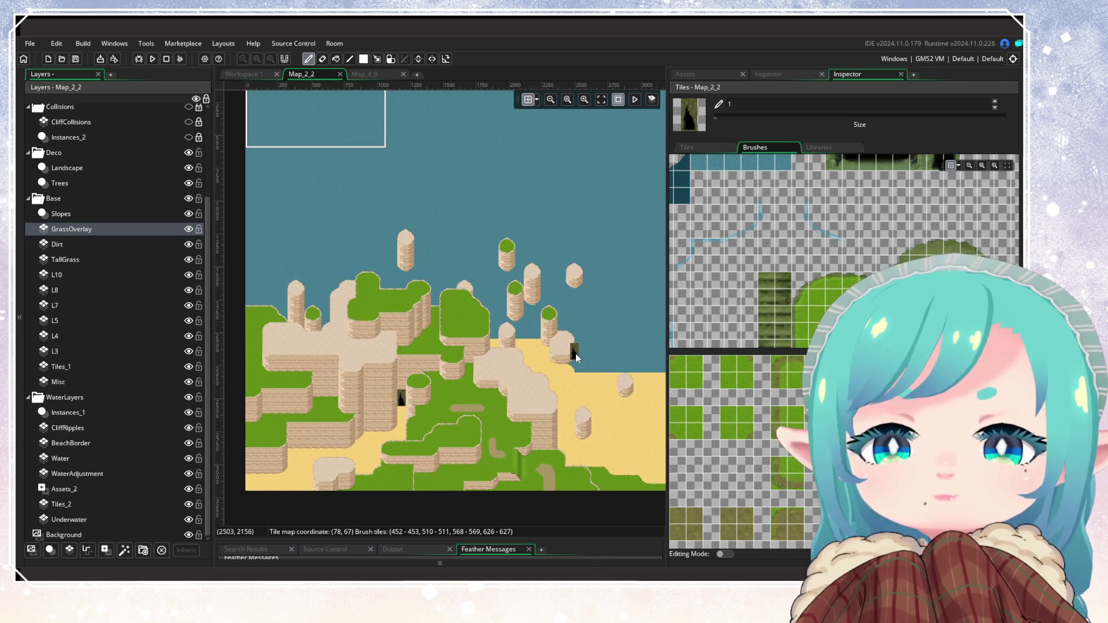
Toggle the GrassOverlay layer off and on to check what lies beneath
{"action": "scroll", "coordinate": [580, 424], "scroll_direction": "up", "scroll_amount": 4}
{"action": "scroll", "coordinate": [452, 432], "scroll_direction": "up", "scroll_amount": 5}
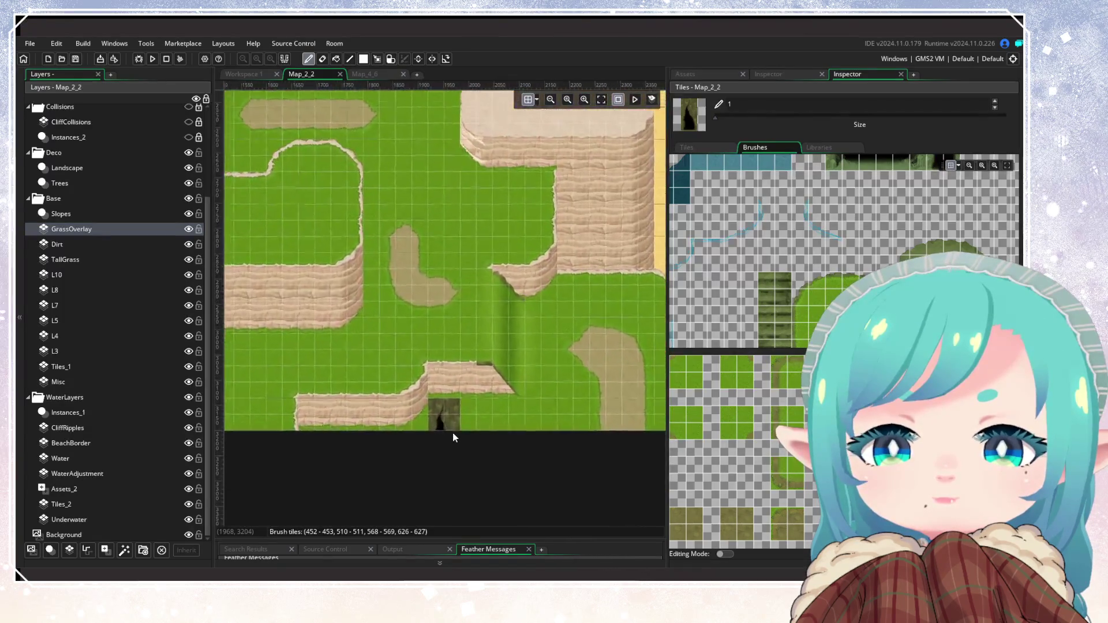
{"action": "left_click", "coordinate": [188, 228]}
{"action": "left_click", "coordinate": [188, 228]}
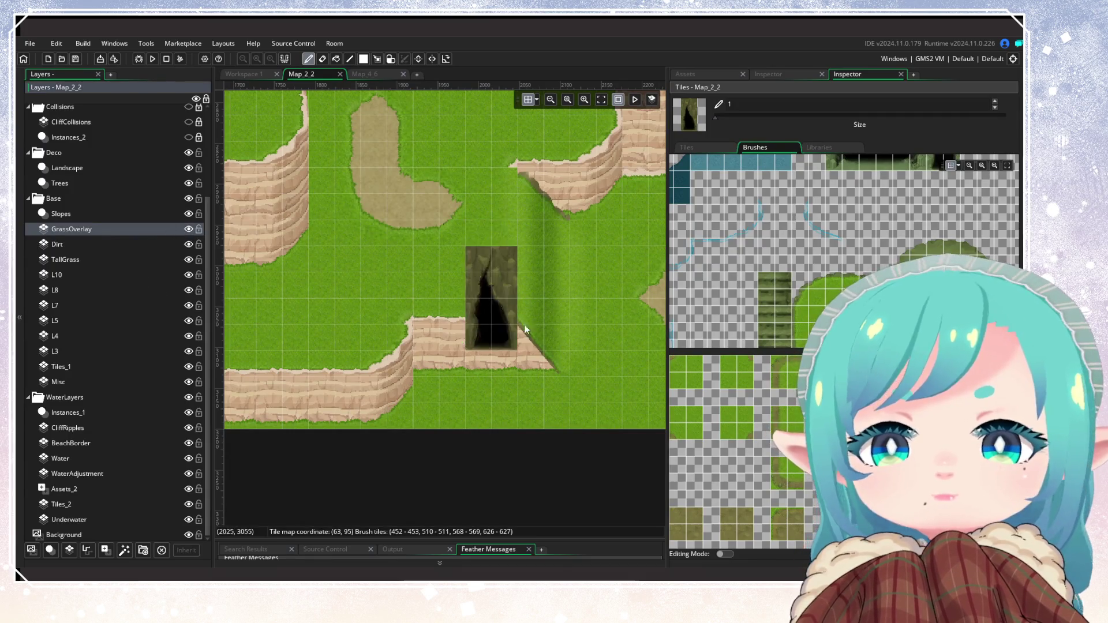
{"action": "scroll", "coordinate": [782, 252], "scroll_direction": "down", "scroll_amount": 2}
{"action": "scroll", "coordinate": [797, 243], "scroll_direction": "down", "scroll_amount": 3}
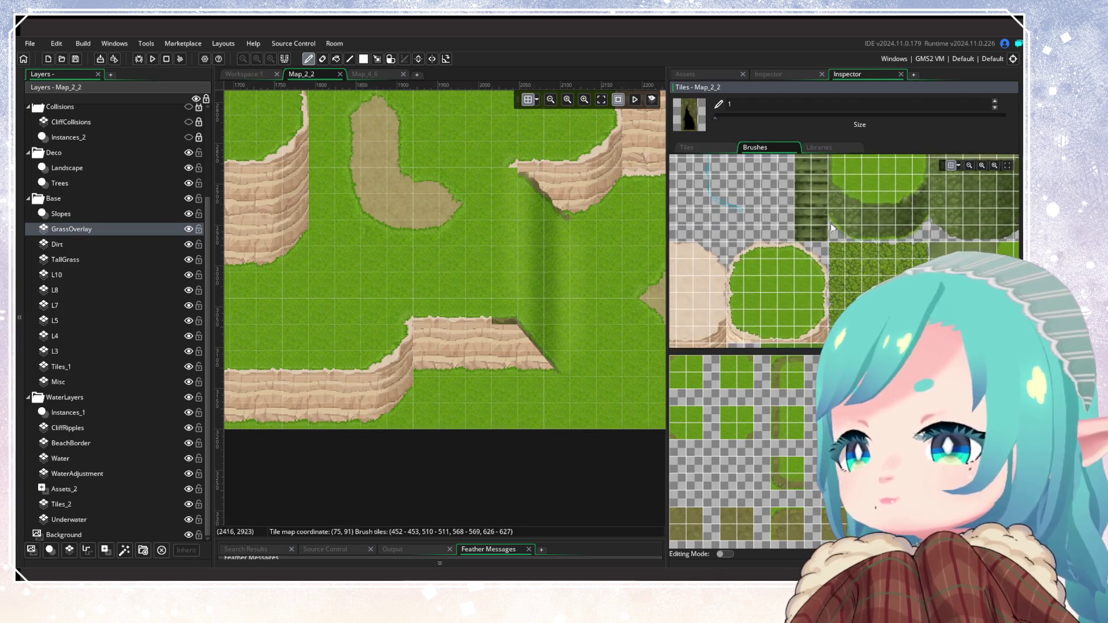
Choose a plain grass tile as the brush and look over the room
{"action": "left_click", "coordinate": [795, 265]}
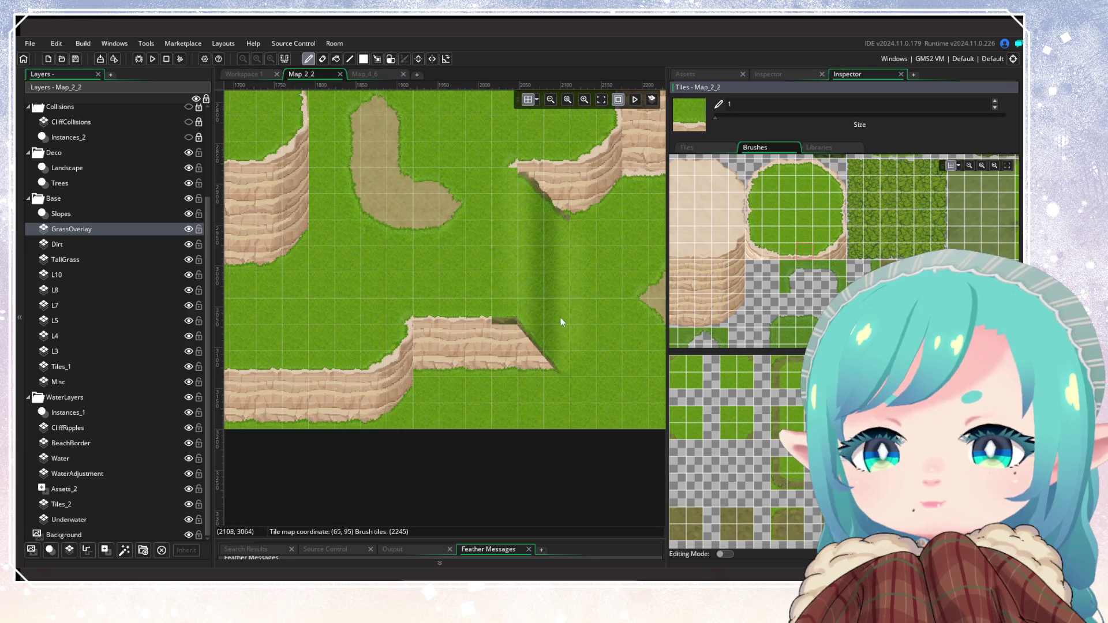
{"action": "scroll", "coordinate": [615, 346], "scroll_direction": "down", "scroll_amount": 1}
{"action": "scroll", "coordinate": [406, 343], "scroll_direction": "down", "scroll_amount": 2}
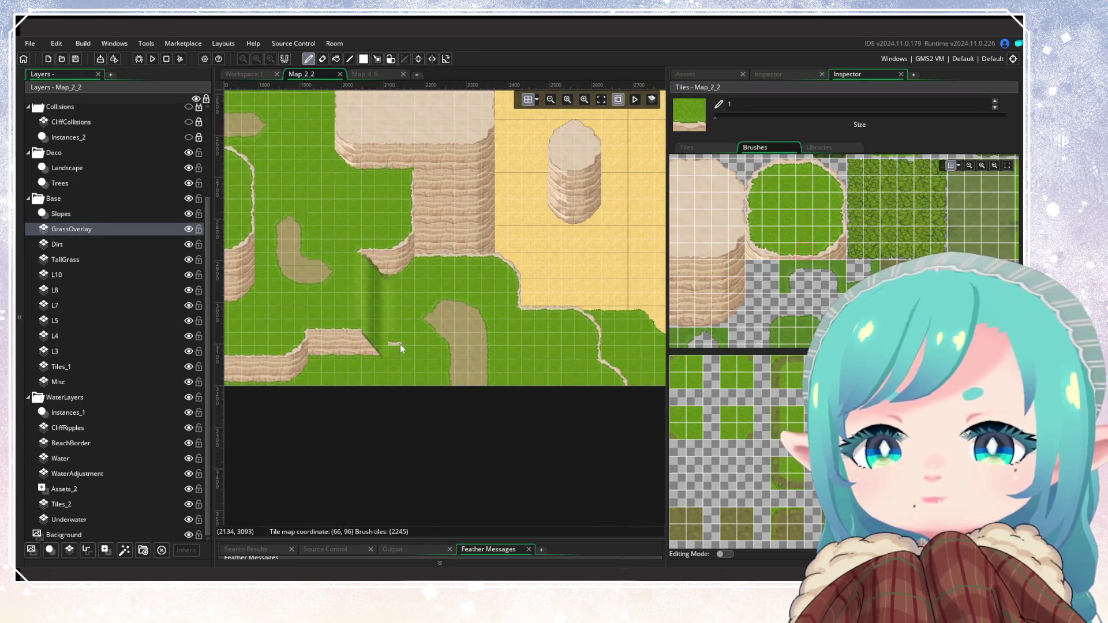
{"action": "scroll", "coordinate": [445, 324], "scroll_direction": "down", "scroll_amount": 5}
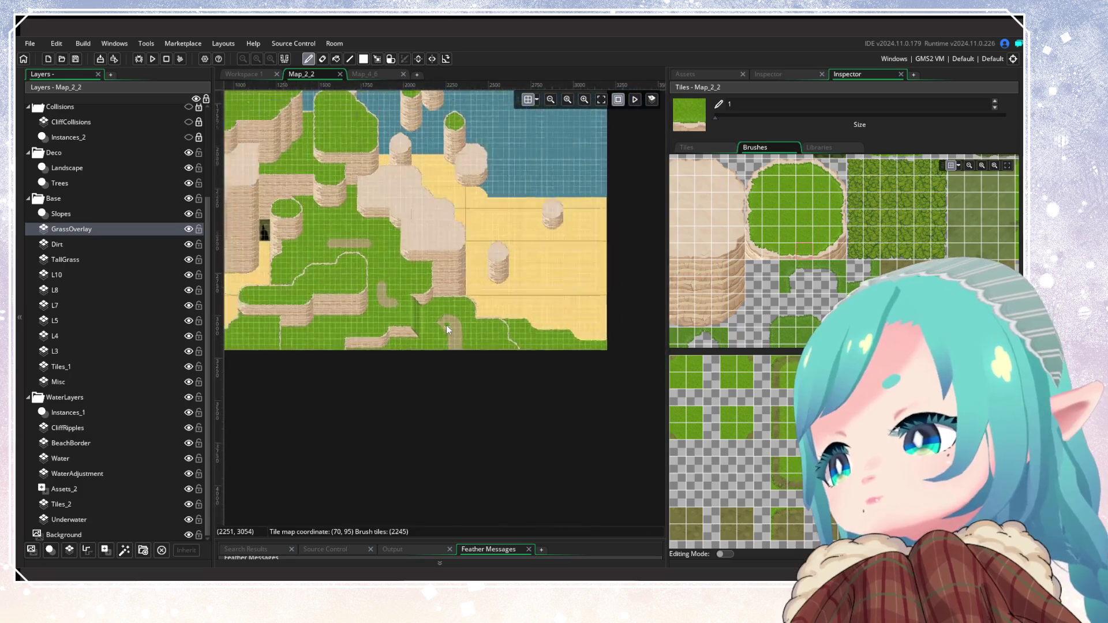
{"action": "scroll", "coordinate": [455, 387], "scroll_direction": "up", "scroll_amount": 3}
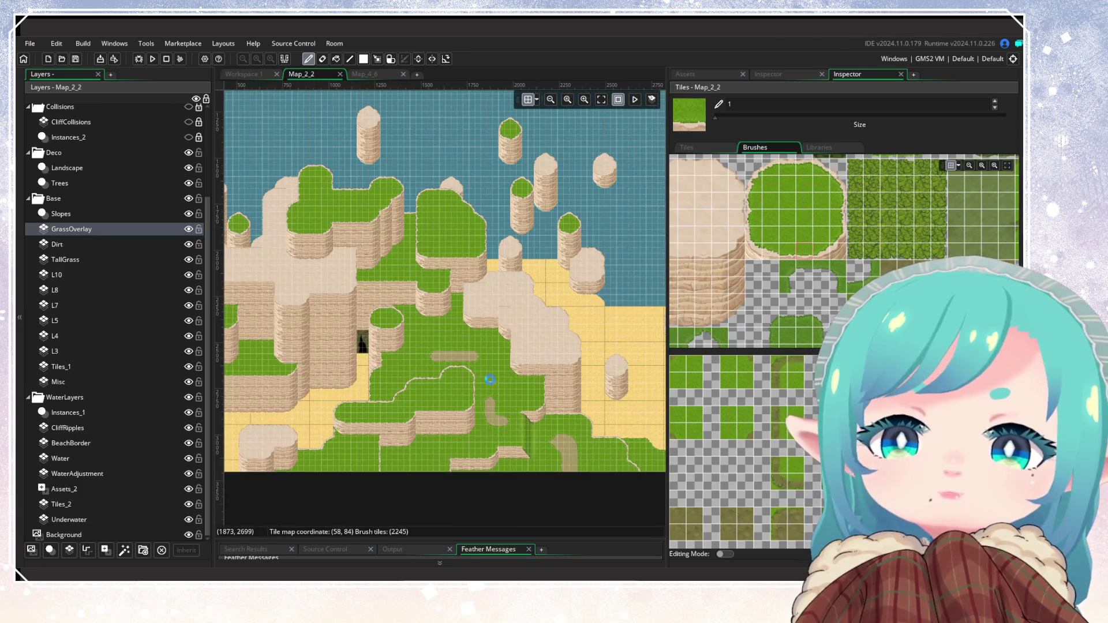
{"action": "scroll", "coordinate": [534, 451], "scroll_direction": "down", "scroll_amount": 2}
{"action": "scroll", "coordinate": [497, 288], "scroll_direction": "up", "scroll_amount": 2}
{"action": "scroll", "coordinate": [524, 403], "scroll_direction": "down", "scroll_amount": 2}
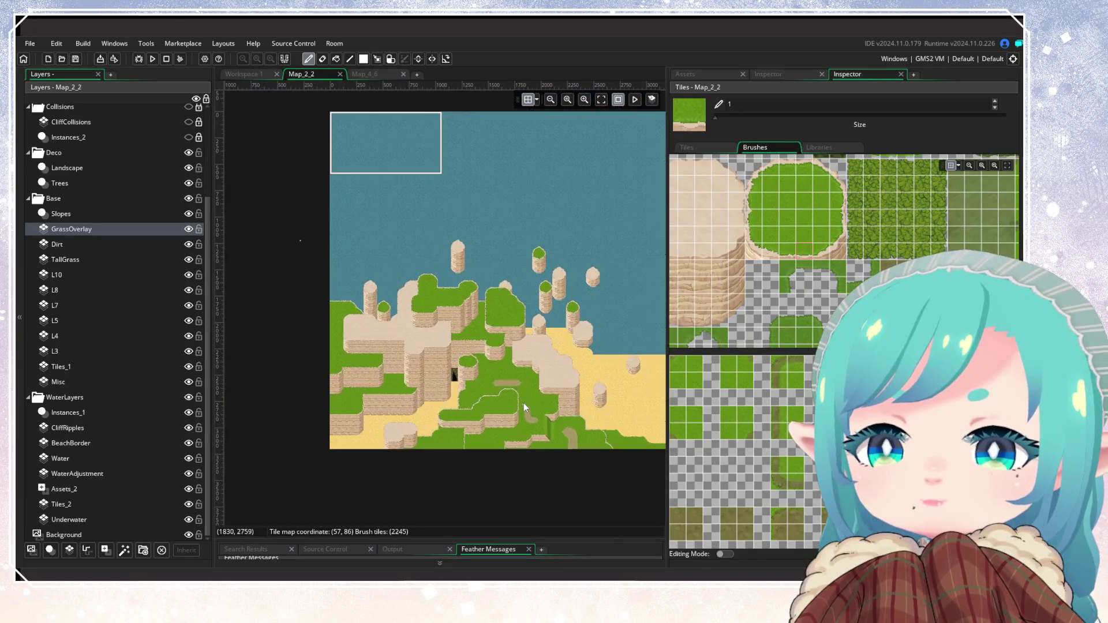
{"action": "scroll", "coordinate": [161, 242], "scroll_direction": "up", "scroll_amount": 3}
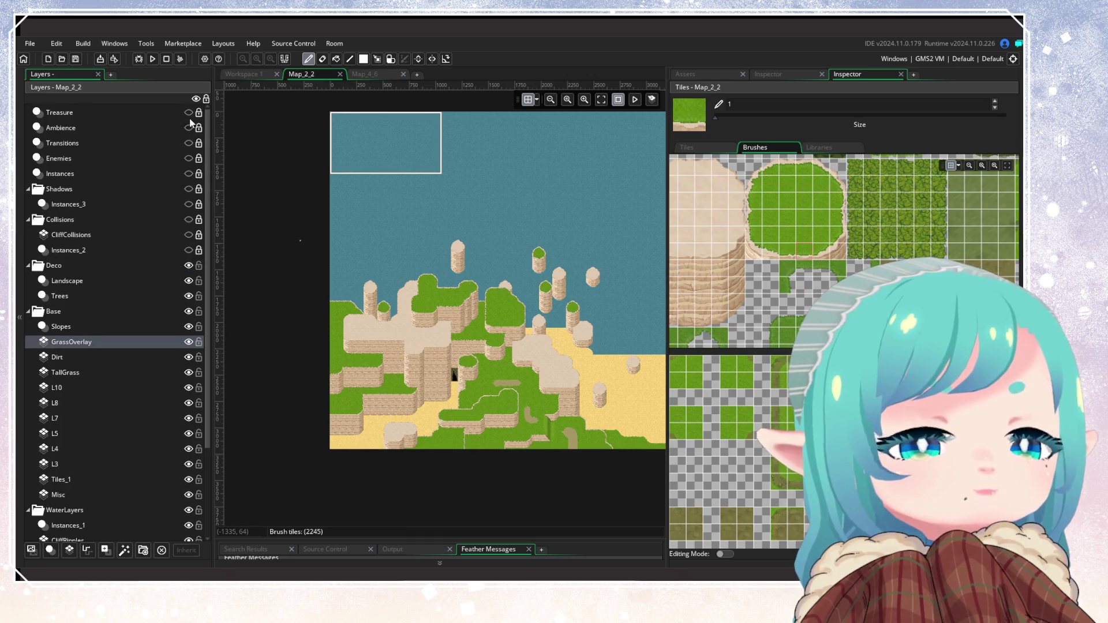
Make the Treasure, Ambience, Transitions, Enemies and Instances layers visible
{"action": "left_click", "coordinate": [188, 115]}
{"action": "left_click", "coordinate": [189, 128]}
{"action": "left_click", "coordinate": [189, 143]}
{"action": "left_click", "coordinate": [189, 158]}
{"action": "left_click", "coordinate": [189, 174]}
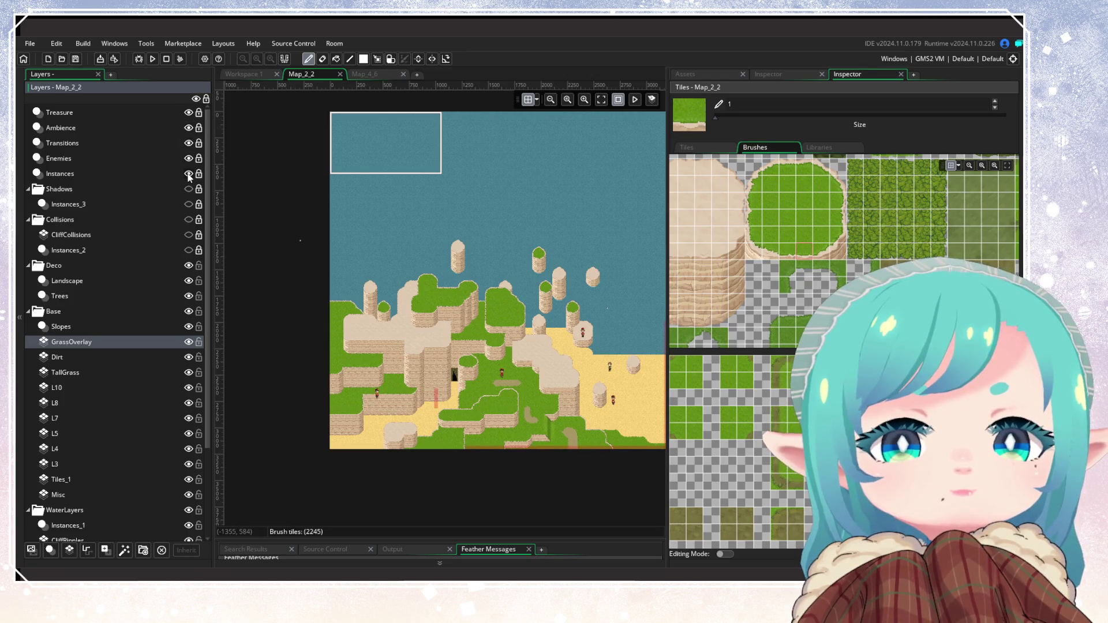
Delete the enemy on the lower-left cliffs from the Enemies layer
{"action": "left_click", "coordinate": [167, 162]}
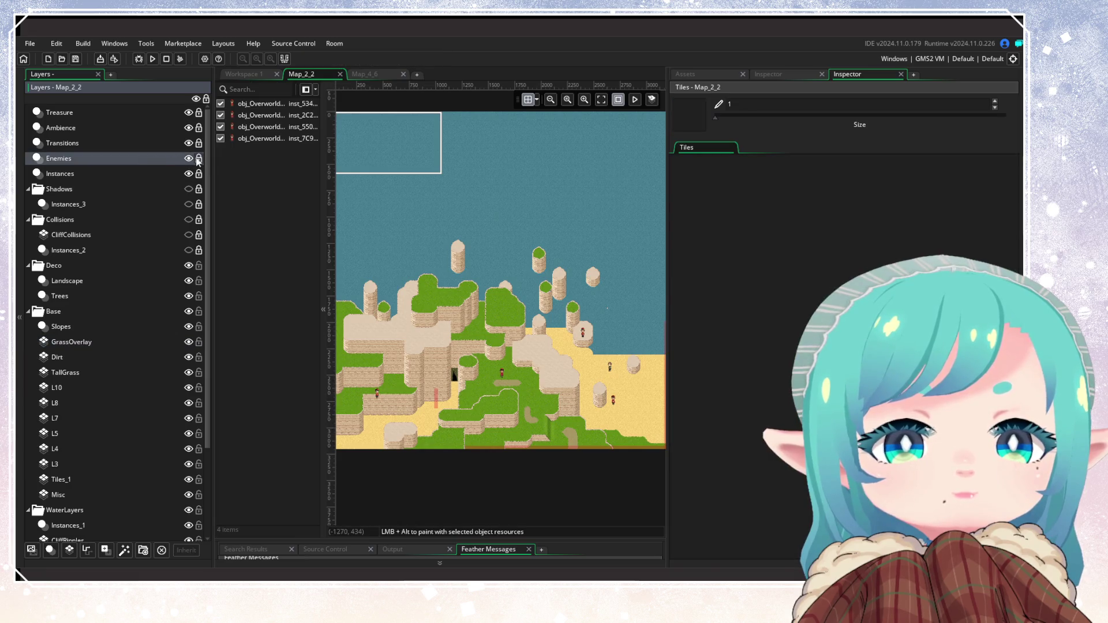
{"action": "left_click", "coordinate": [378, 398]}
{"action": "key", "text": "Delete"}
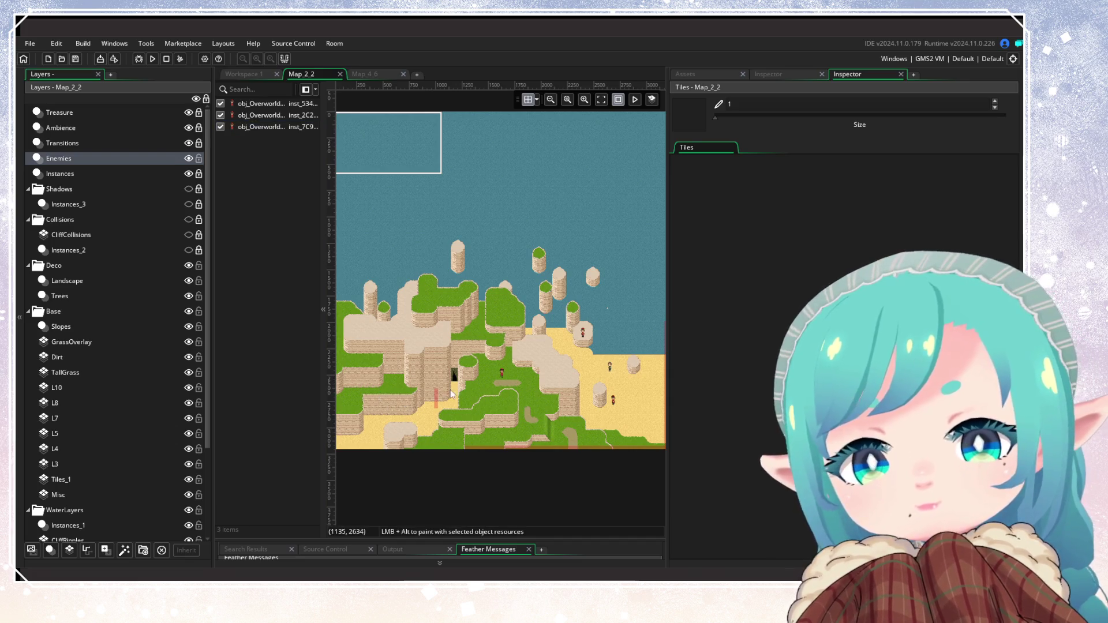
Drag the beach enemies to new spots, then select the Transitions layer
{"action": "scroll", "coordinate": [519, 335], "scroll_direction": "up", "scroll_amount": 3}
{"action": "left_click", "coordinate": [518, 331]}
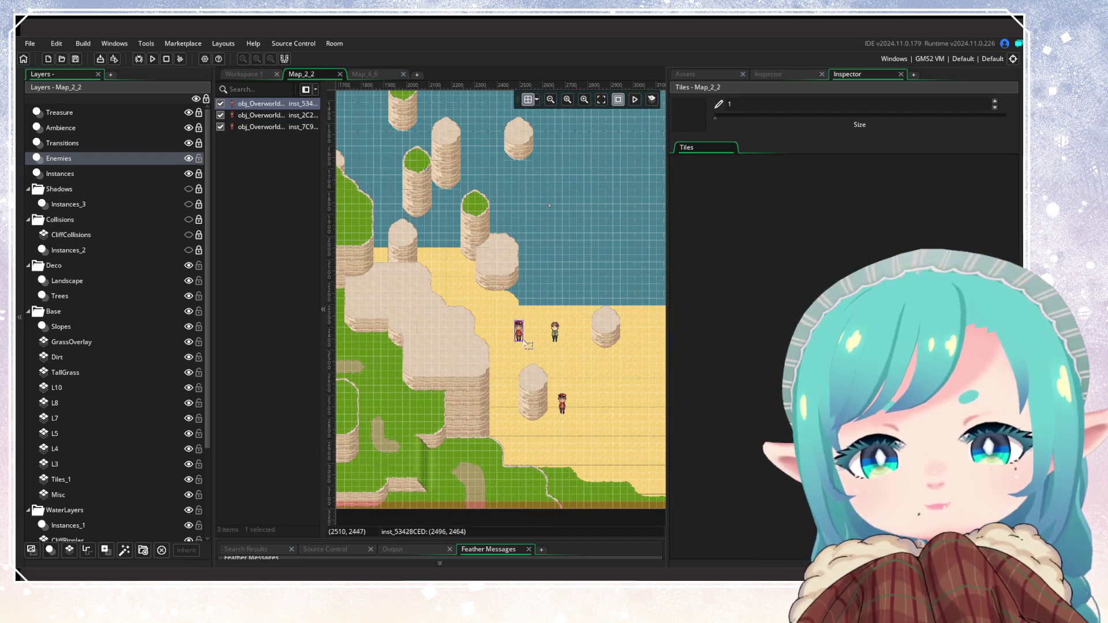
{"action": "mouse_move", "coordinate": [564, 407]}
{"action": "left_mouse_down"}
{"action": "mouse_move", "coordinate": [615, 438]}
{"action": "mouse_move", "coordinate": [530, 396]}
{"action": "left_mouse_up"}
{"action": "mouse_move", "coordinate": [442, 296]}
{"action": "left_mouse_down"}
{"action": "mouse_move", "coordinate": [429, 289]}
{"action": "mouse_move", "coordinate": [439, 290]}
{"action": "left_mouse_up"}
{"action": "scroll", "coordinate": [451, 360], "scroll_direction": "left", "scroll_amount": 5}
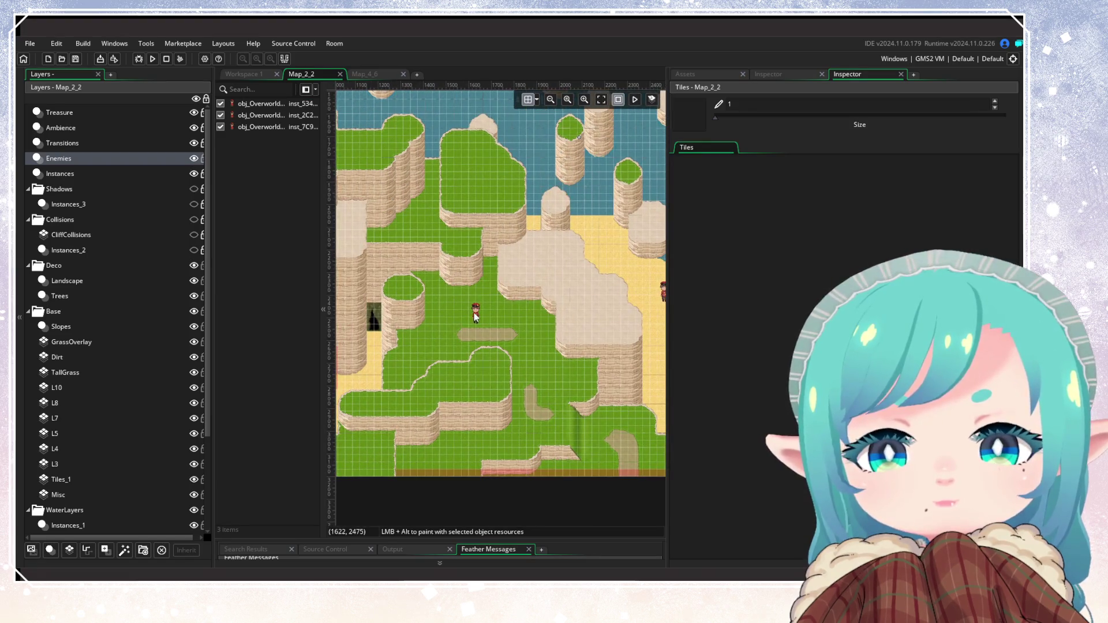
{"action": "scroll", "coordinate": [454, 416], "scroll_direction": "down", "scroll_amount": 3}
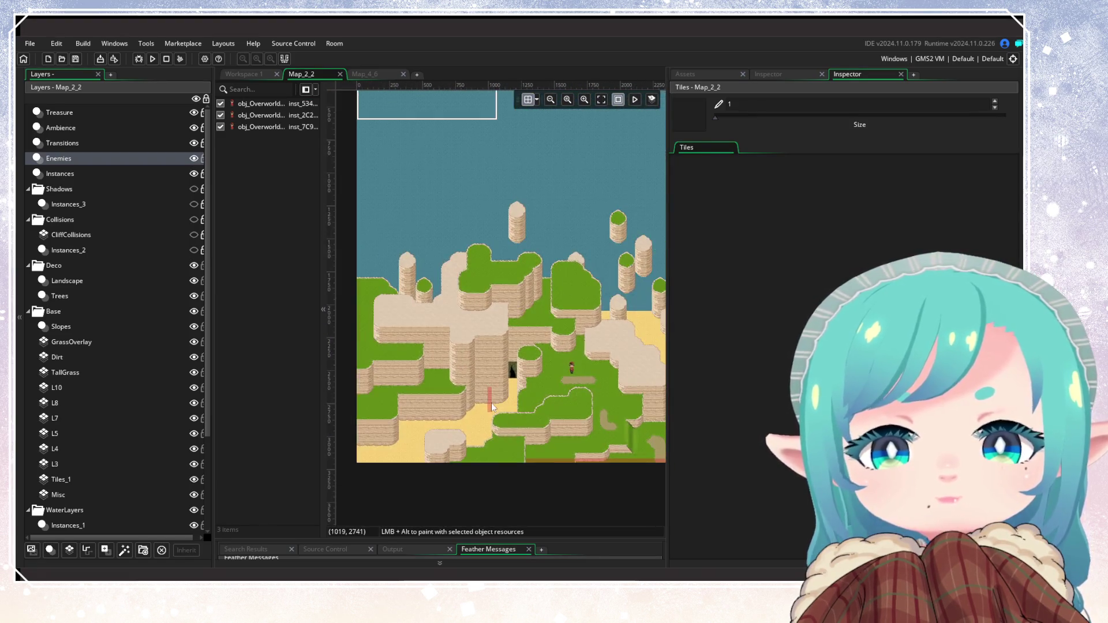
{"action": "left_click", "coordinate": [95, 144]}
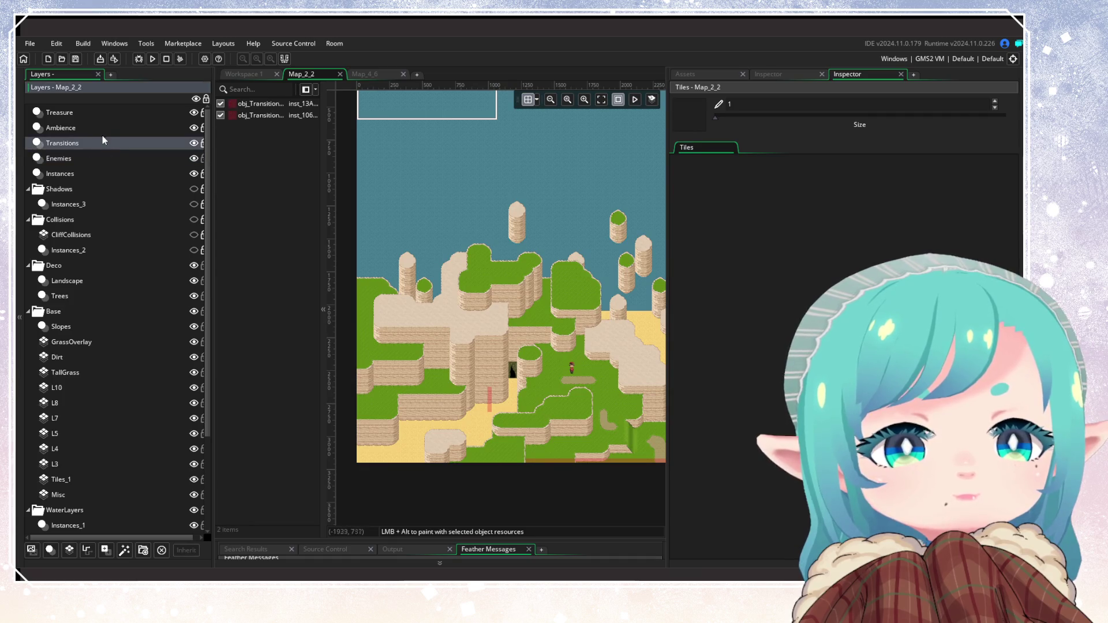
{"action": "left_click", "coordinate": [102, 131]}
{"action": "left_click", "coordinate": [107, 173]}
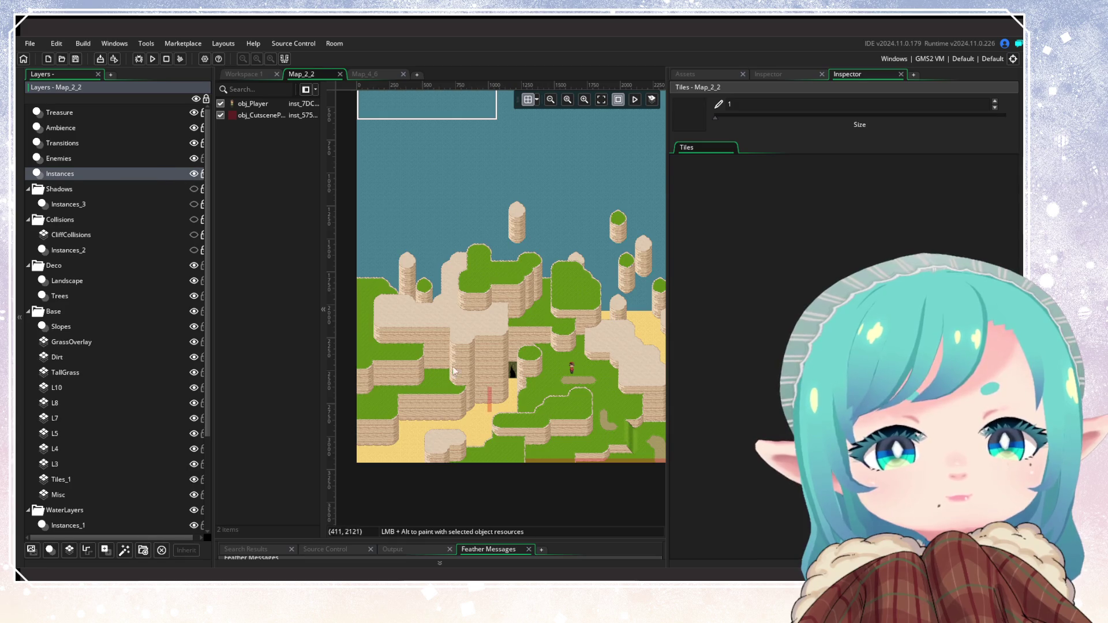
{"action": "double_click", "coordinate": [271, 115]}
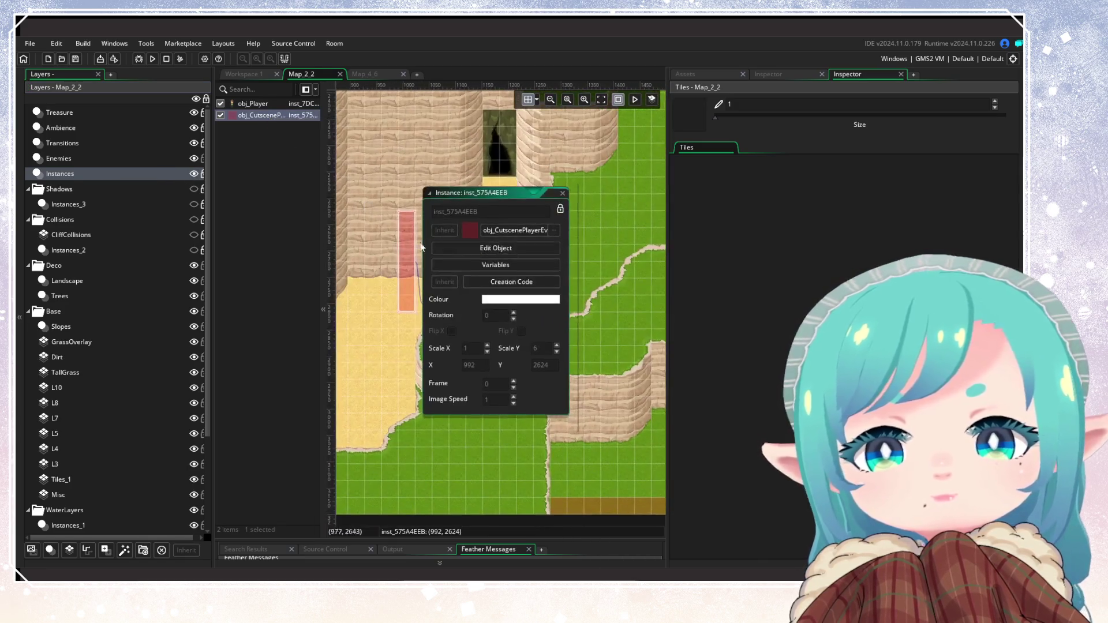
{"action": "left_click", "coordinate": [519, 274]}
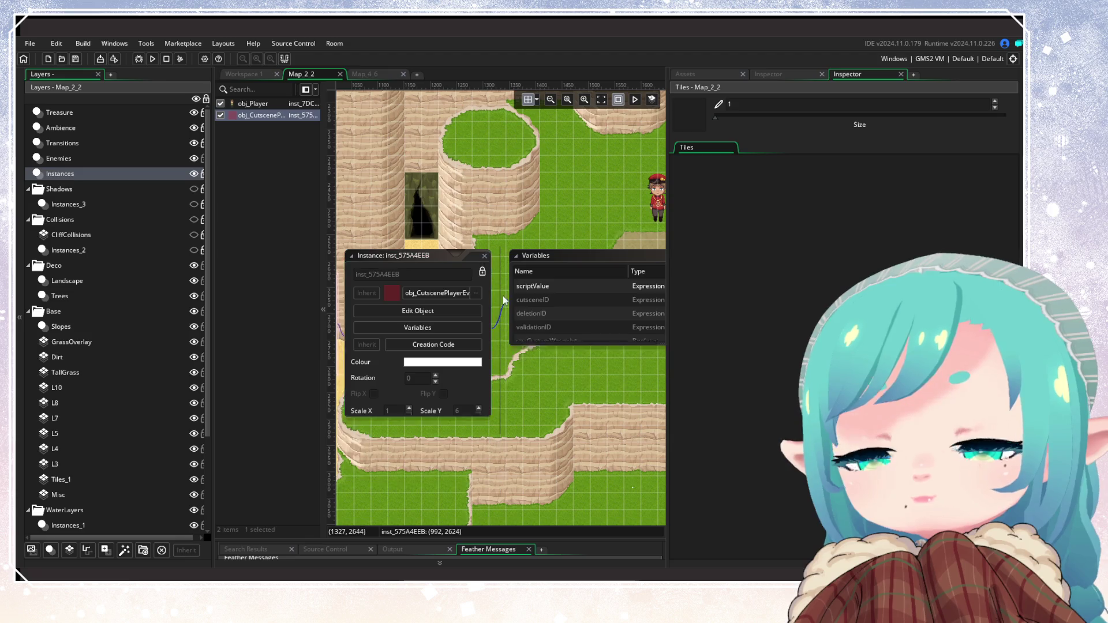
{"action": "left_click", "coordinate": [529, 384]}
{"action": "scroll", "coordinate": [522, 379], "scroll_direction": "down", "scroll_amount": 5}
{"action": "scroll", "coordinate": [522, 379], "scroll_direction": "up", "scroll_amount": 3}
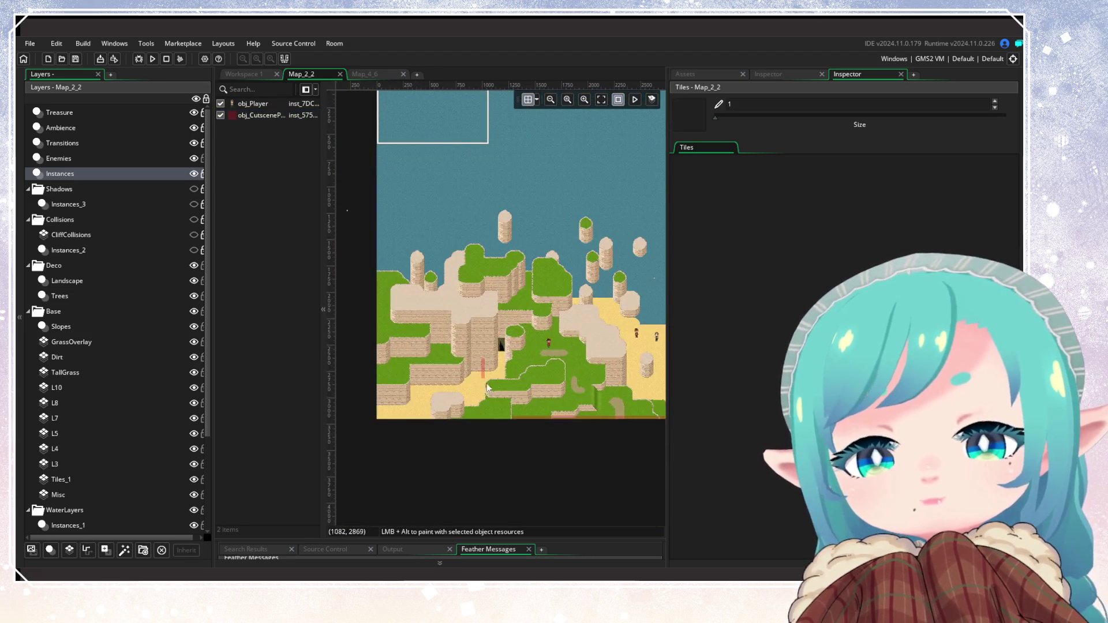
Toggle the Collisions layer overlay on and off, then switch to Workspace 1
{"action": "scroll", "coordinate": [542, 384], "scroll_direction": "right", "scroll_amount": 3}
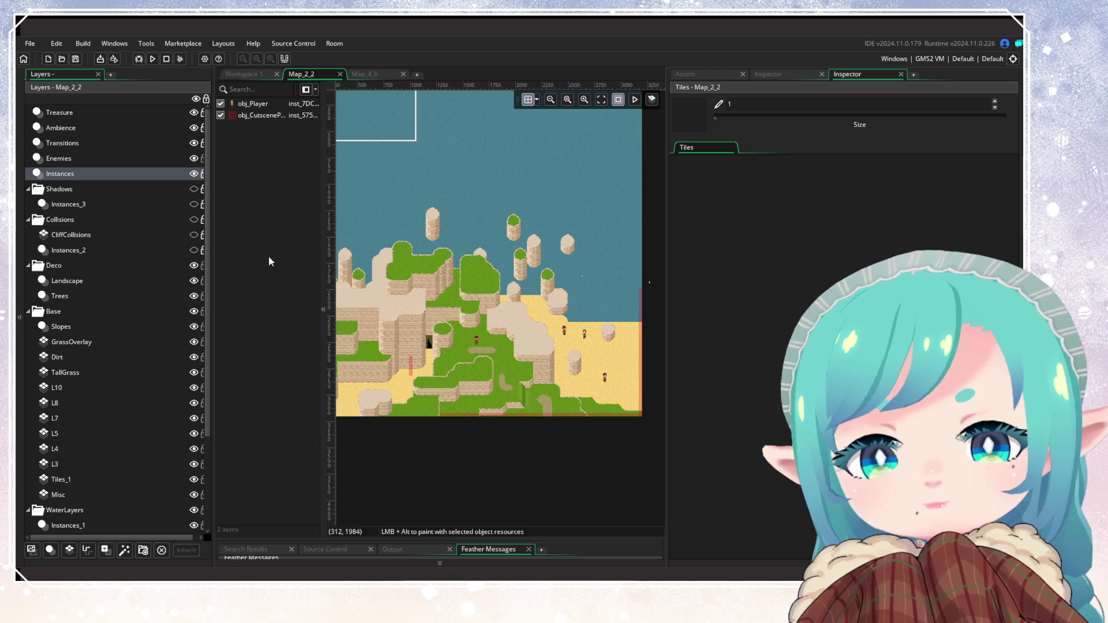
{"action": "left_click", "coordinate": [194, 220]}
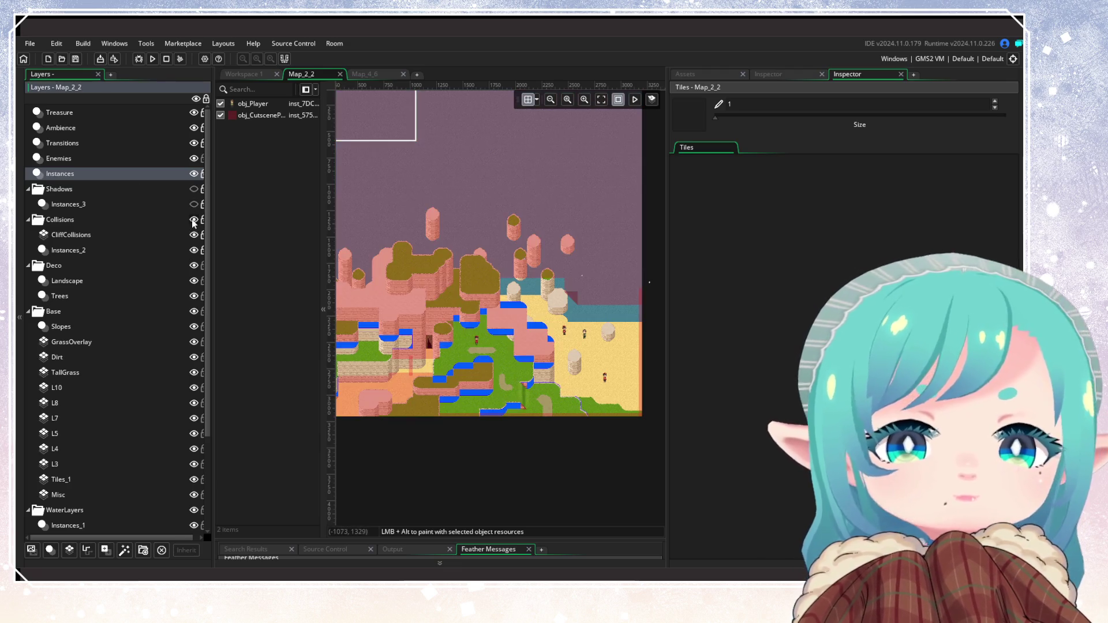
{"action": "left_click", "coordinate": [194, 219]}
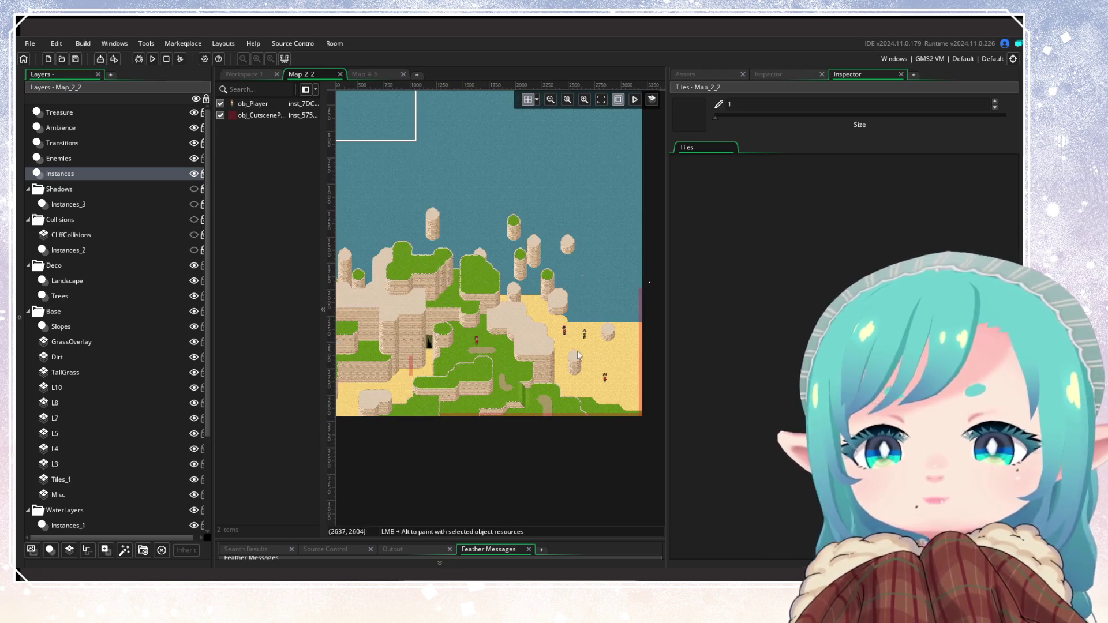
{"action": "scroll", "coordinate": [548, 343], "scroll_direction": "right", "scroll_amount": 1}
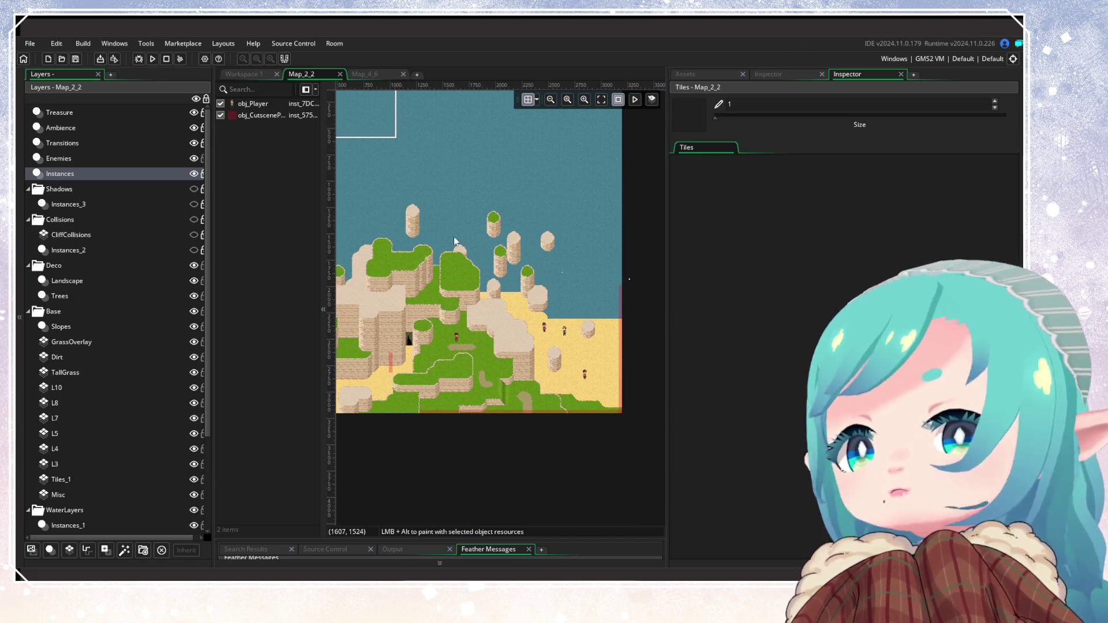
{"action": "scroll", "coordinate": [539, 338], "scroll_direction": "up", "scroll_amount": 2}
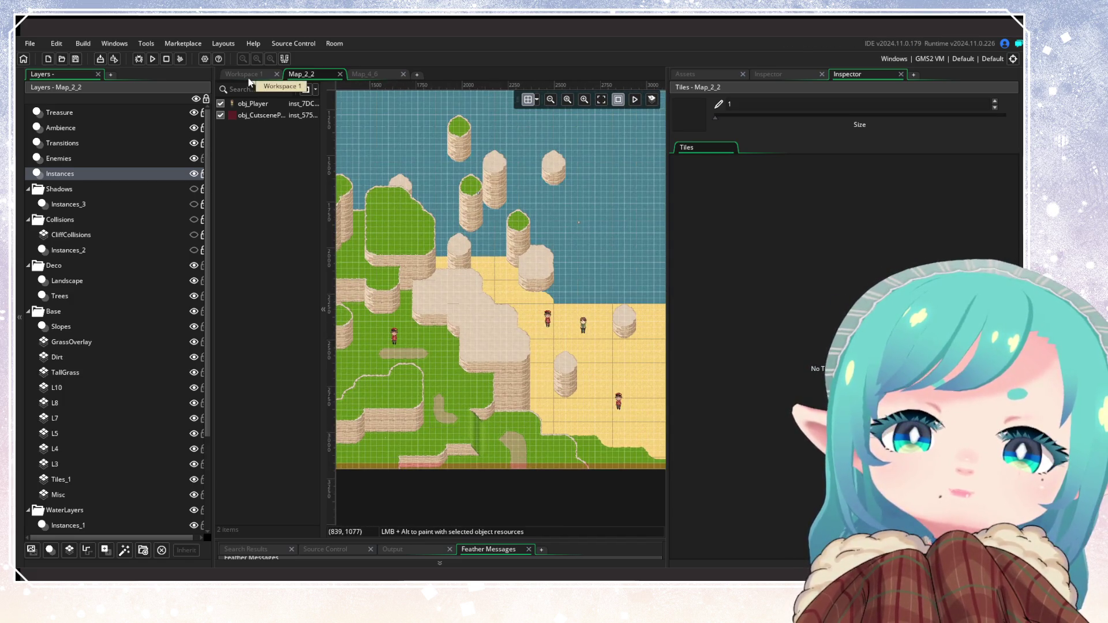
{"action": "left_click", "coordinate": [248, 75]}
{"action": "scroll", "coordinate": [326, 402], "scroll_direction": "down", "scroll_amount": 5}
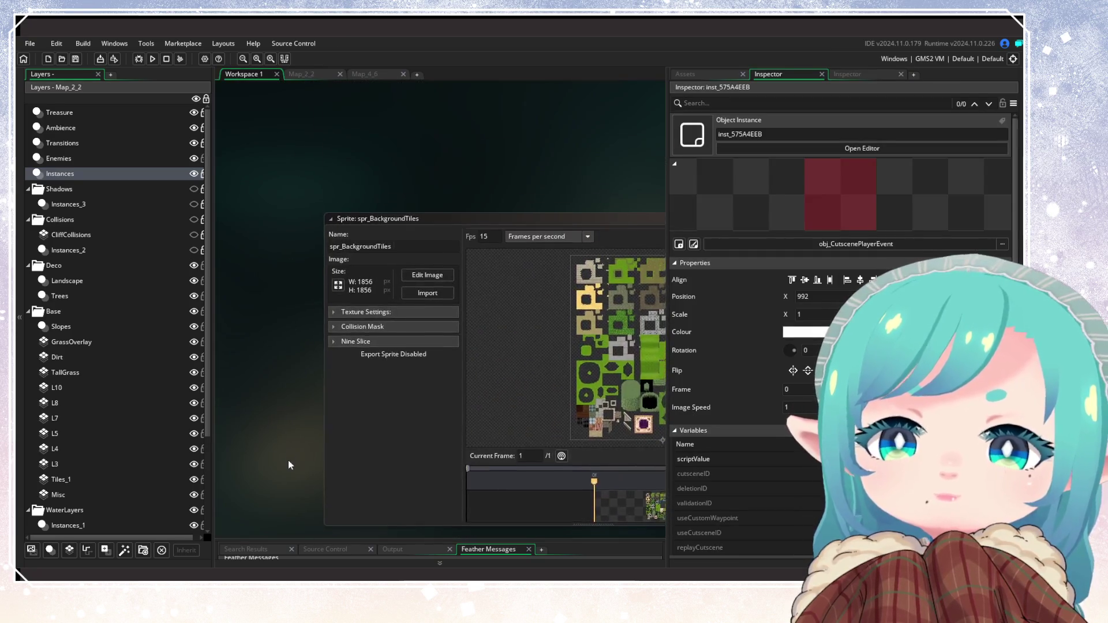
Search the assets for 'continue' and open the scr_ContinueGame script
{"action": "left_click", "coordinate": [711, 75]}
{"action": "mouse_move", "coordinate": [668, 104]}
{"action": "left_mouse_down"}
{"action": "mouse_move", "coordinate": [865, 104]}
{"action": "mouse_move", "coordinate": [811, 104]}
{"action": "left_mouse_up"}
{"action": "left_click", "coordinate": [841, 105]}
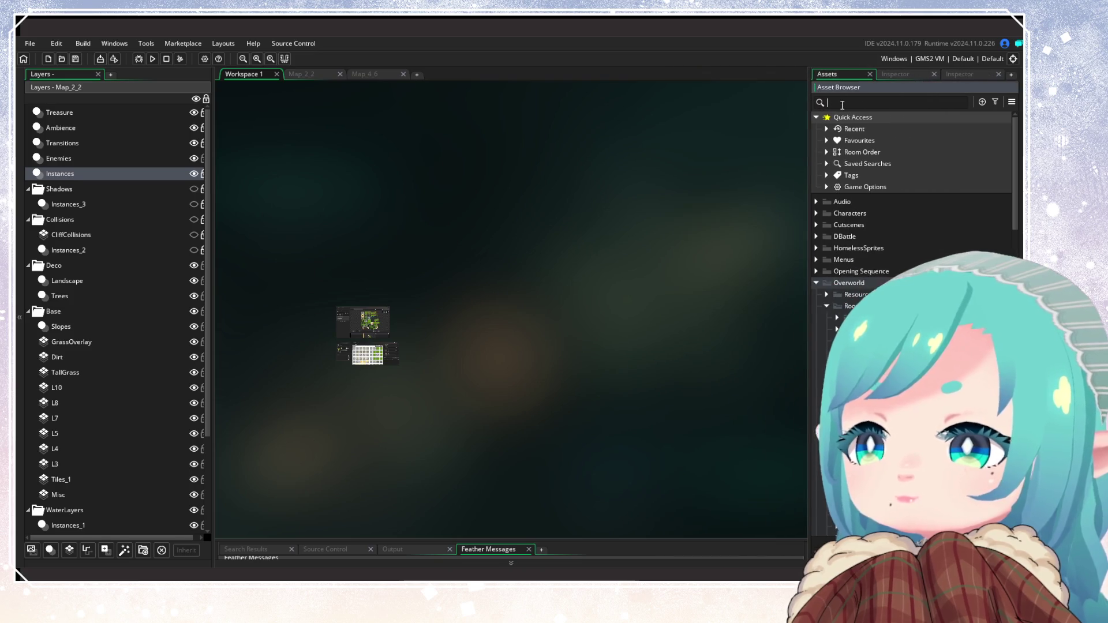
{"action": "type", "text": "continue"}
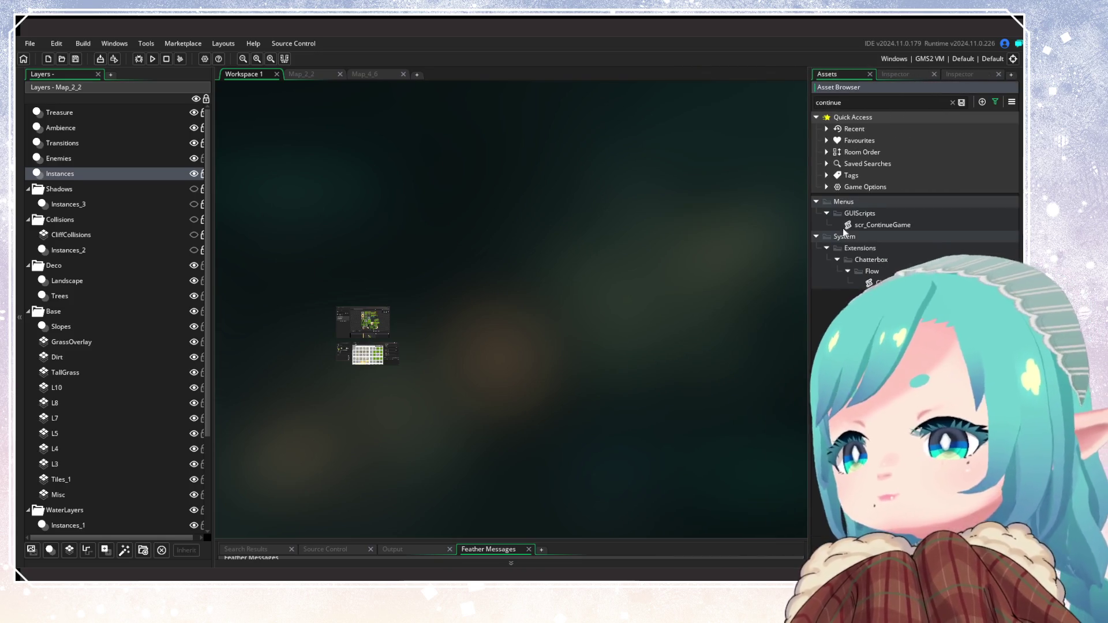
{"action": "double_click", "coordinate": [889, 225]}
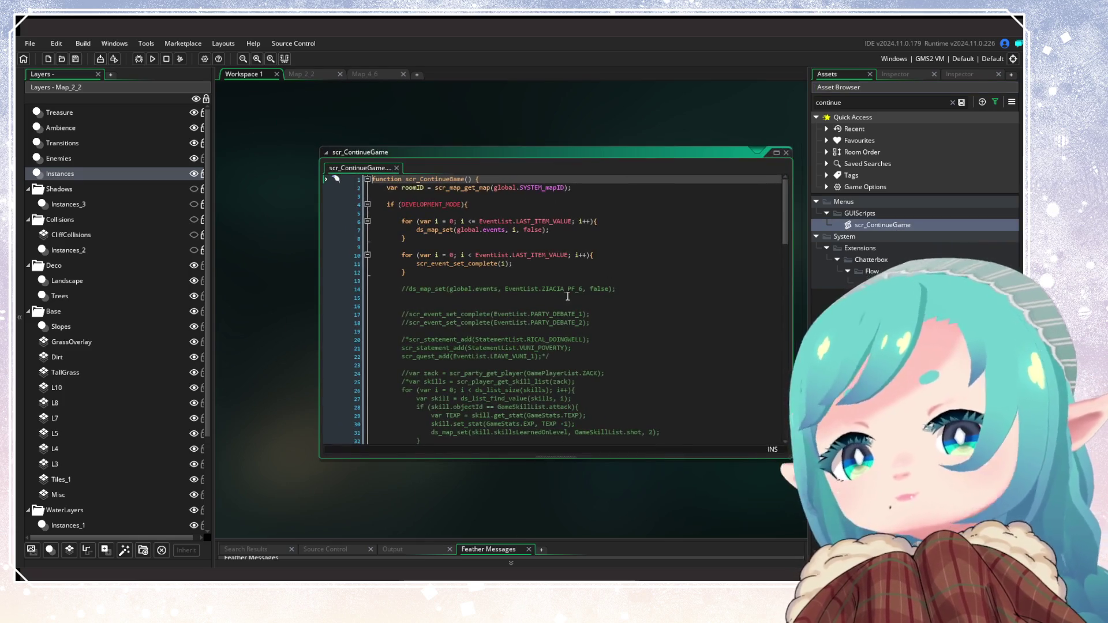
Change roomID from Map_10_4 to Map_2_2 on line 115, then return to the Map_2_2 room
{"action": "scroll", "coordinate": [568, 296], "scroll_direction": "down", "scroll_amount": 5}
{"action": "scroll", "coordinate": [567, 296], "scroll_direction": "down", "scroll_amount": 20}
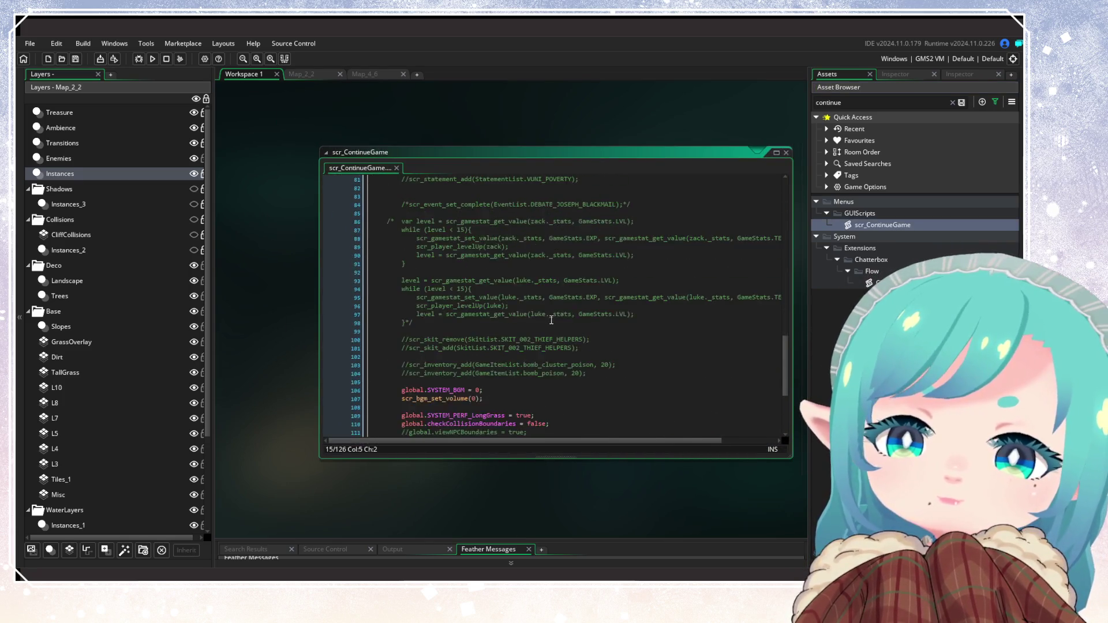
{"action": "left_click", "coordinate": [449, 339]}
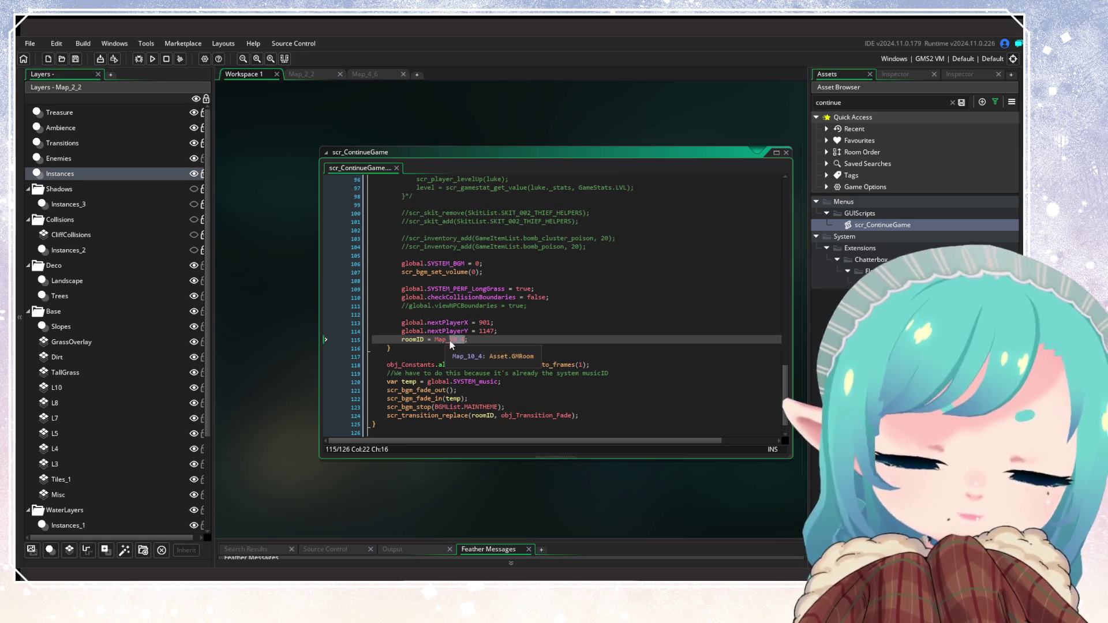
{"action": "type", "text": "2_2"}
{"action": "left_click", "coordinate": [458, 297]}
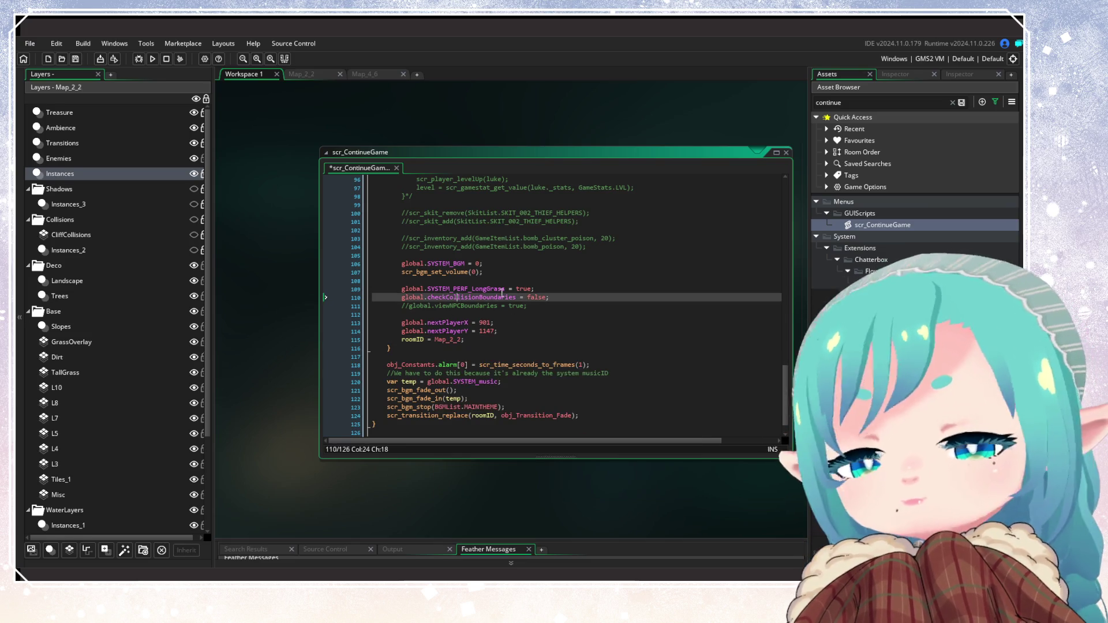
{"action": "left_click", "coordinate": [301, 75]}
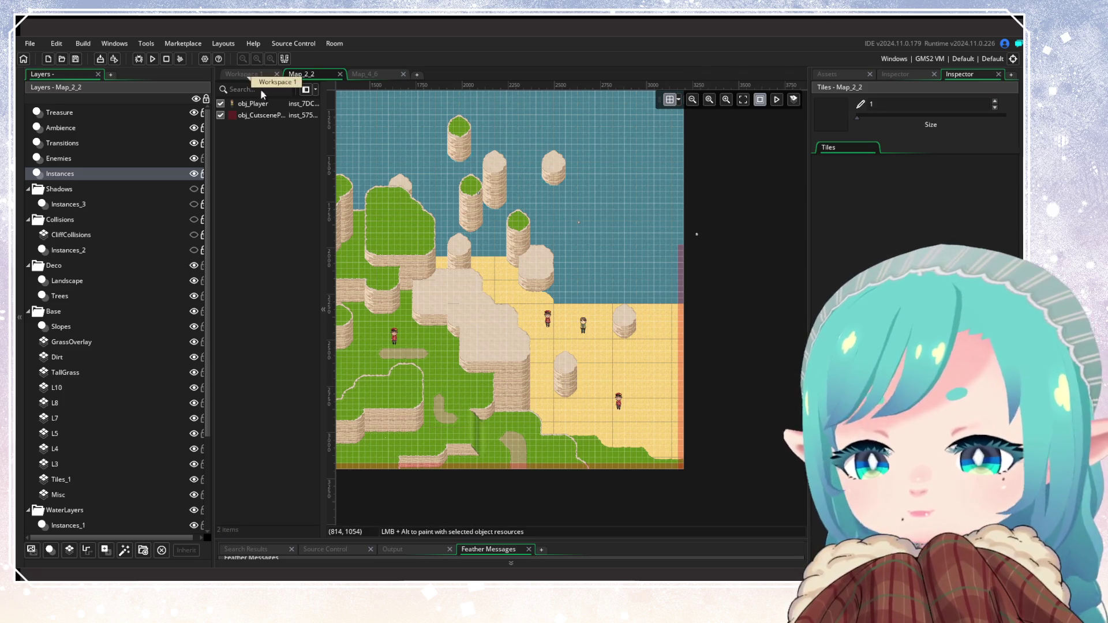
Check the beach coordinates and set global.nextPlayerX to 2659 and nextPlayerY to 2424
{"action": "scroll", "coordinate": [615, 349], "scroll_direction": "up", "scroll_amount": 2}
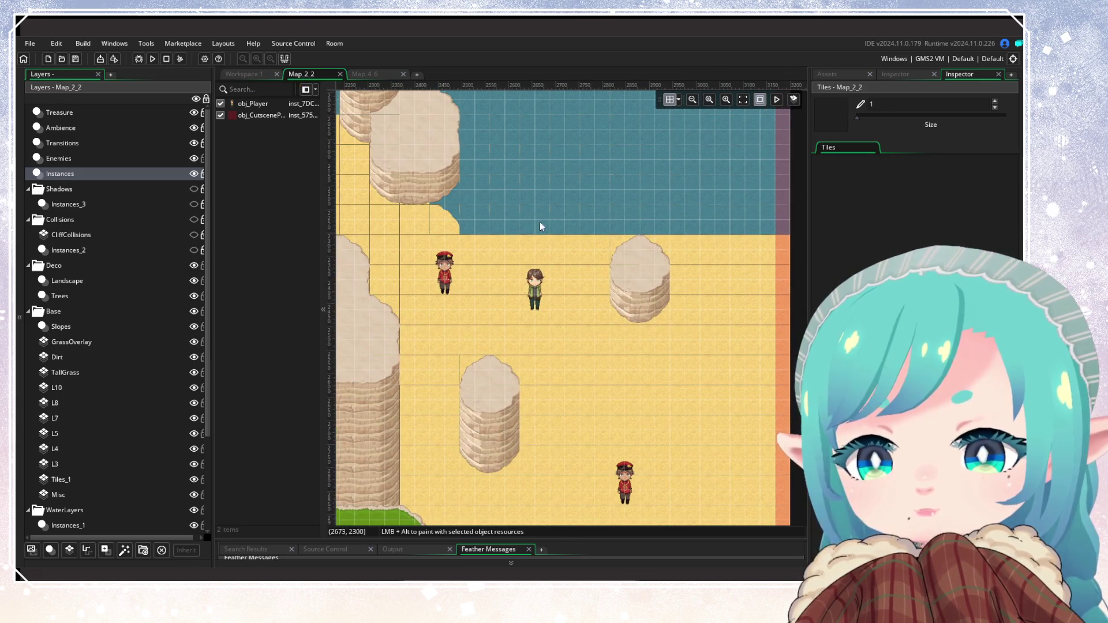
{"action": "scroll", "coordinate": [608, 244], "scroll_direction": "up", "scroll_amount": 2}
{"action": "mouse_move", "coordinate": [608, 244]}
{"action": "left_mouse_down"}
{"action": "mouse_move", "coordinate": [594, 202]}
{"action": "mouse_move", "coordinate": [603, 328]}
{"action": "left_mouse_up"}
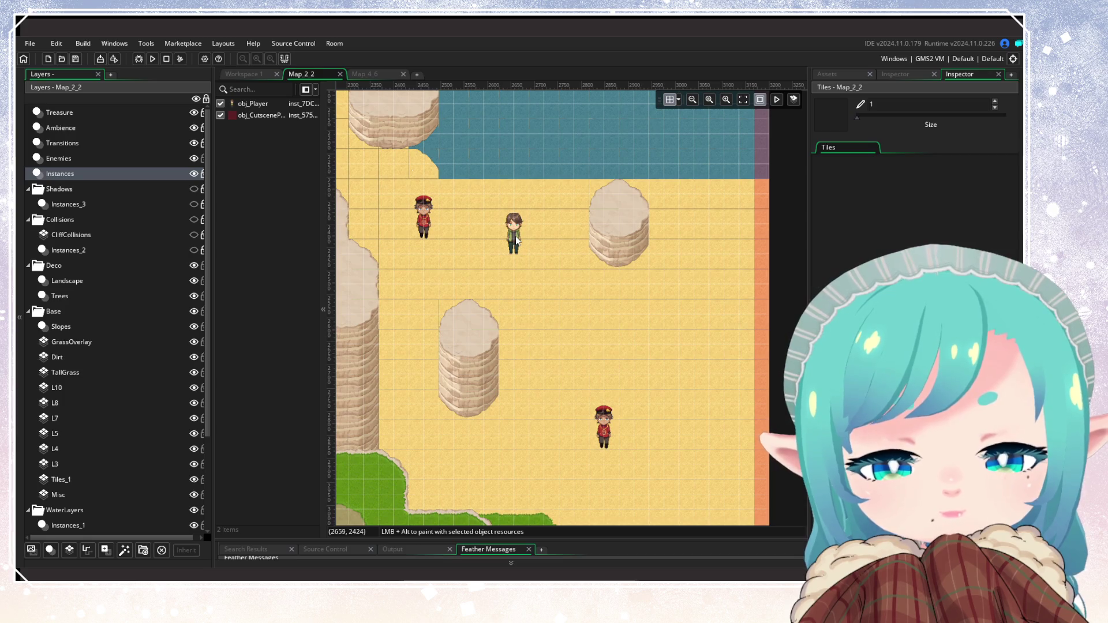
{"action": "left_click", "coordinate": [265, 74]}
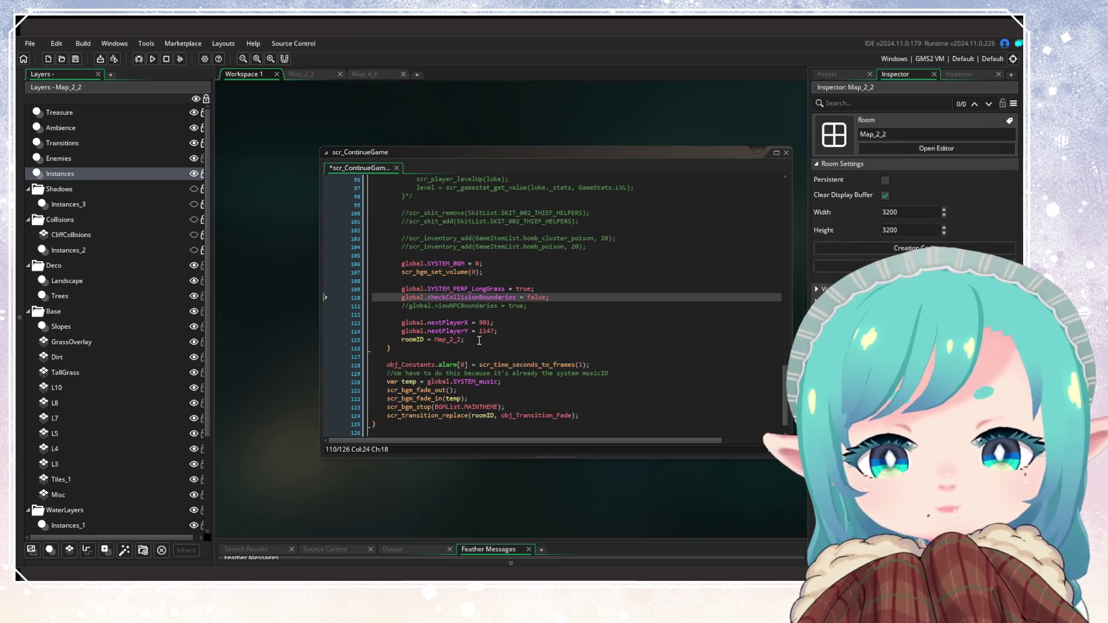
{"action": "left_click", "coordinate": [483, 323]}
{"action": "type", "text": "255"}
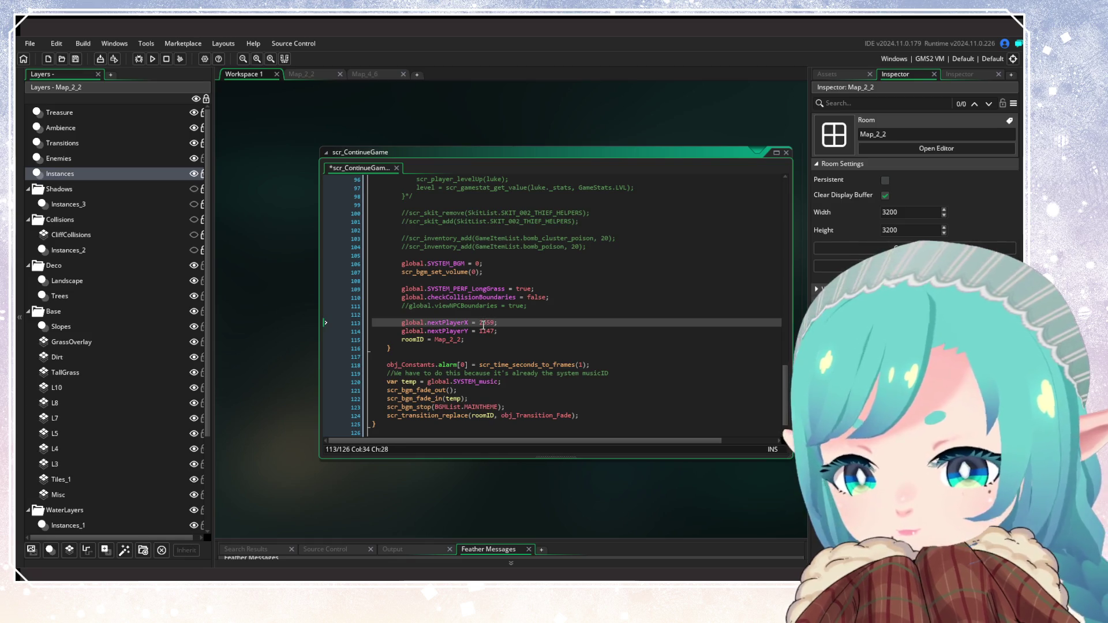
{"action": "double_click", "coordinate": [486, 331]}
{"action": "type", "text": "2424"}
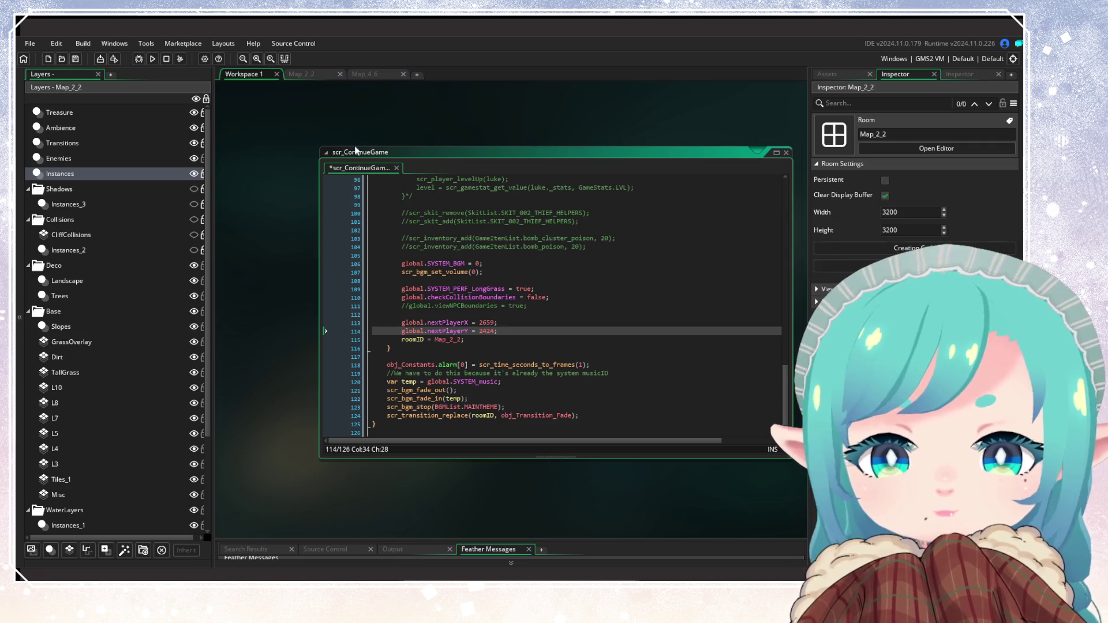
Look over the Map_2_2 and Map_4_6 rooms, then build and run the game
{"action": "left_click", "coordinate": [315, 76]}
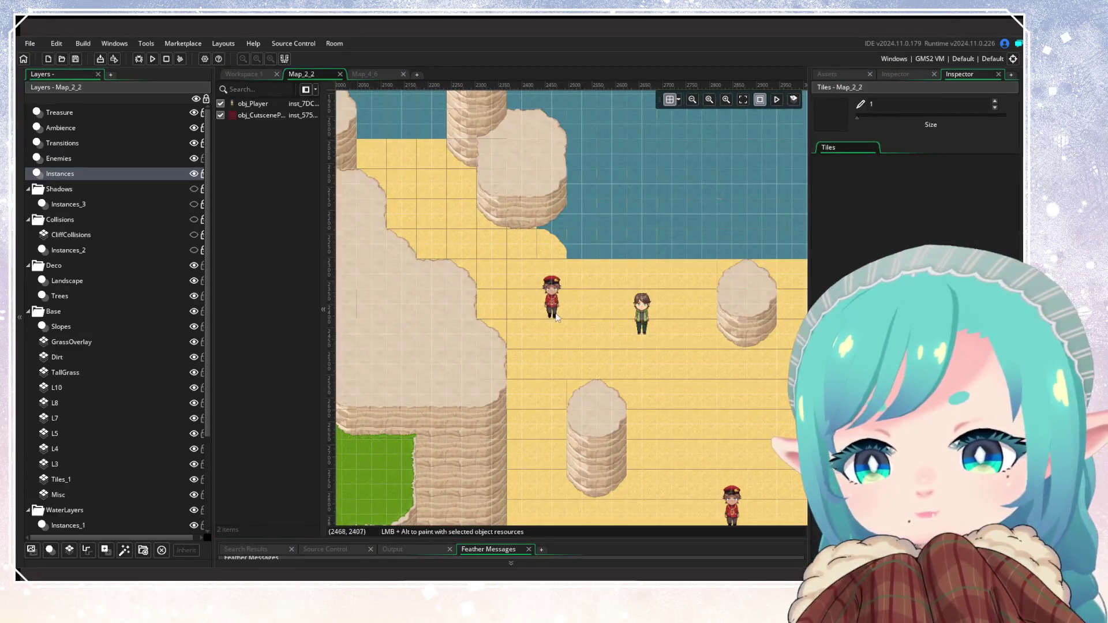
{"action": "scroll", "coordinate": [502, 294], "scroll_direction": "down", "scroll_amount": 5}
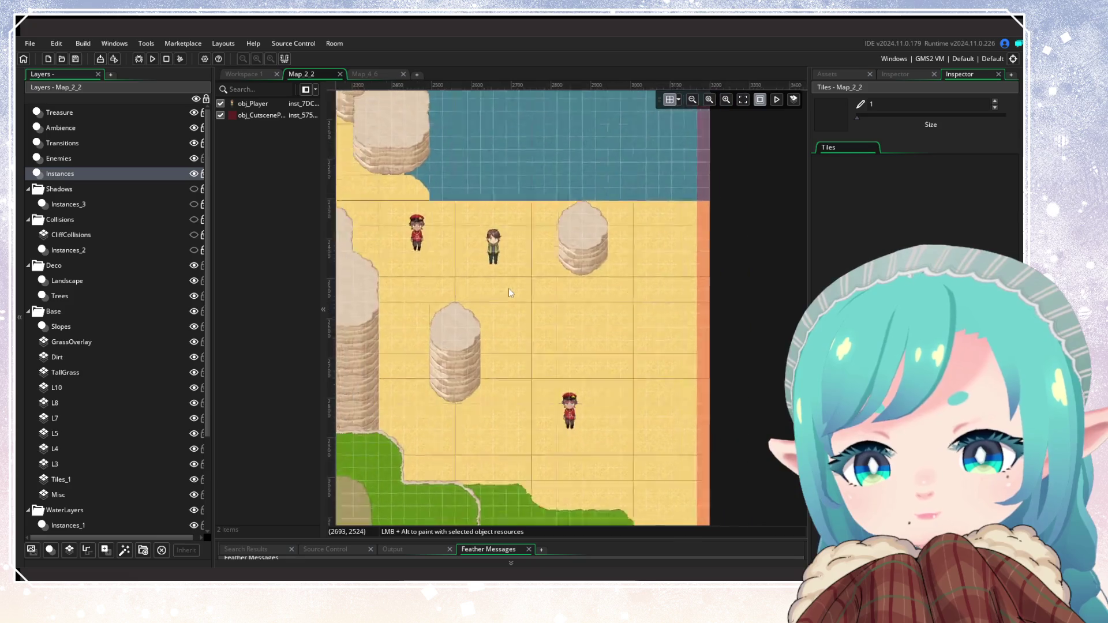
{"action": "scroll", "coordinate": [500, 333], "scroll_direction": "down", "scroll_amount": 1}
{"action": "scroll", "coordinate": [541, 358], "scroll_direction": "up", "scroll_amount": 1}
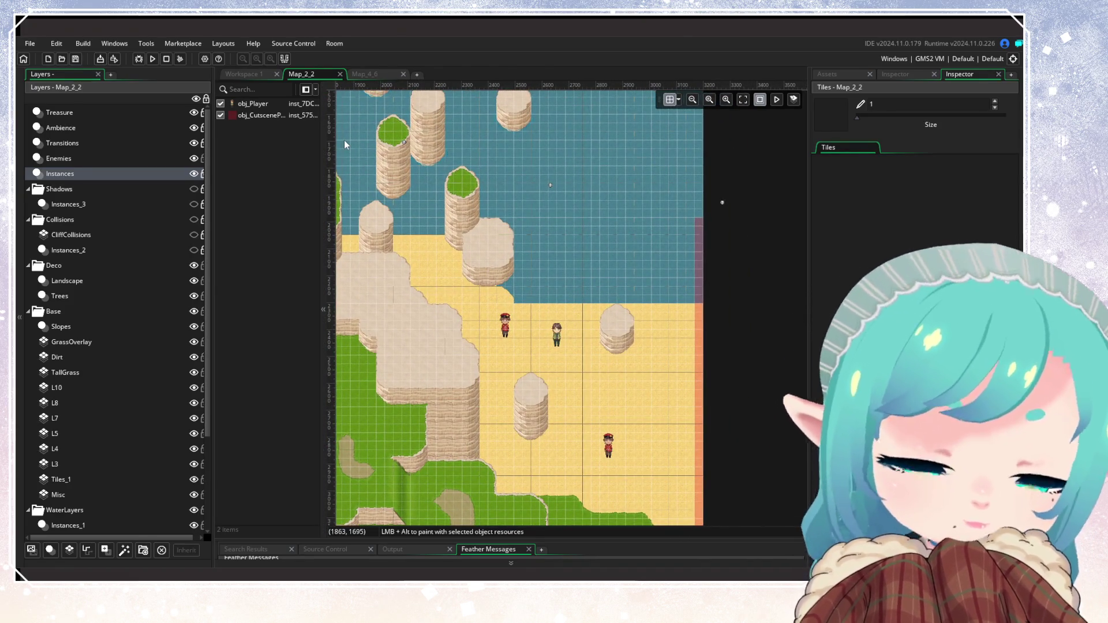
{"action": "left_click", "coordinate": [382, 75]}
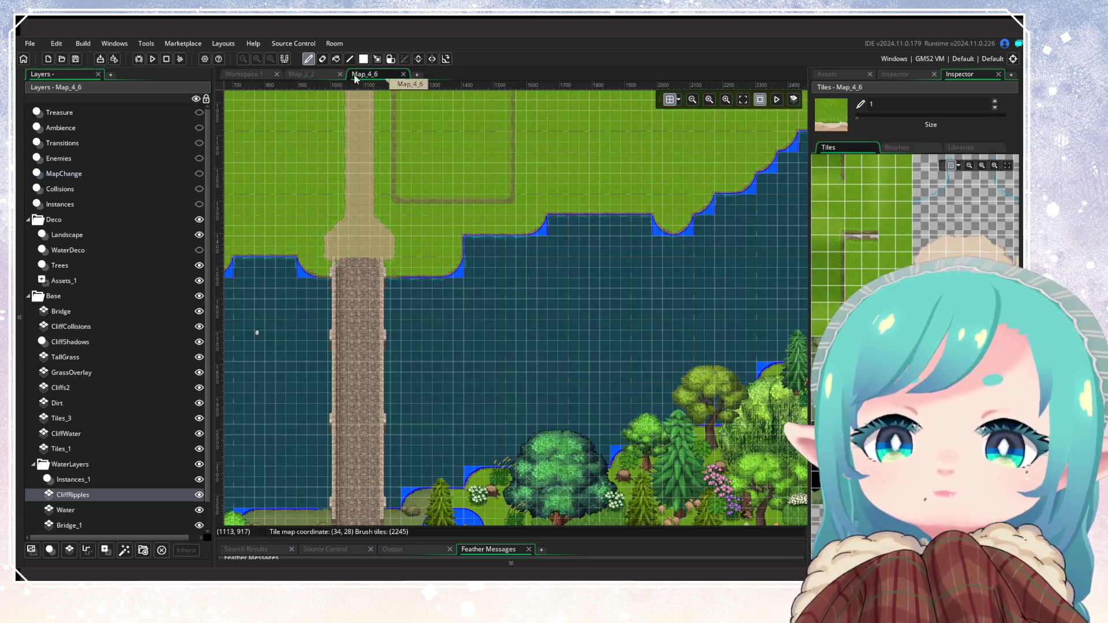
{"action": "left_click", "coordinate": [241, 75]}
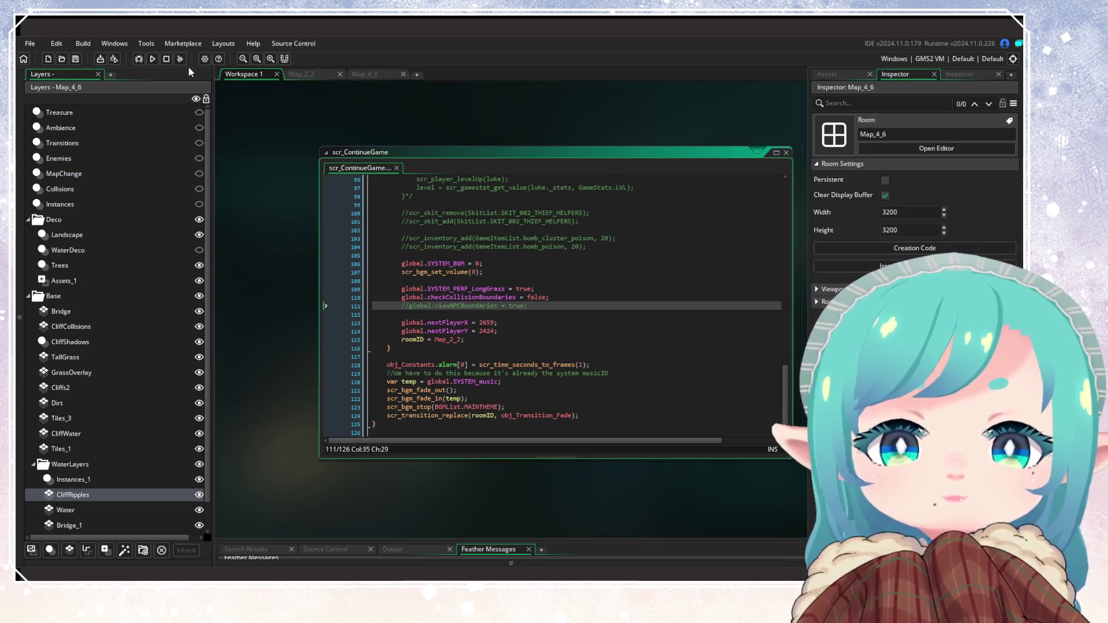
{"action": "left_click", "coordinate": [152, 58]}
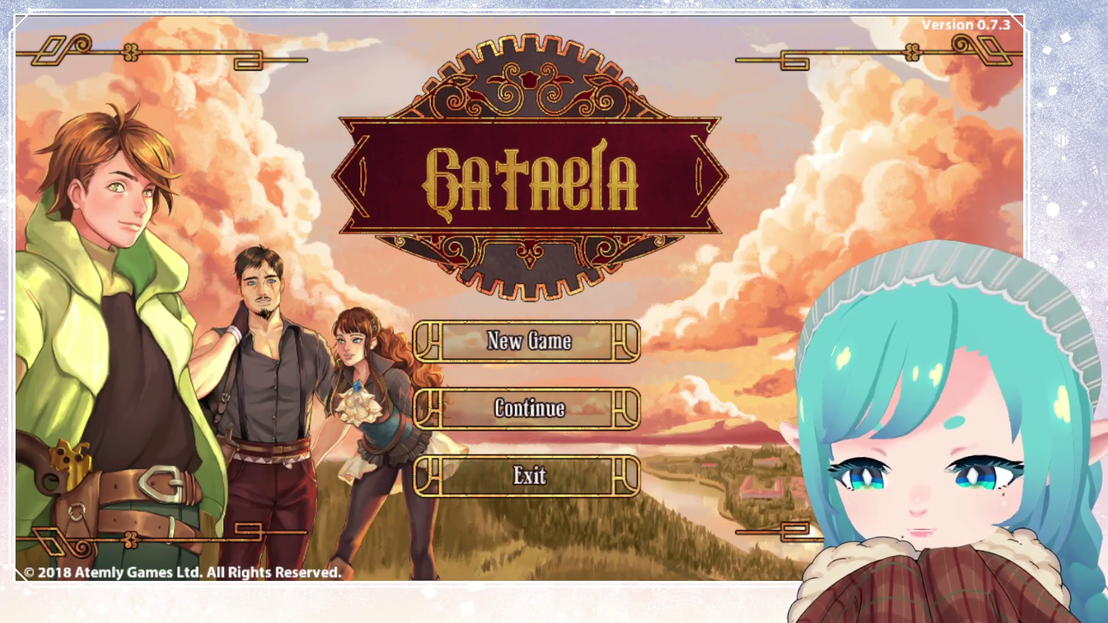
Move the title menu selection down to Continue
{"action": "key", "text": "Down"}
Continue the saved game and walk from the sea stacks through the water onto the sand
{"action": "key", "text": "Return"}
{"action": "key", "text": "Return"}
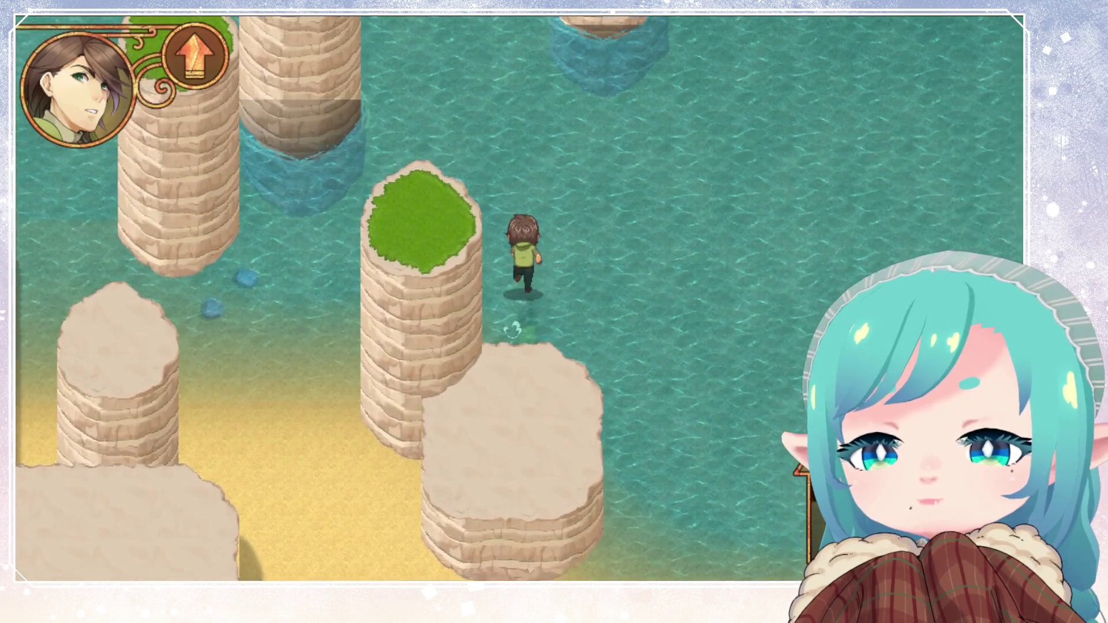
{"action": "key", "text": "Up"}
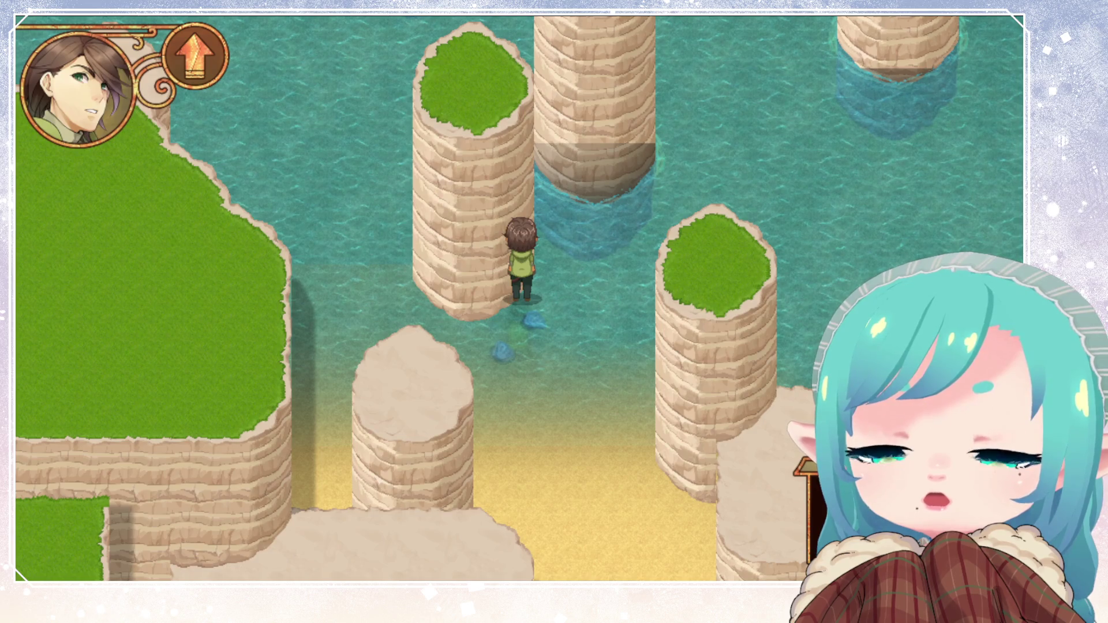
{"action": "key", "text": "Left"}
{"action": "key", "text": "Left"}
{"action": "key", "text": "Left"}
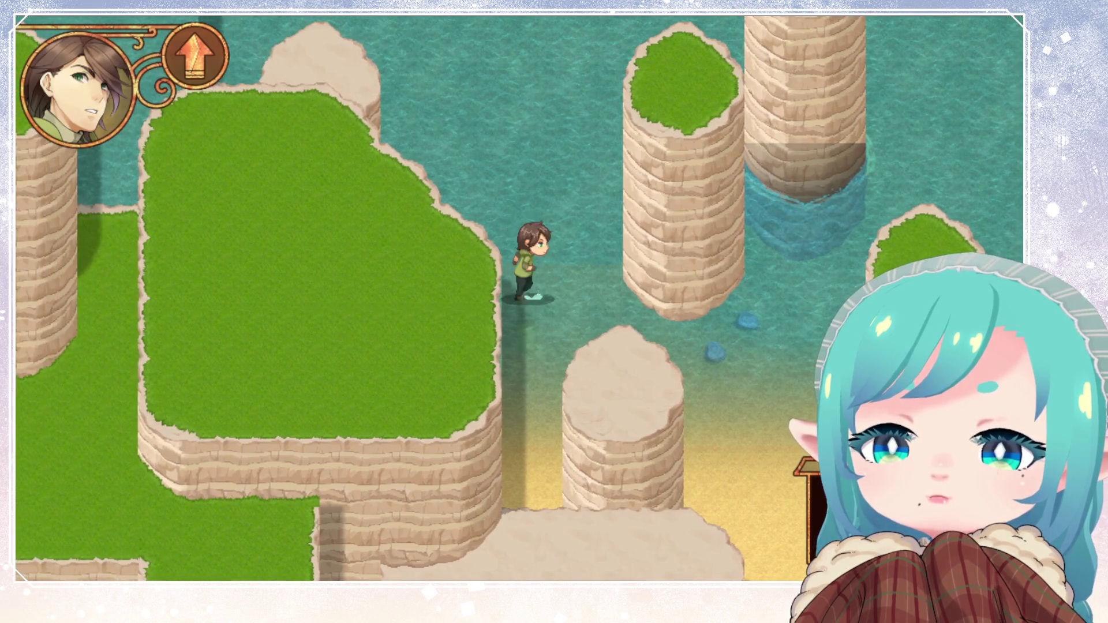
{"action": "key", "text": "Down"}
{"action": "key", "text": "Down"}
{"action": "key", "text": "Down"}
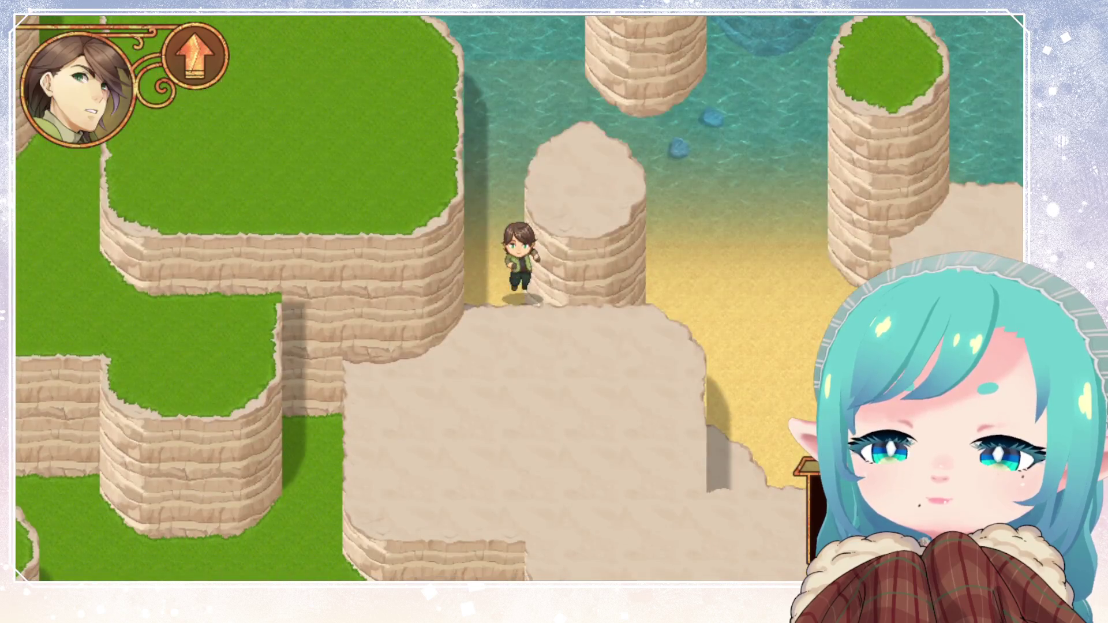
{"action": "key", "text": "Left"}
{"action": "key", "text": "Up"}
{"action": "key", "text": "Up"}
{"action": "key", "text": "Up"}
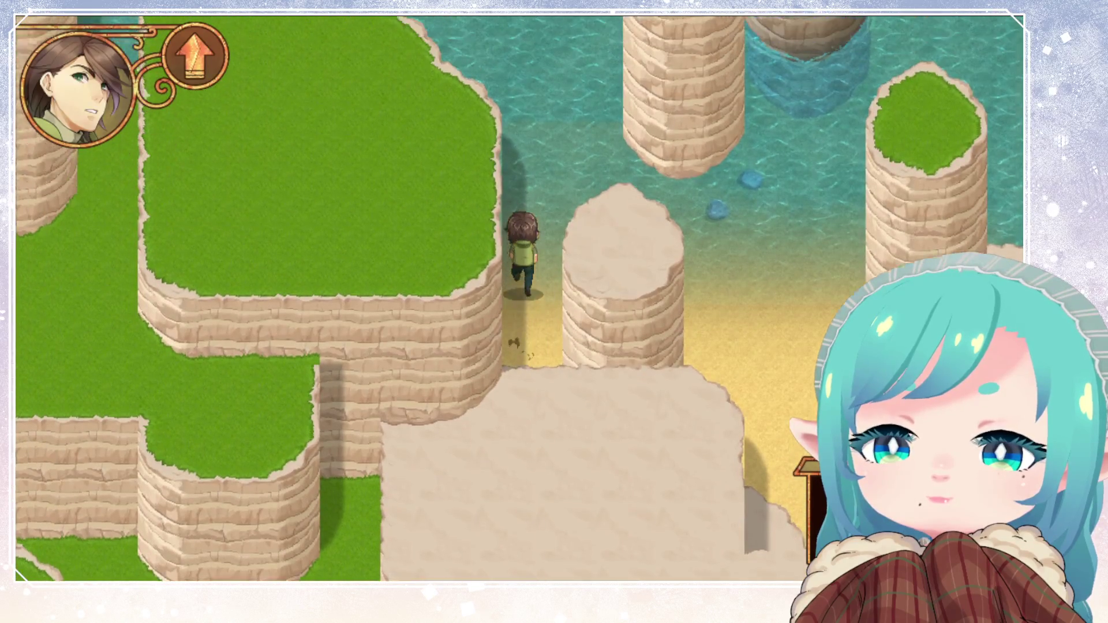
{"action": "key", "text": "Right"}
{"action": "key", "text": "Right"}
{"action": "key", "text": "Right"}
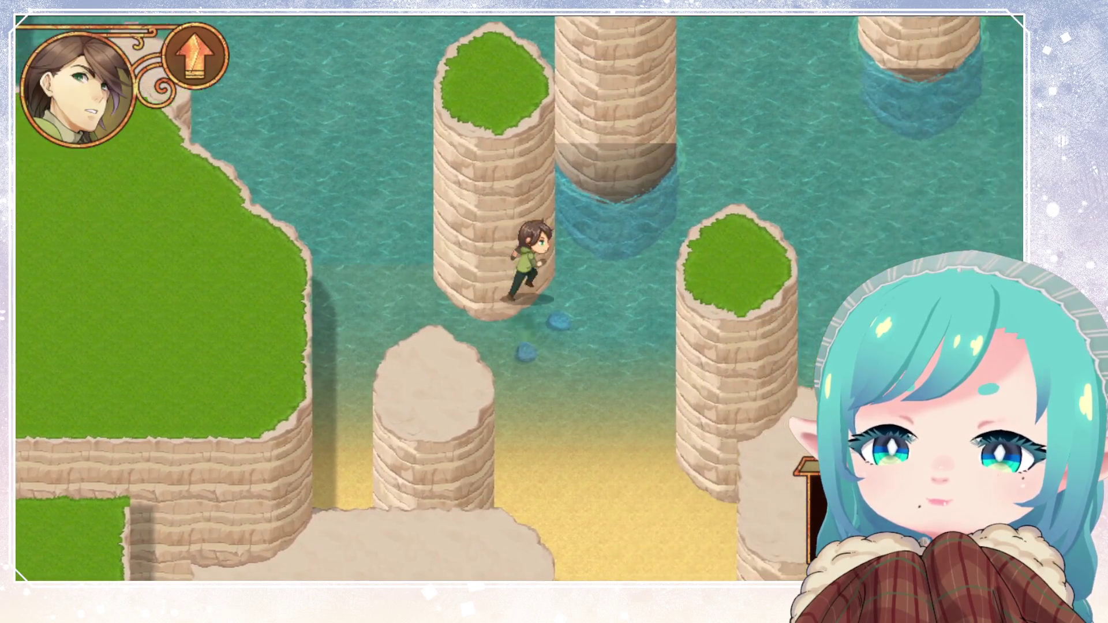
{"action": "key", "text": "Right"}
{"action": "key", "text": "Right"}
{"action": "key", "text": "Right"}
{"action": "key", "text": "Up"}
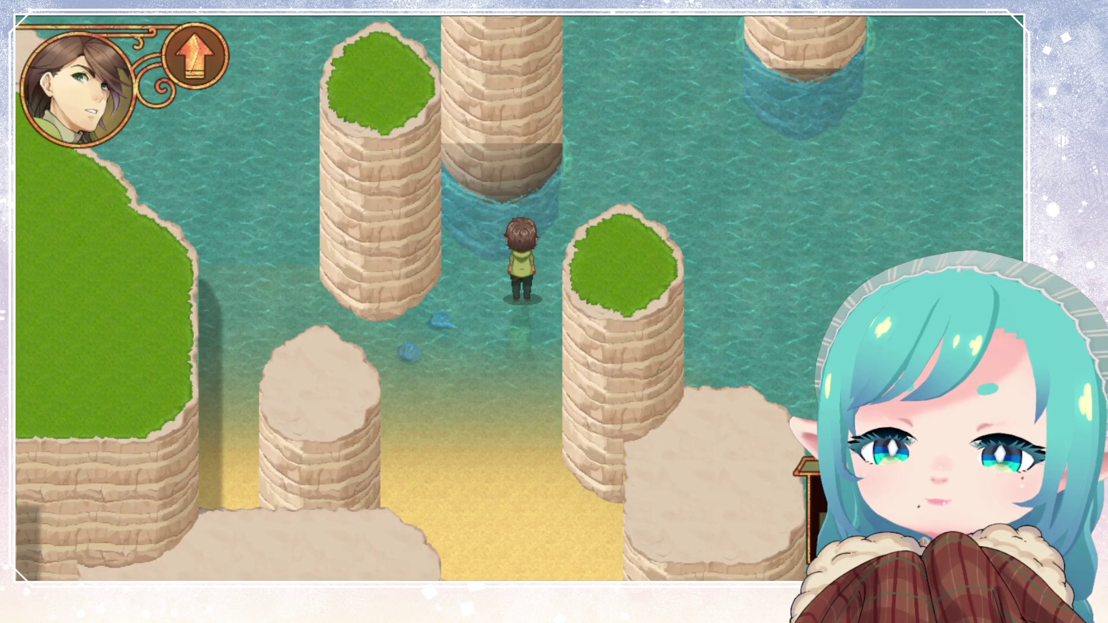
{"action": "key", "text": "Left"}
{"action": "key", "text": "Left"}
{"action": "key", "text": "Left"}
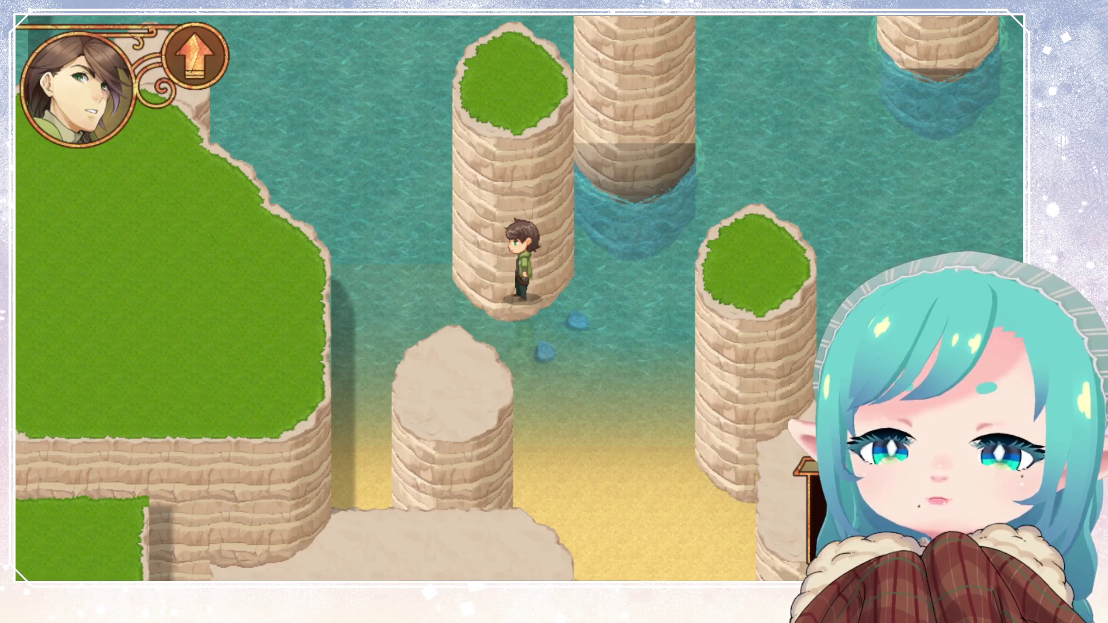
{"action": "key", "text": "Right"}
{"action": "key", "text": "Right"}
{"action": "key", "text": "Right"}
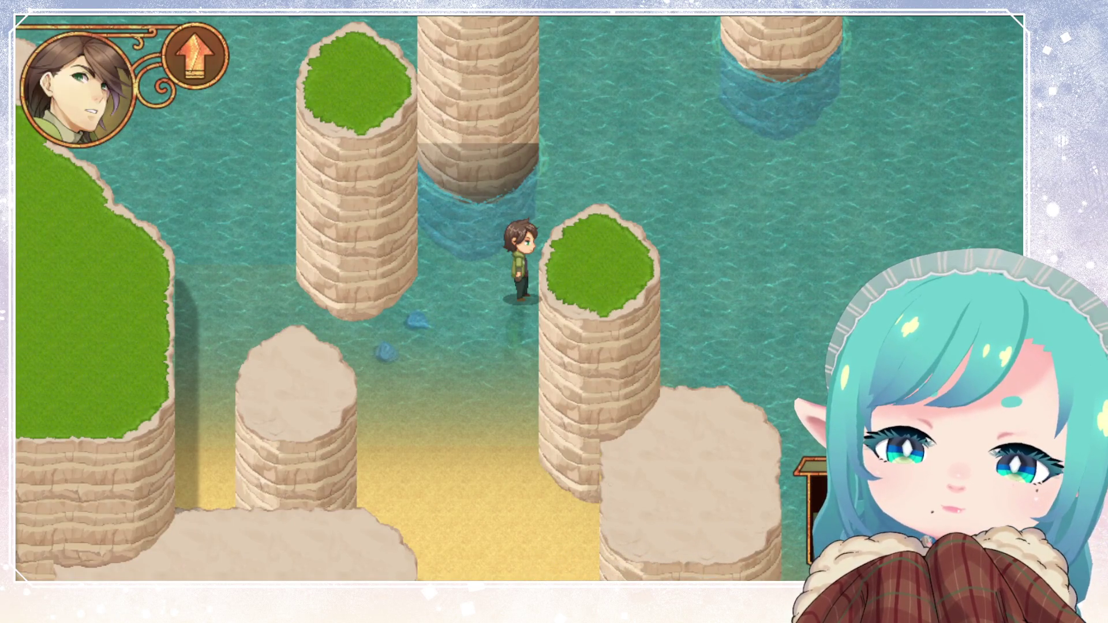
{"action": "key", "text": "Left"}
{"action": "key", "text": "Left"}
{"action": "key", "text": "Left"}
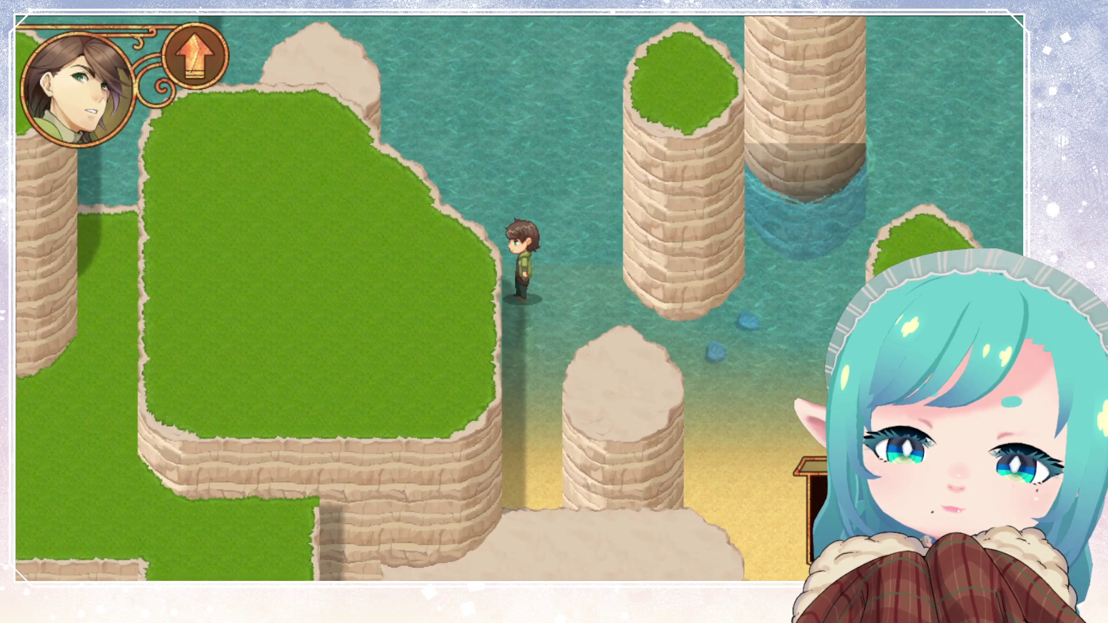
{"action": "key", "text": "Right"}
{"action": "key", "text": "Right"}
{"action": "key", "text": "Right"}
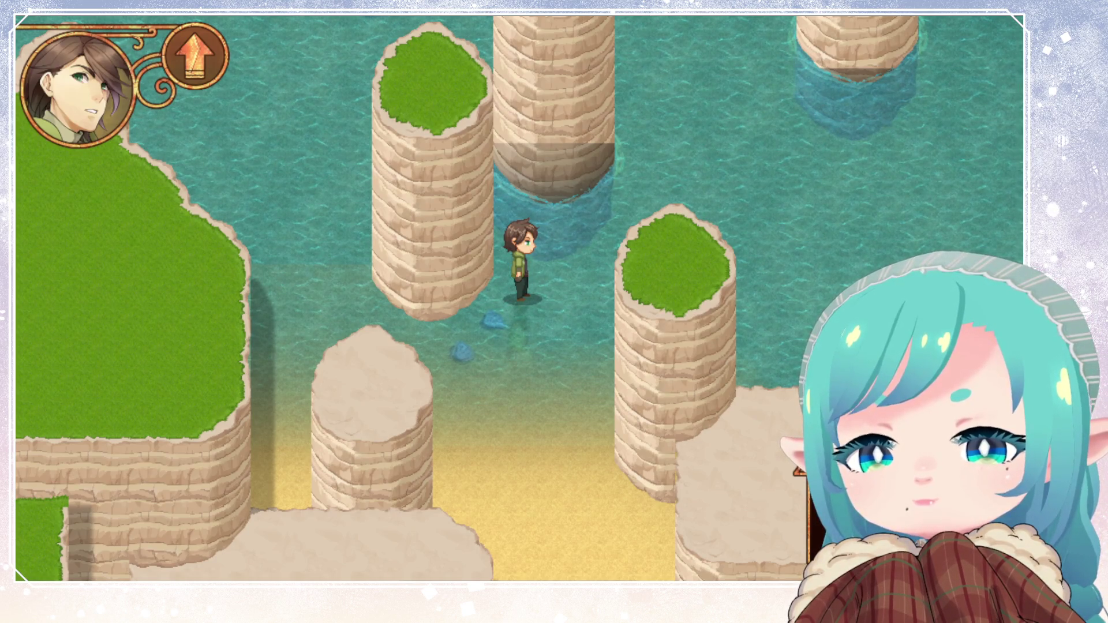
{"action": "key", "text": "Down"}
{"action": "key", "text": "Down"}
{"action": "key", "text": "Down"}
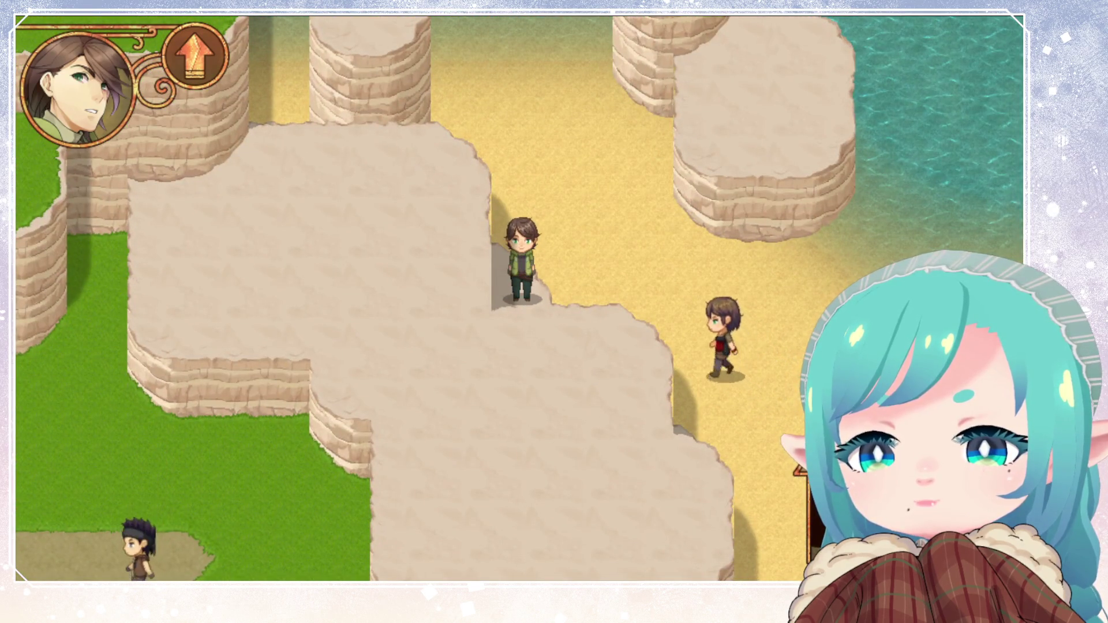
Walk the character up, right and down across the beach sand past the cliffs
{"action": "key", "text": "Up"}
{"action": "key", "text": "Up"}
{"action": "key", "text": "Right"}
{"action": "key", "text": "Right"}
{"action": "key", "text": "Up"}
{"action": "key", "text": "Up"}
{"action": "key", "text": "Down"}
{"action": "key", "text": "Down"}
{"action": "key", "text": "Down"}
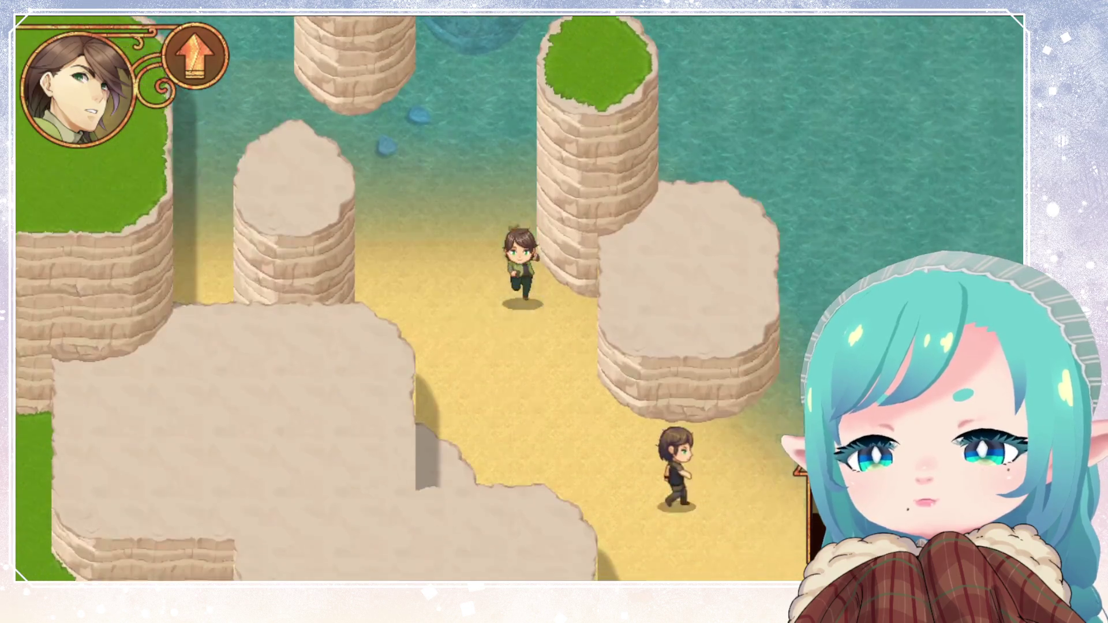
{"action": "key", "text": "Right"}
{"action": "key", "text": "Right"}
{"action": "key", "text": "Right"}
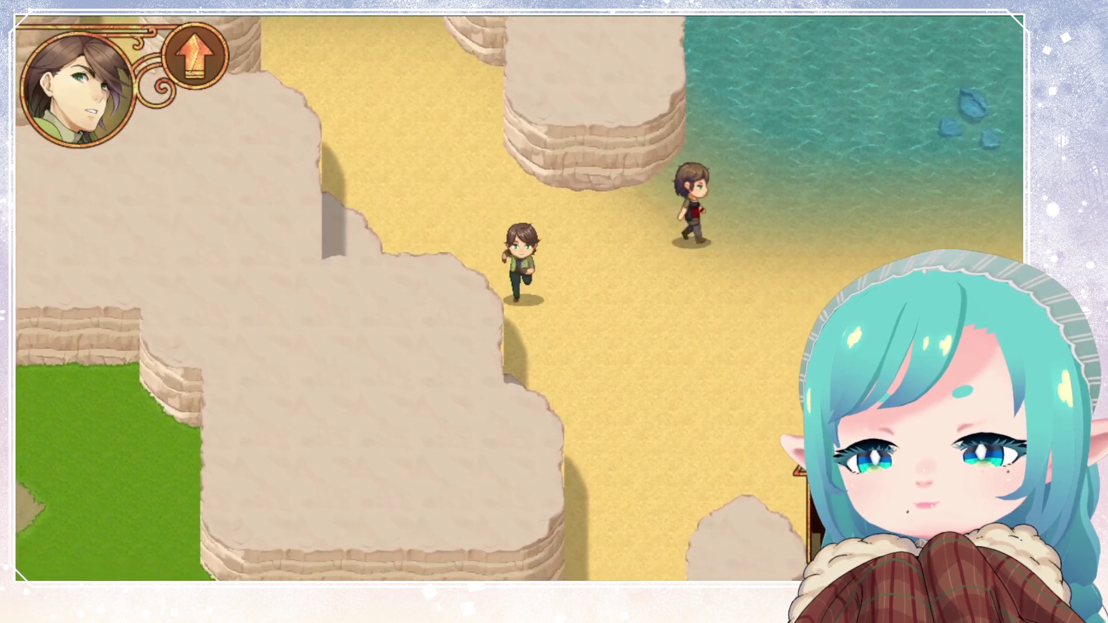
{"action": "key", "text": "Down"}
{"action": "key", "text": "Down"}
{"action": "key", "text": "Down"}
{"action": "key", "text": "Down"}
{"action": "key", "text": "Down"}
{"action": "key", "text": "Down"}
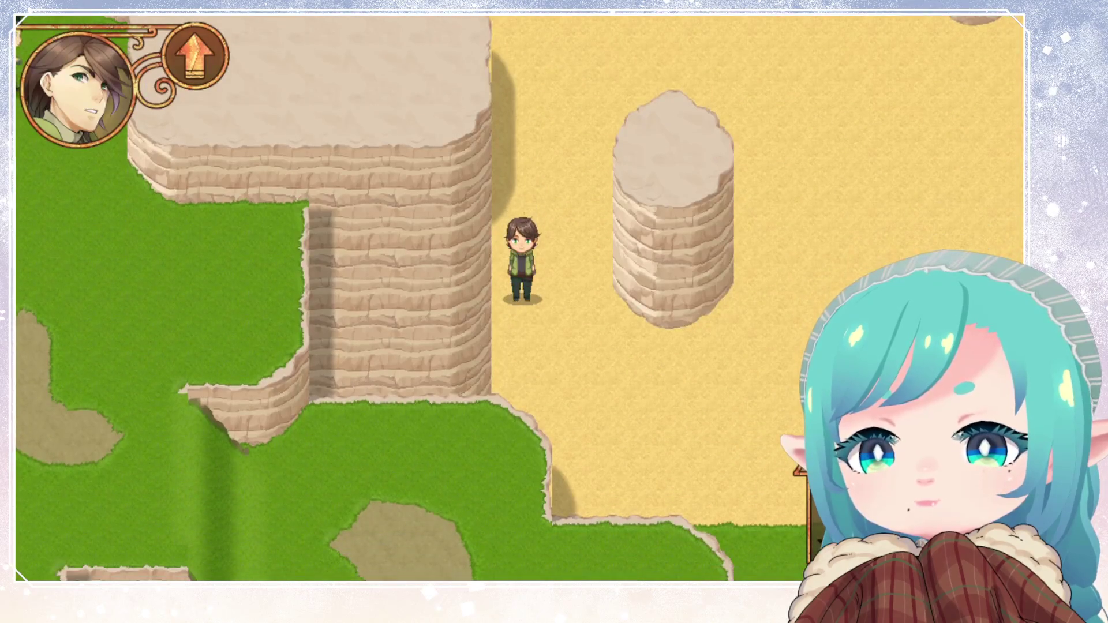
{"action": "key", "text": "Down"}
{"action": "key", "text": "Down"}
{"action": "key", "text": "Down"}
{"action": "key", "text": "Right"}
{"action": "key", "text": "Right"}
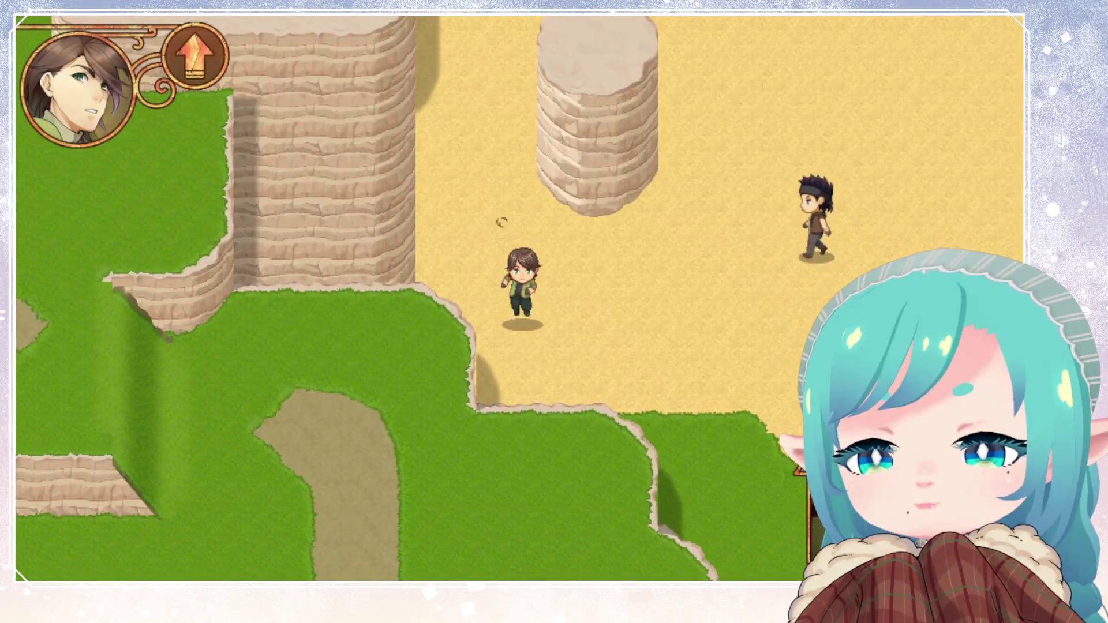
{"action": "key", "text": "Left"}
{"action": "key", "text": "Left"}
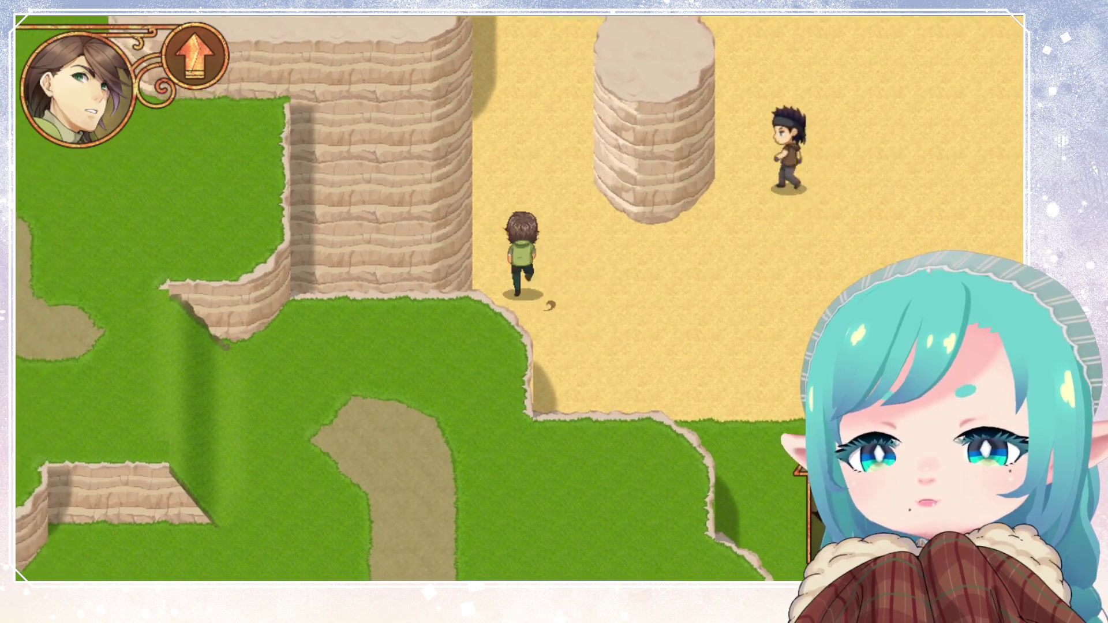
{"action": "key", "text": "Up"}
{"action": "key", "text": "Up"}
{"action": "key", "text": "Up"}
{"action": "key", "text": "Up"}
{"action": "key", "text": "Up"}
{"action": "key", "text": "Up"}
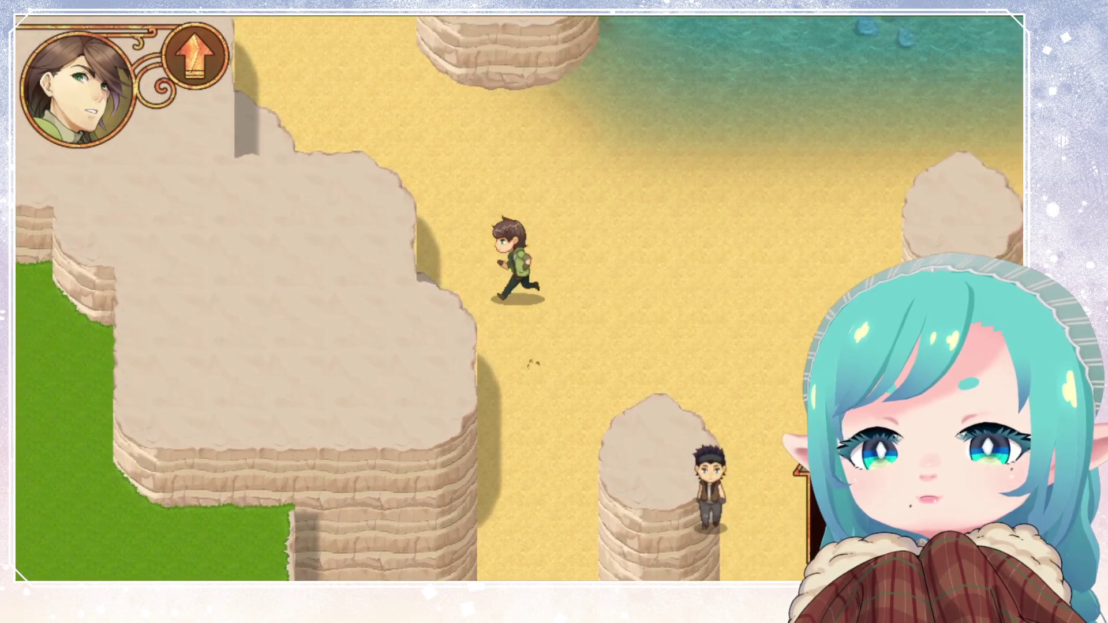
Explore along the cliffs and shallow water, then return to the Map_2_2 room in GameMaker
{"action": "key", "text": "Left"}
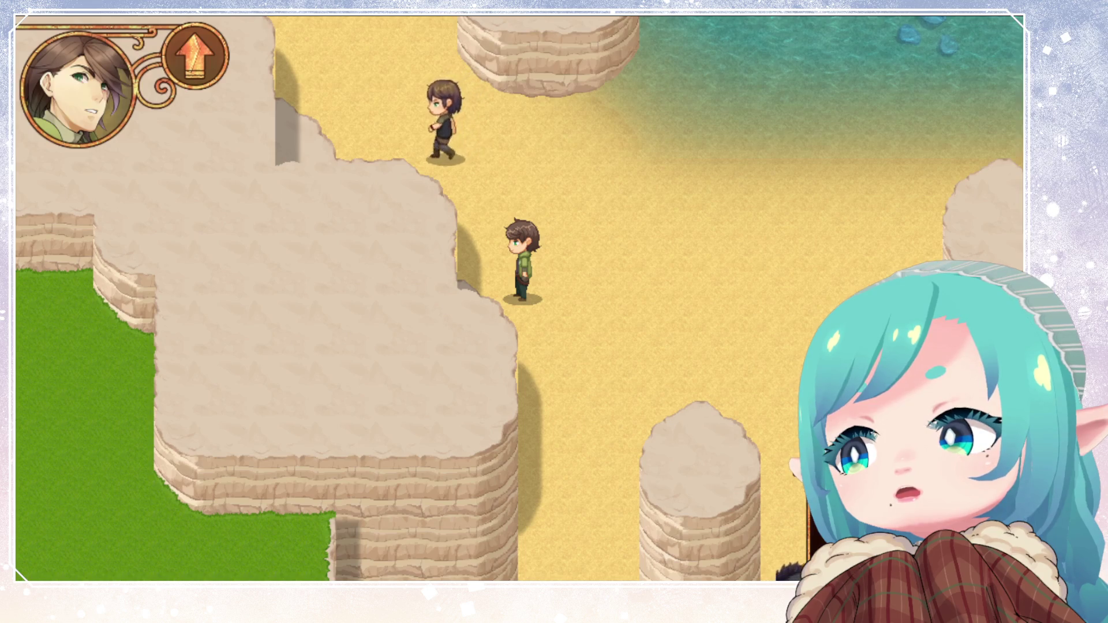
{"action": "key", "text": "Right"}
{"action": "key", "text": "Right"}
{"action": "key", "text": "Right"}
{"action": "key", "text": "Up"}
{"action": "key", "text": "Up"}
{"action": "key", "text": "Left"}
{"action": "key", "text": "Left"}
{"action": "key", "text": "Left"}
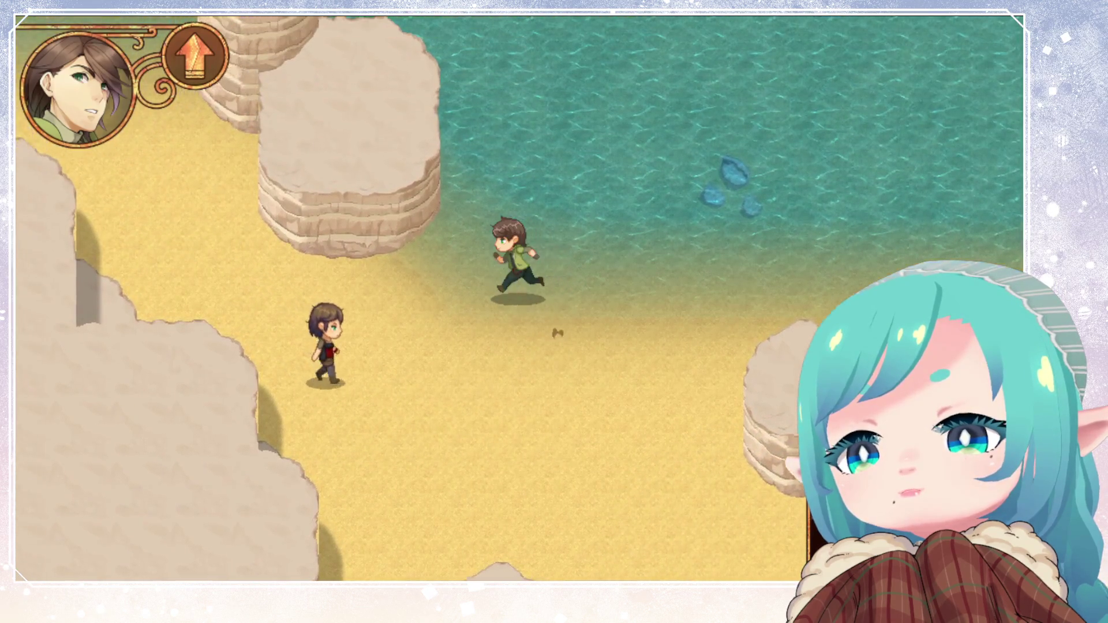
{"action": "key", "text": "Up"}
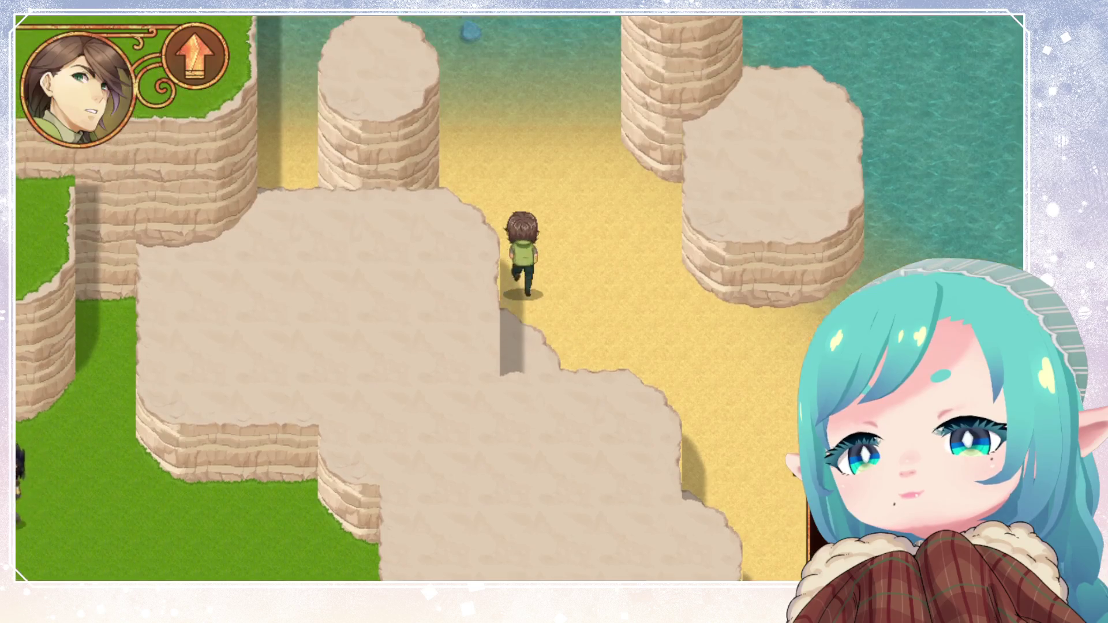
{"action": "key", "text": "Left"}
{"action": "key", "text": "Left"}
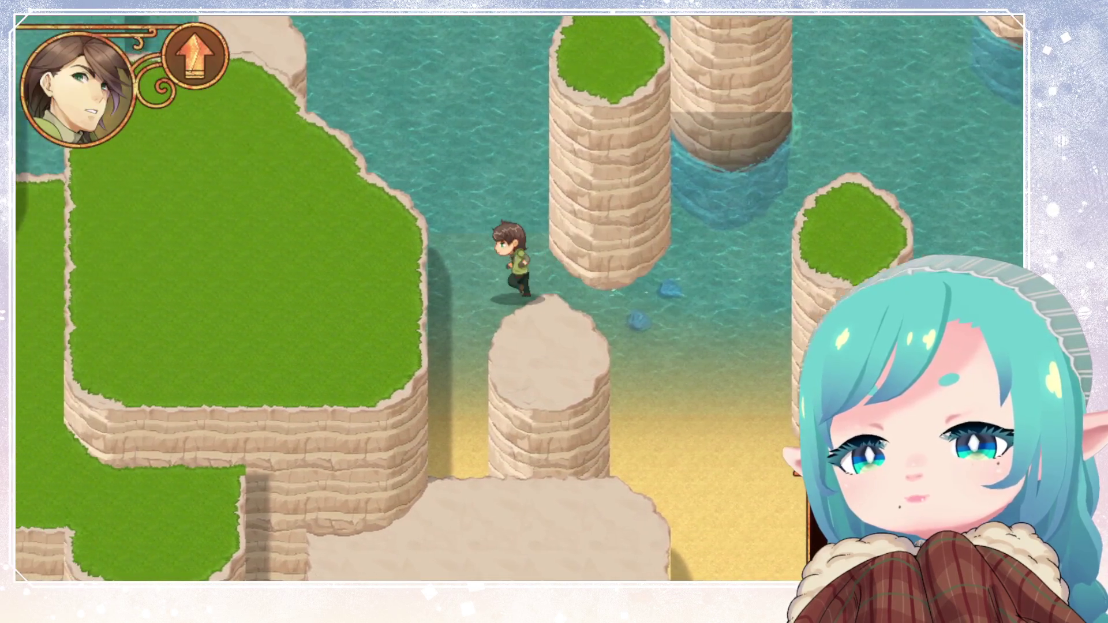
{"action": "key", "text": "Down"}
{"action": "key", "text": "Up"}
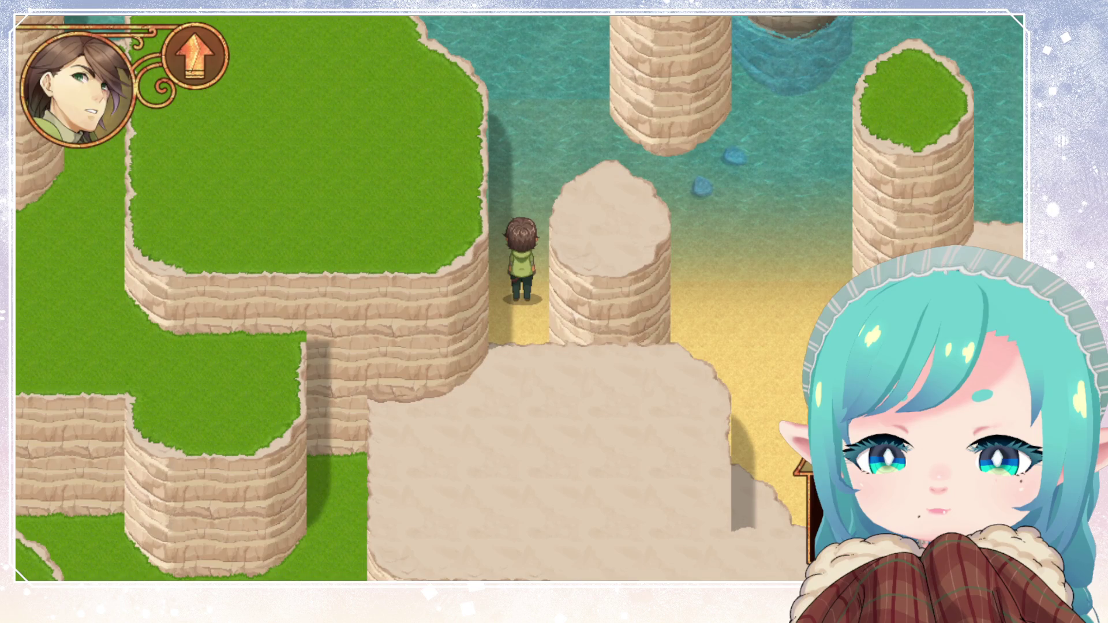
{"action": "key", "text": "Up"}
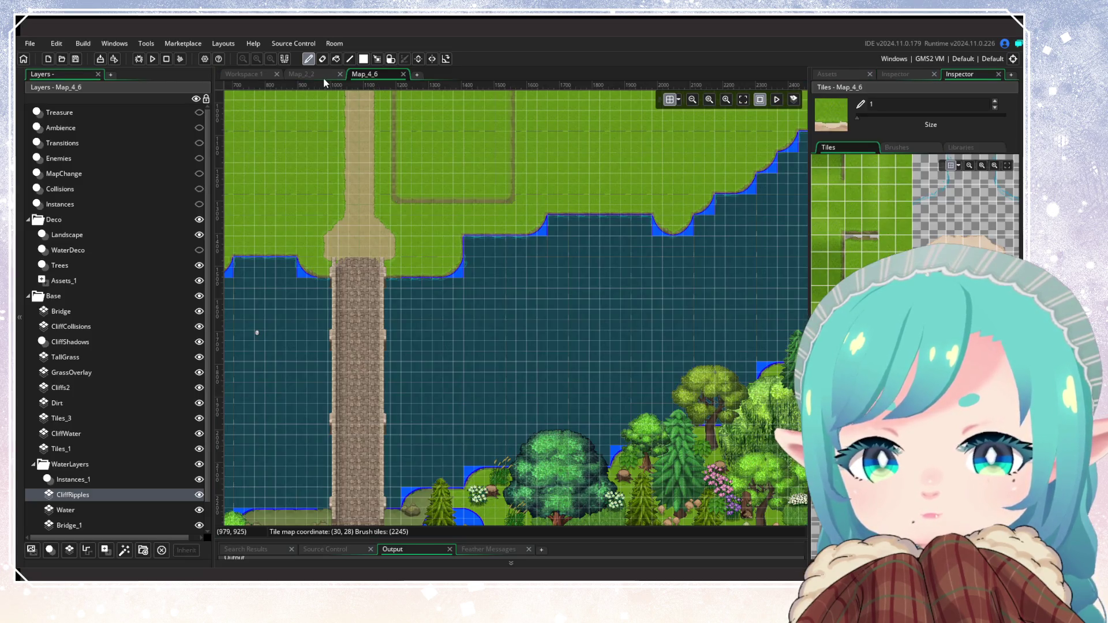
{"action": "left_click", "coordinate": [323, 74]}
Zoom into the grass-topped sea stack pillars in the Map_2_2 room
{"action": "scroll", "coordinate": [569, 301], "scroll_direction": "up", "scroll_amount": 5}
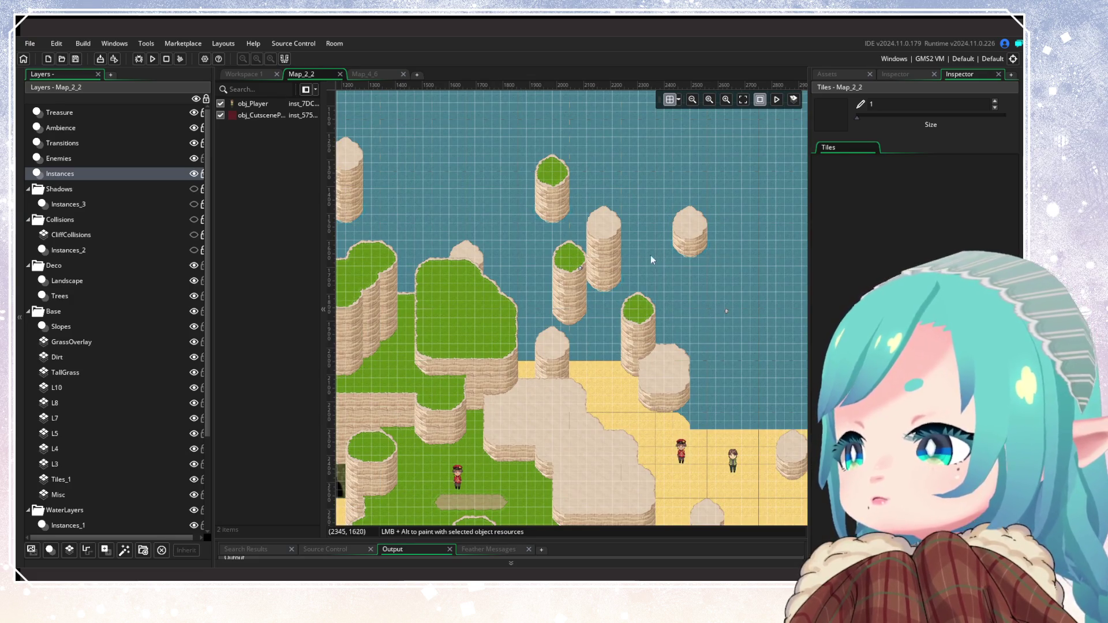
{"action": "scroll", "coordinate": [581, 275], "scroll_direction": "up", "scroll_amount": 2}
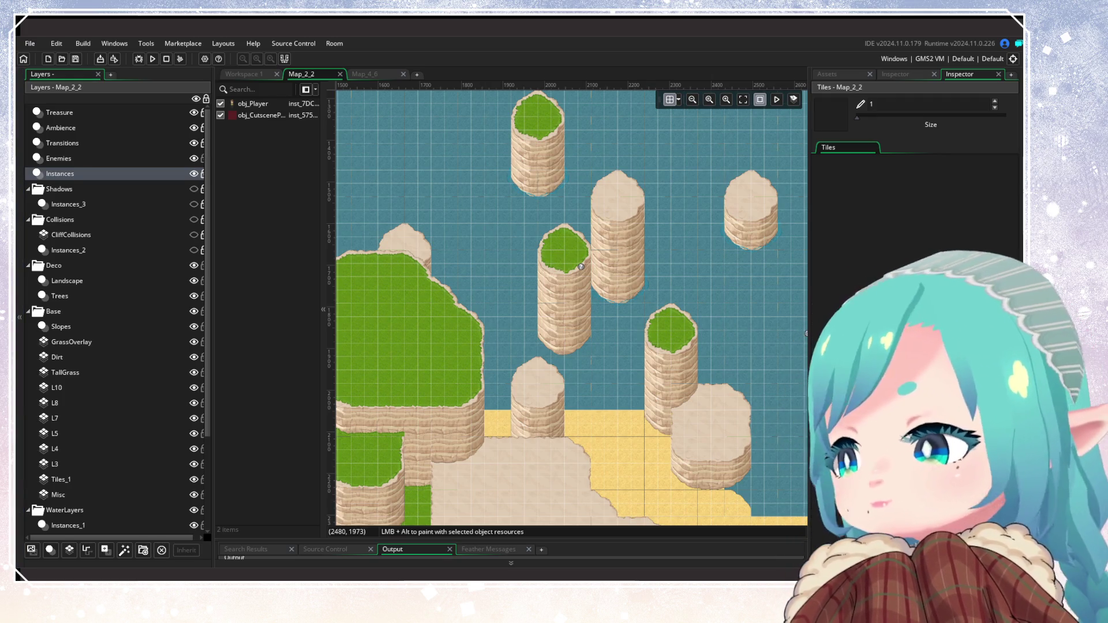
{"action": "scroll", "coordinate": [571, 306], "scroll_direction": "down", "scroll_amount": 10}
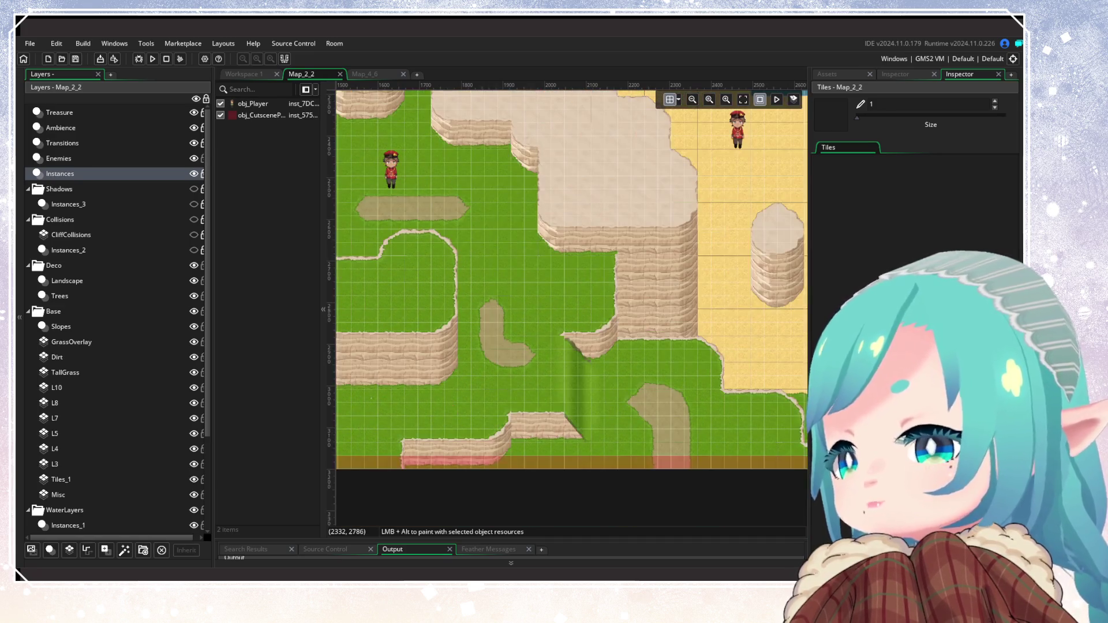
{"action": "scroll", "coordinate": [574, 217], "scroll_direction": "up", "scroll_amount": 5}
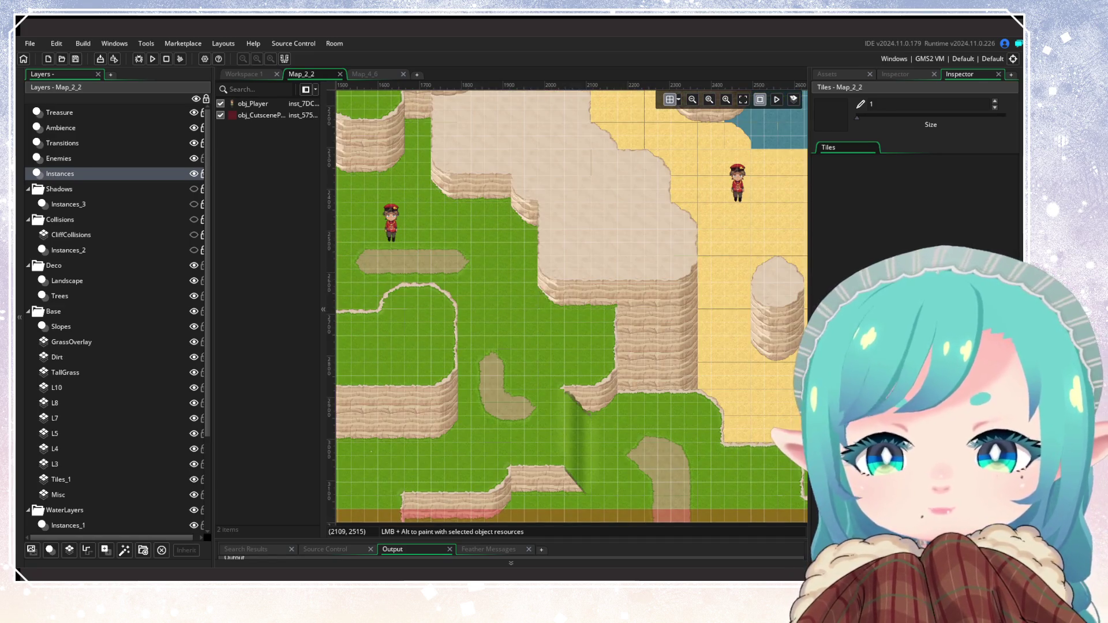
{"action": "scroll", "coordinate": [528, 294], "scroll_direction": "down", "scroll_amount": 5}
{"action": "scroll", "coordinate": [528, 294], "scroll_direction": "up", "scroll_amount": 5}
{"action": "scroll", "coordinate": [530, 299], "scroll_direction": "down", "scroll_amount": 5}
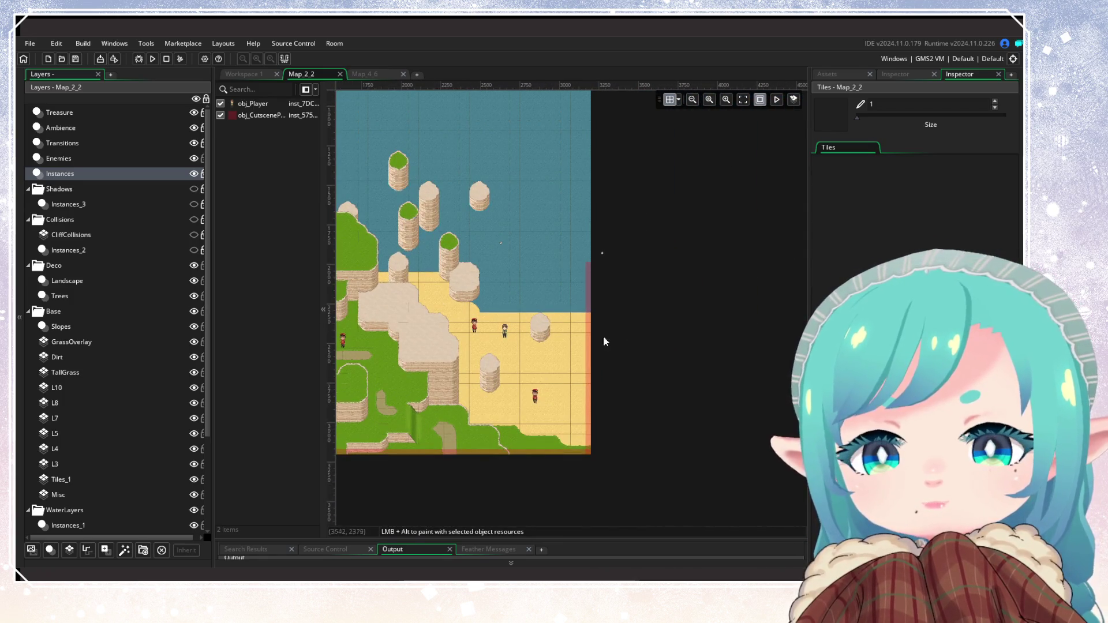
{"action": "scroll", "coordinate": [421, 324], "scroll_direction": "down", "scroll_amount": 5}
{"action": "scroll", "coordinate": [421, 324], "scroll_direction": "up", "scroll_amount": 3}
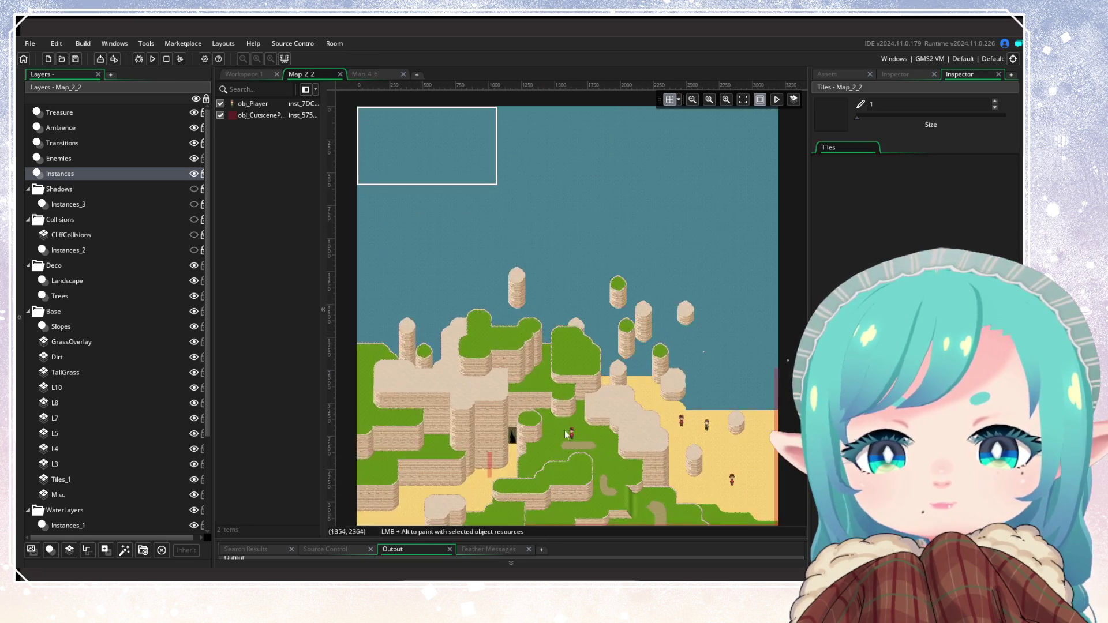
{"action": "scroll", "coordinate": [614, 479], "scroll_direction": "up", "scroll_amount": 3}
{"action": "scroll", "coordinate": [615, 476], "scroll_direction": "down", "scroll_amount": 2}
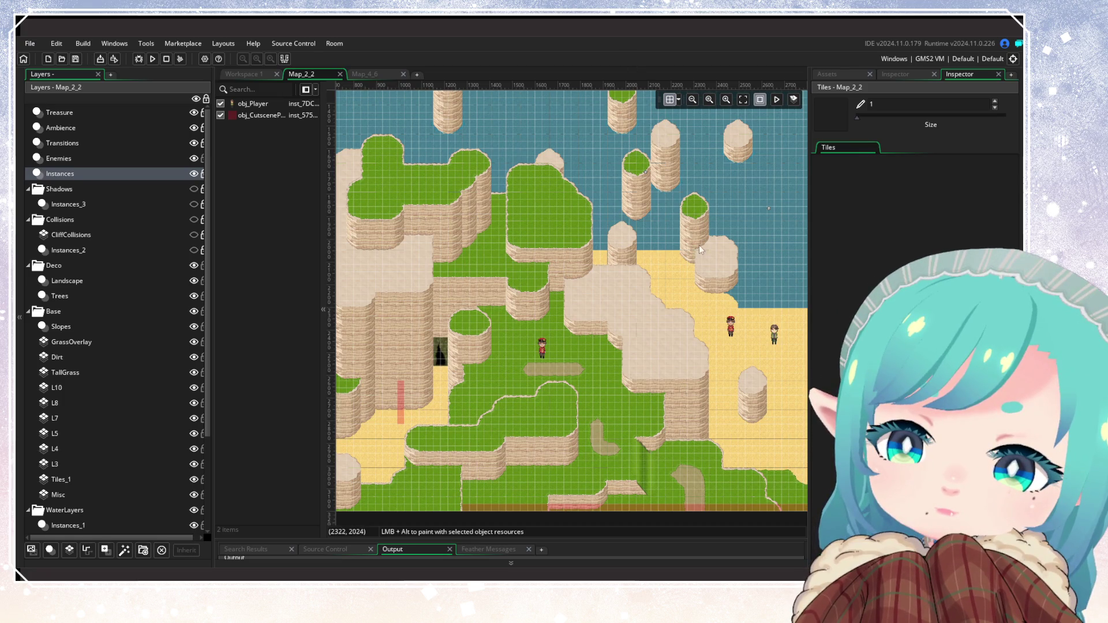
{"action": "mouse_move", "coordinate": [651, 328]}
{"action": "left_mouse_down"}
{"action": "mouse_move", "coordinate": [622, 258]}
{"action": "mouse_move", "coordinate": [501, 241]}
{"action": "mouse_move", "coordinate": [572, 325]}
{"action": "left_mouse_up"}
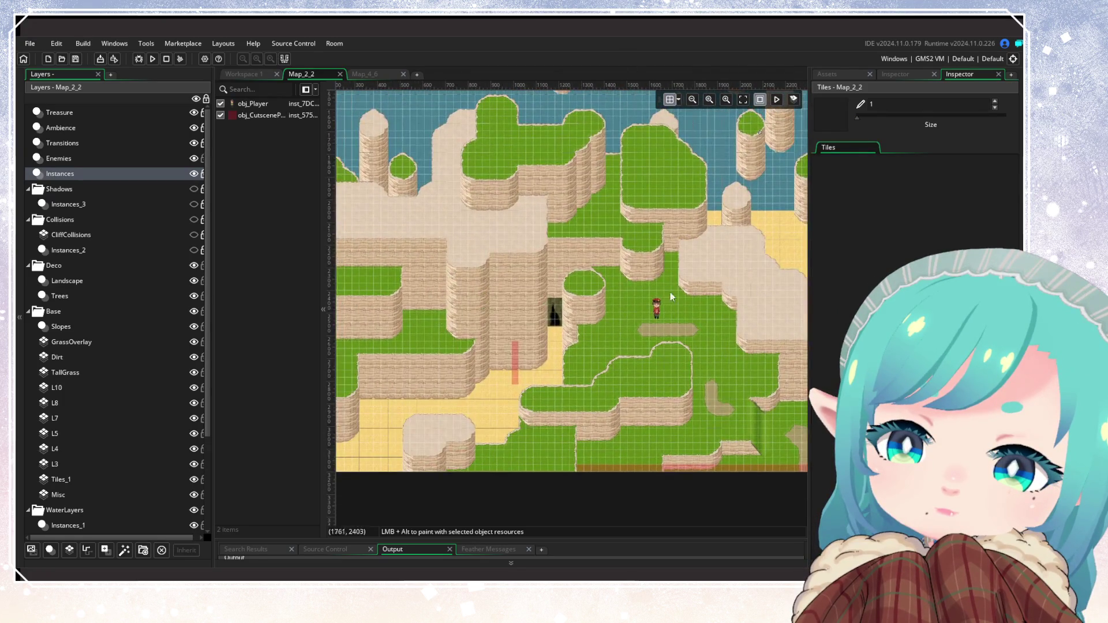
{"action": "scroll", "coordinate": [559, 331], "scroll_direction": "up", "scroll_amount": 10}
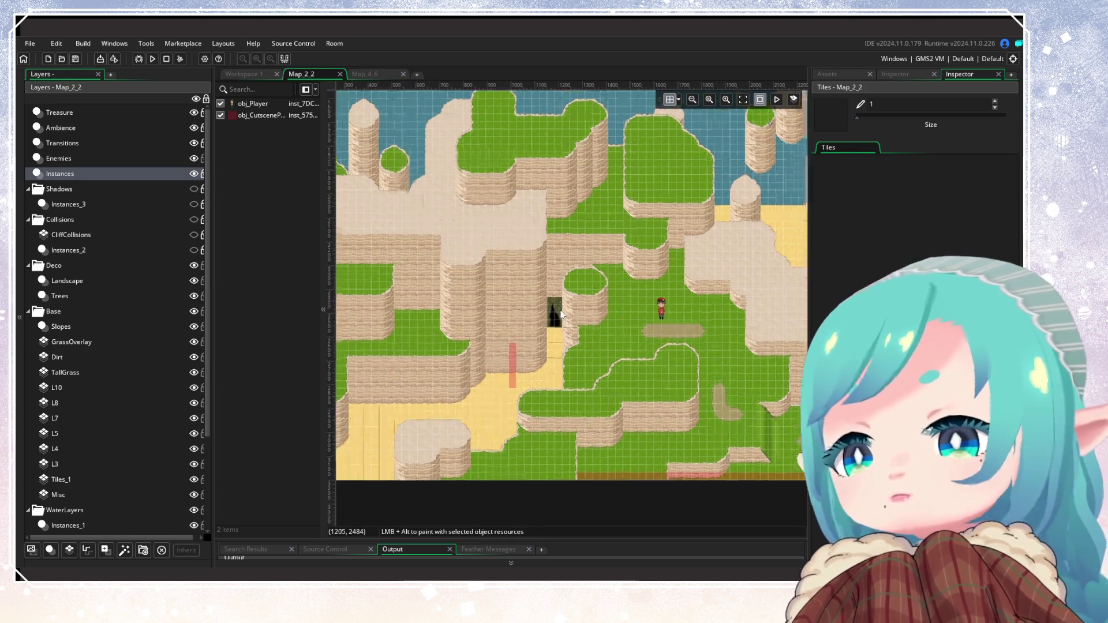
{"action": "scroll", "coordinate": [580, 323], "scroll_direction": "up", "scroll_amount": 3}
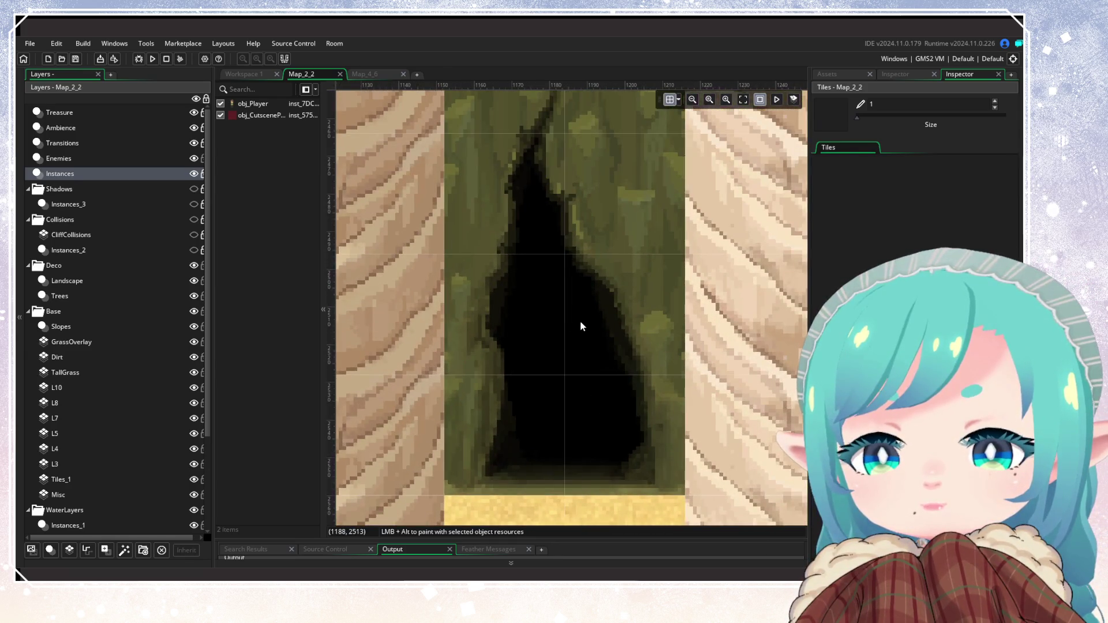
{"action": "scroll", "coordinate": [580, 321], "scroll_direction": "down", "scroll_amount": 2}
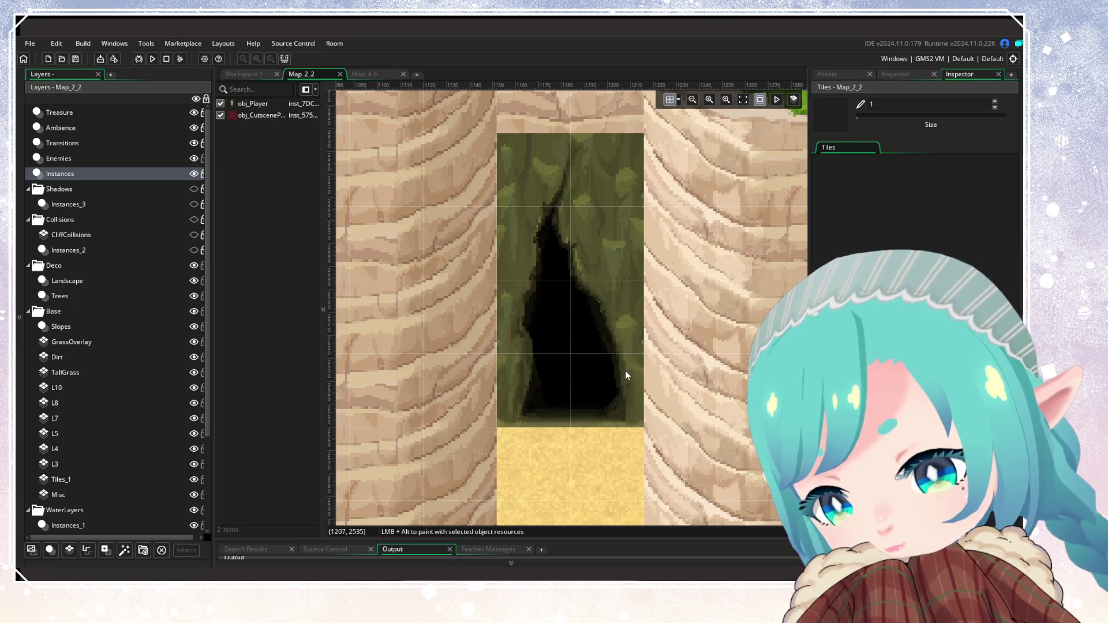
{"action": "scroll", "coordinate": [617, 351], "scroll_direction": "down", "scroll_amount": 6}
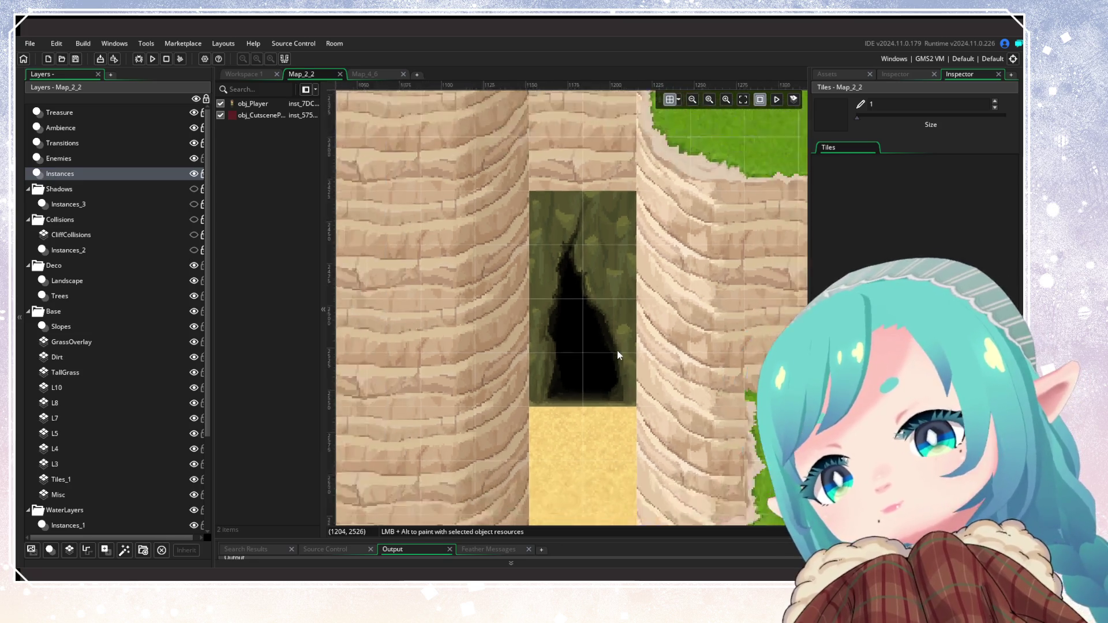
{"action": "scroll", "coordinate": [616, 354], "scroll_direction": "down", "scroll_amount": 5}
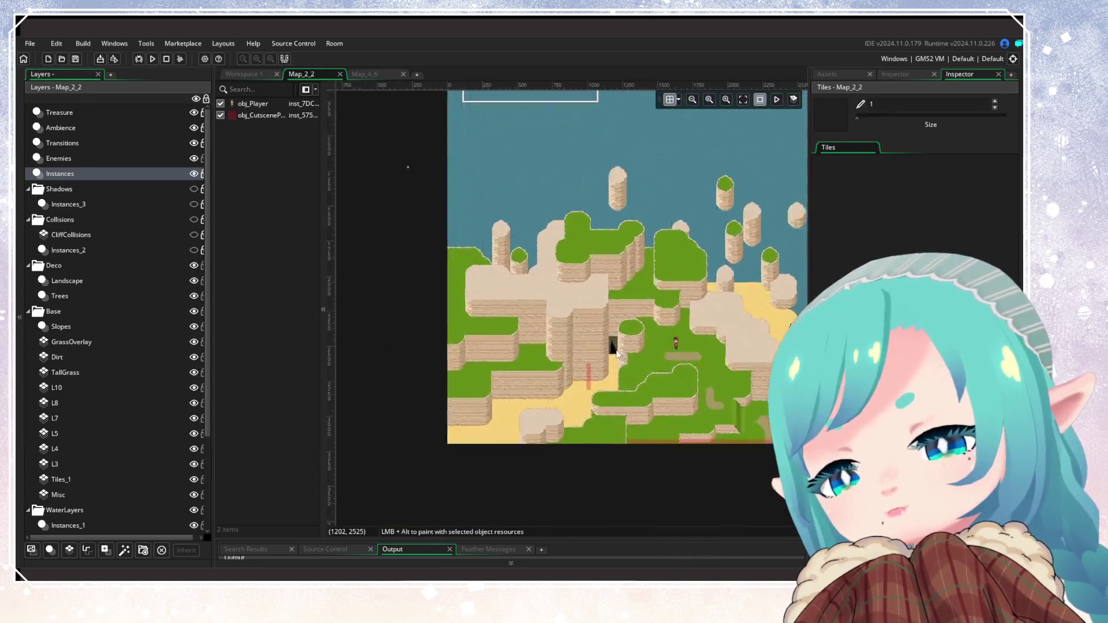
{"action": "scroll", "coordinate": [617, 353], "scroll_direction": "up", "scroll_amount": 4}
{"action": "scroll", "coordinate": [616, 353], "scroll_direction": "down", "scroll_amount": 3}
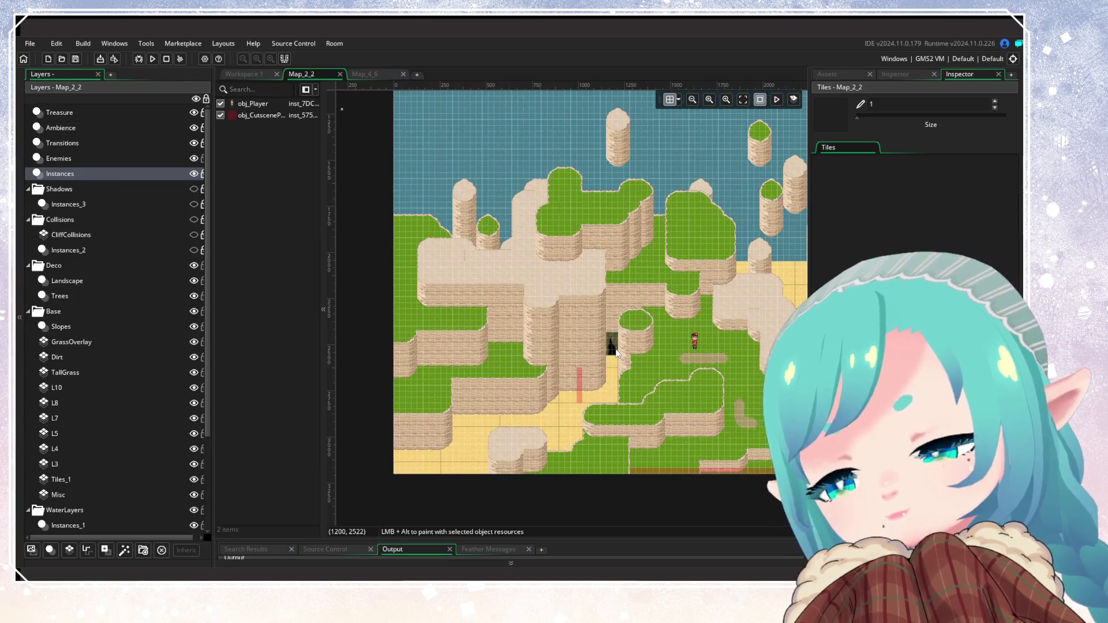
{"action": "left_click_drag", "start_coordinate": [616, 353], "coordinate": [510, 335]}
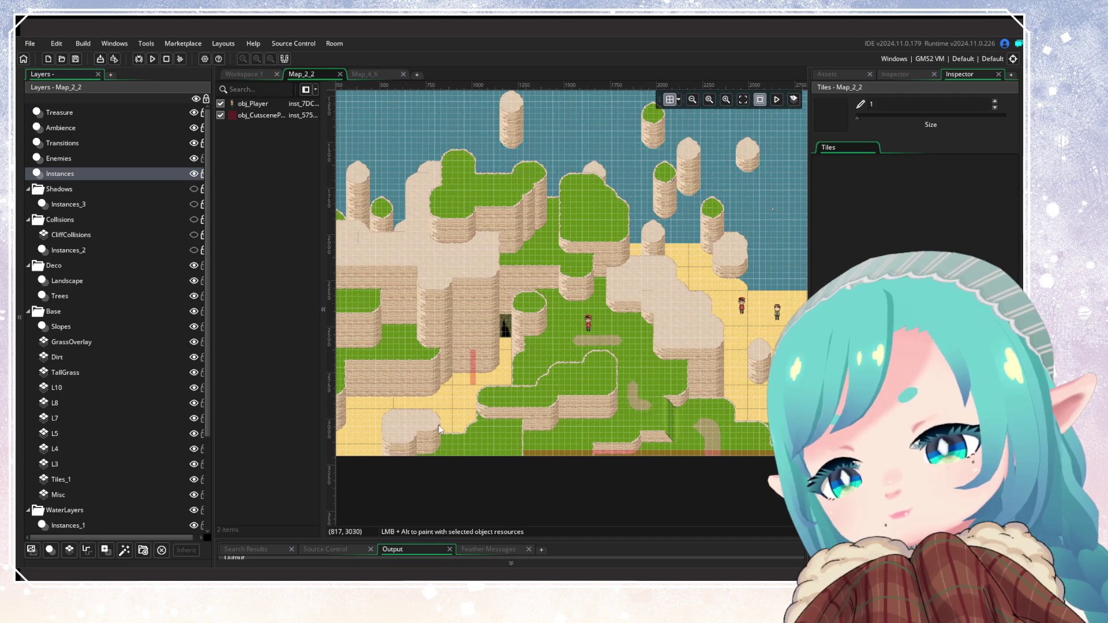
{"action": "scroll", "coordinate": [681, 416], "scroll_direction": "up", "scroll_amount": 3}
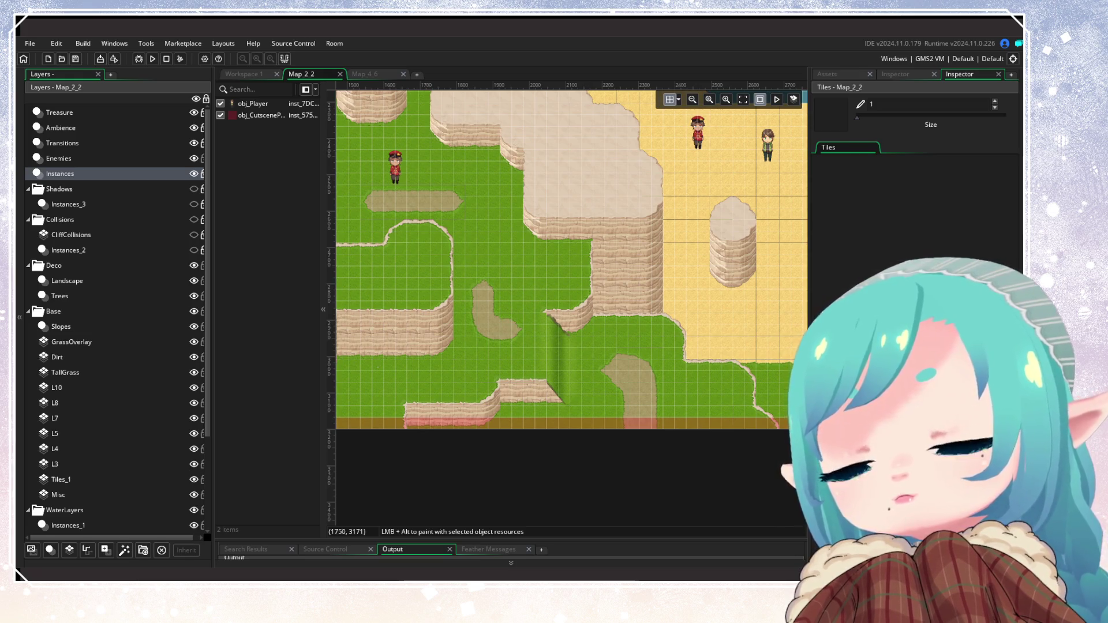
Launch a test build with F5 to playtest the Map_2_2 room
{"action": "scroll", "coordinate": [564, 290], "scroll_direction": "down", "scroll_amount": 5}
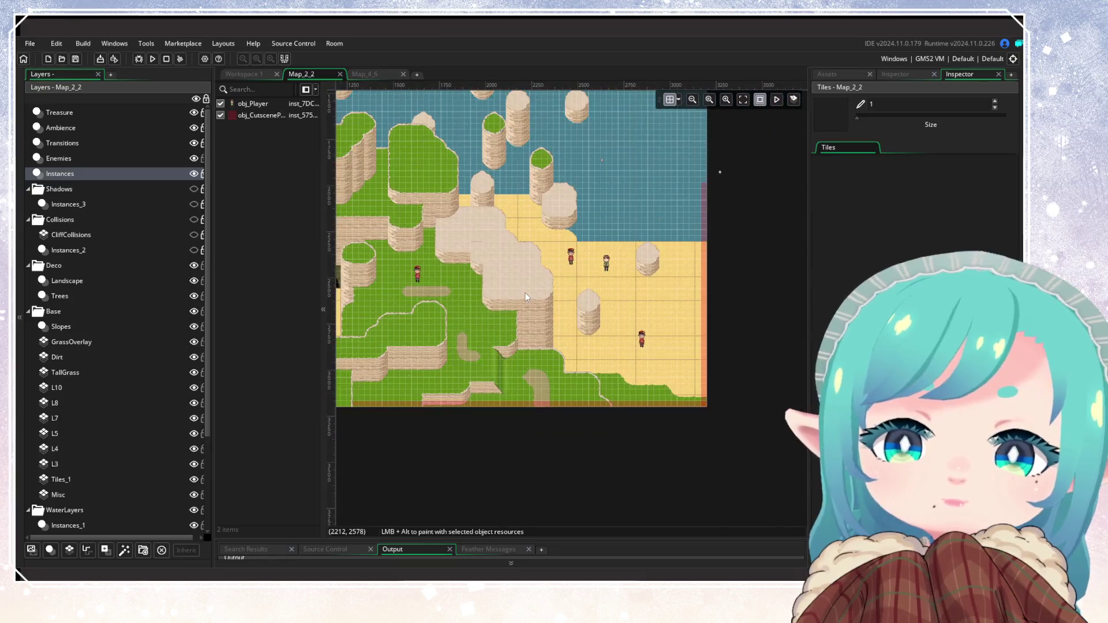
{"action": "scroll", "coordinate": [565, 290], "scroll_direction": "up", "scroll_amount": 2}
{"action": "key", "text": "F5"}
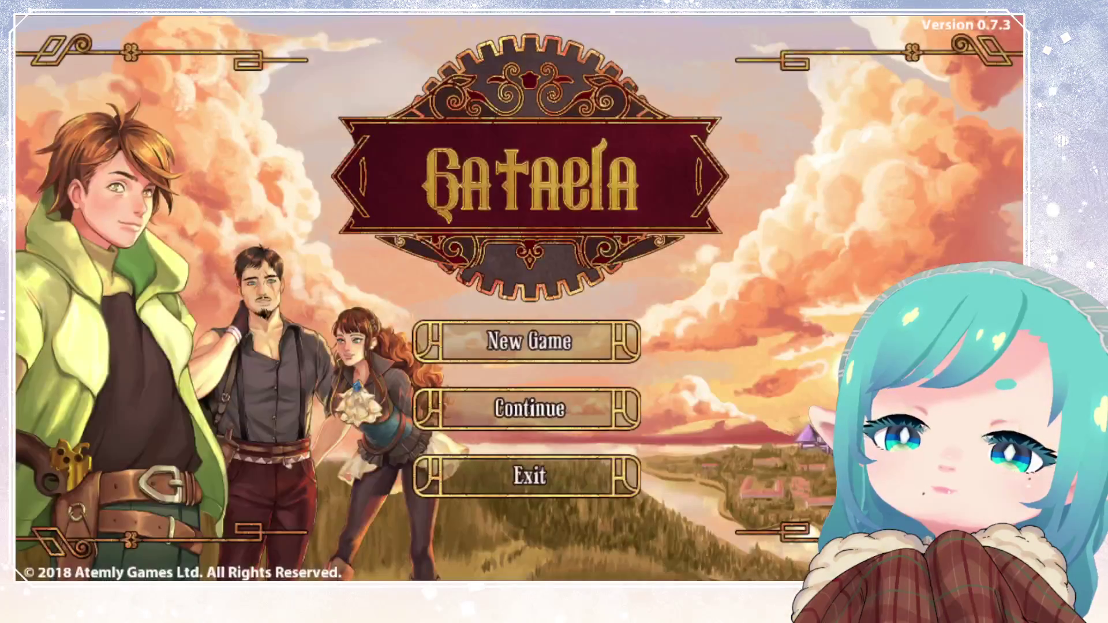
Continue from the title screen and load save slot 1 to reach the Map_2_2 beach
{"action": "left_click", "coordinate": [529, 408]}
{"action": "left_click", "coordinate": [284, 473]}
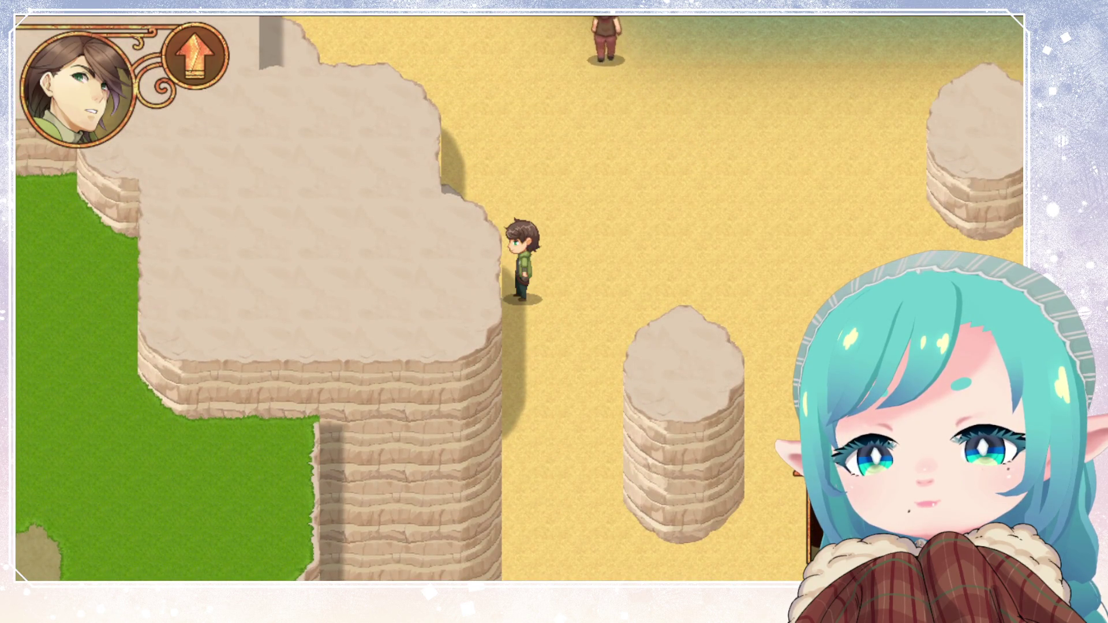
Walk the hero north and west into the shallows past a pillar, checking the cliff blocks westward movement
{"action": "key", "text": "Up"}
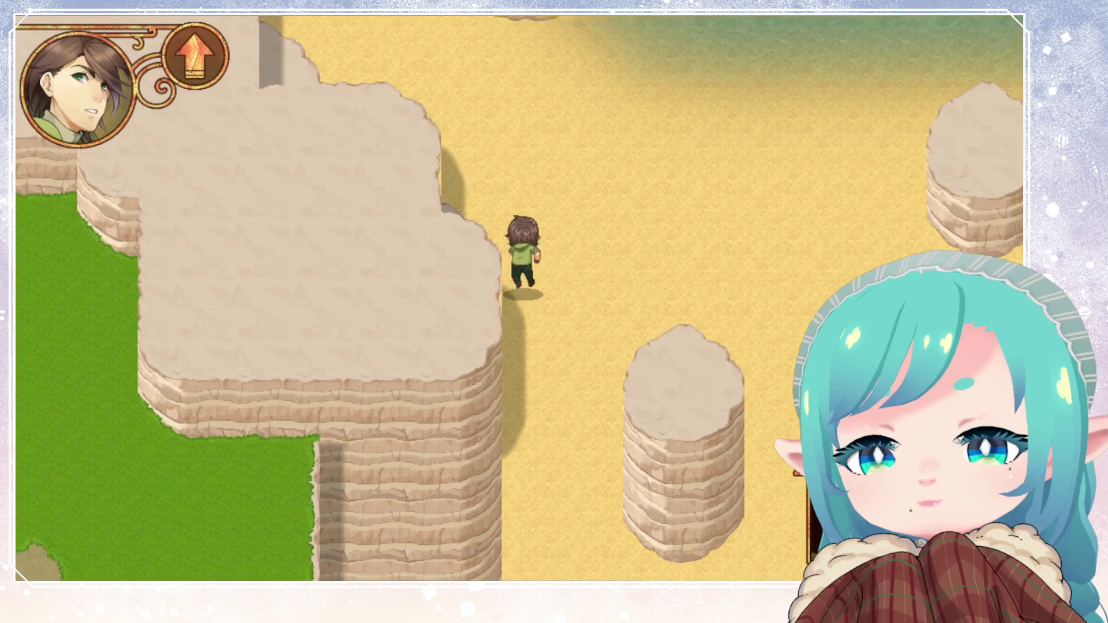
{"action": "key", "text": "Left"}
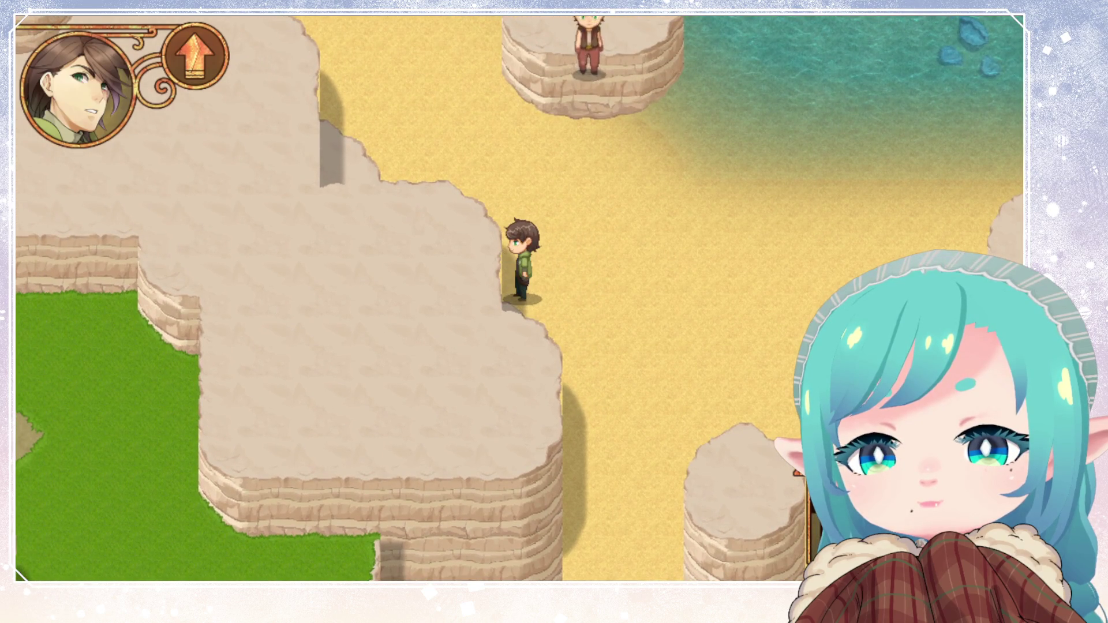
{"action": "key", "text": "Up"}
{"action": "key", "text": "Left"}
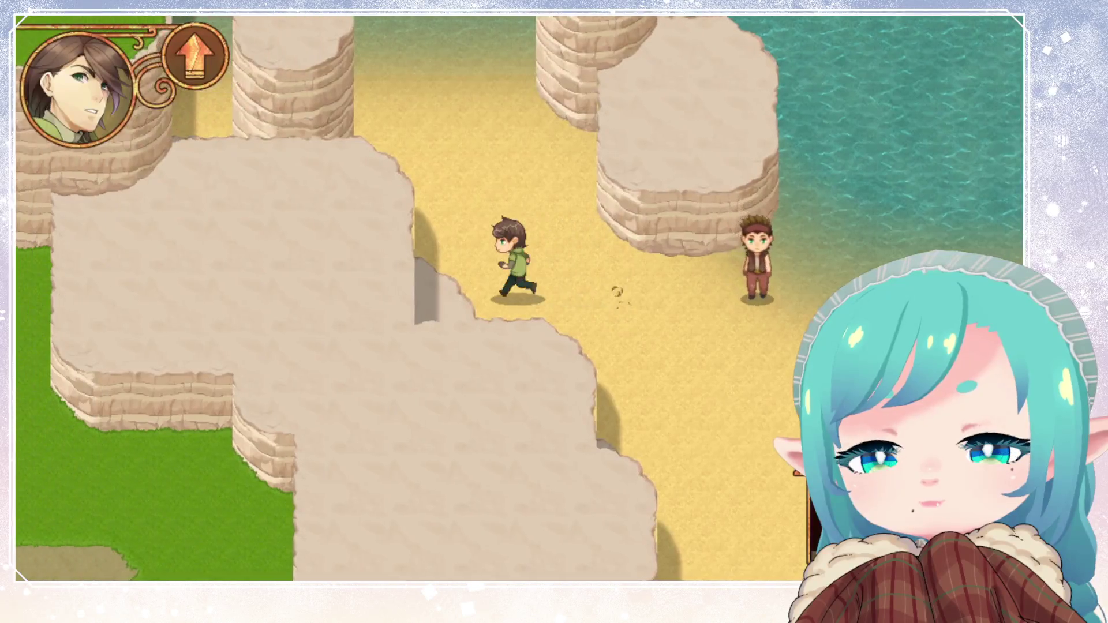
{"action": "key", "text": "Up"}
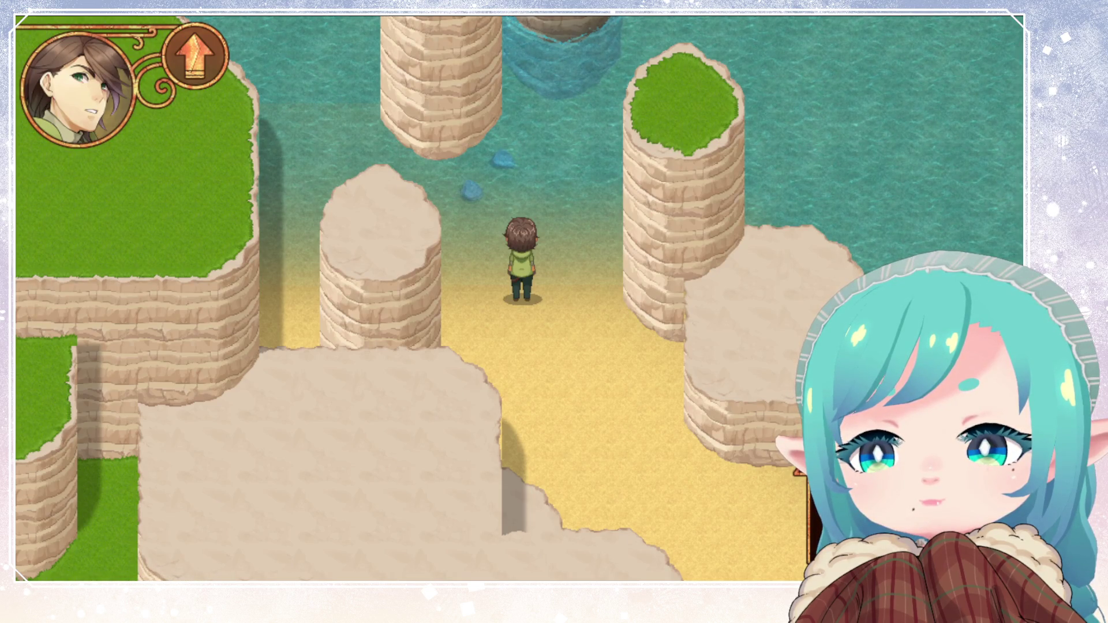
{"action": "key", "text": "Up"}
{"action": "key", "text": "Up"}
{"action": "key", "text": "Left"}
{"action": "key", "text": "Left"}
{"action": "key", "text": "Left"}
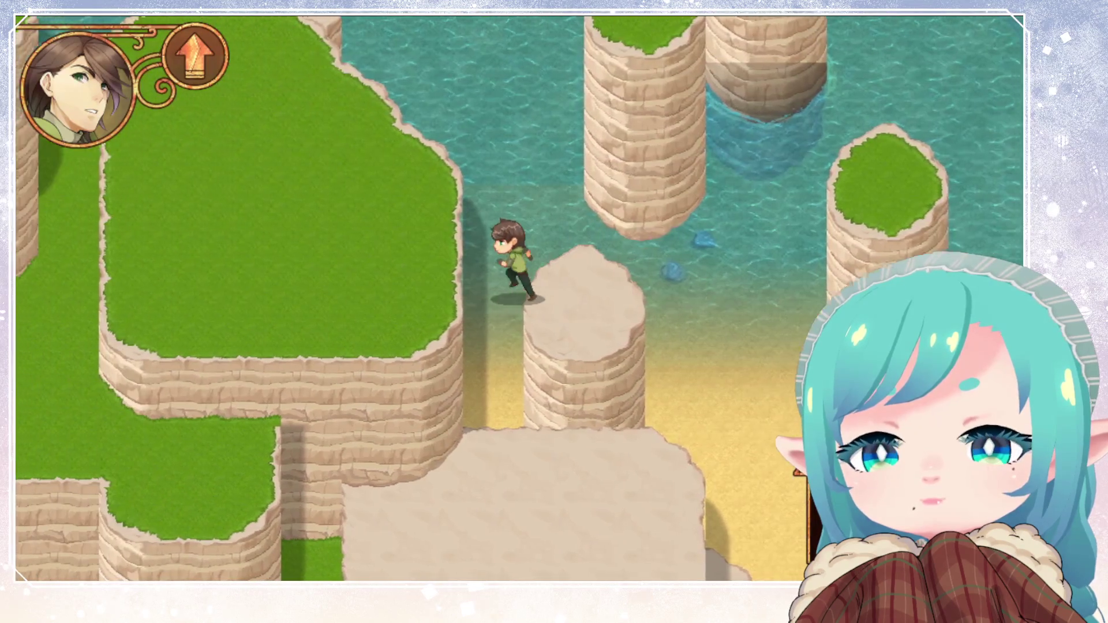
{"action": "key", "text": "Down"}
{"action": "key", "text": "Down"}
{"action": "key", "text": "Down"}
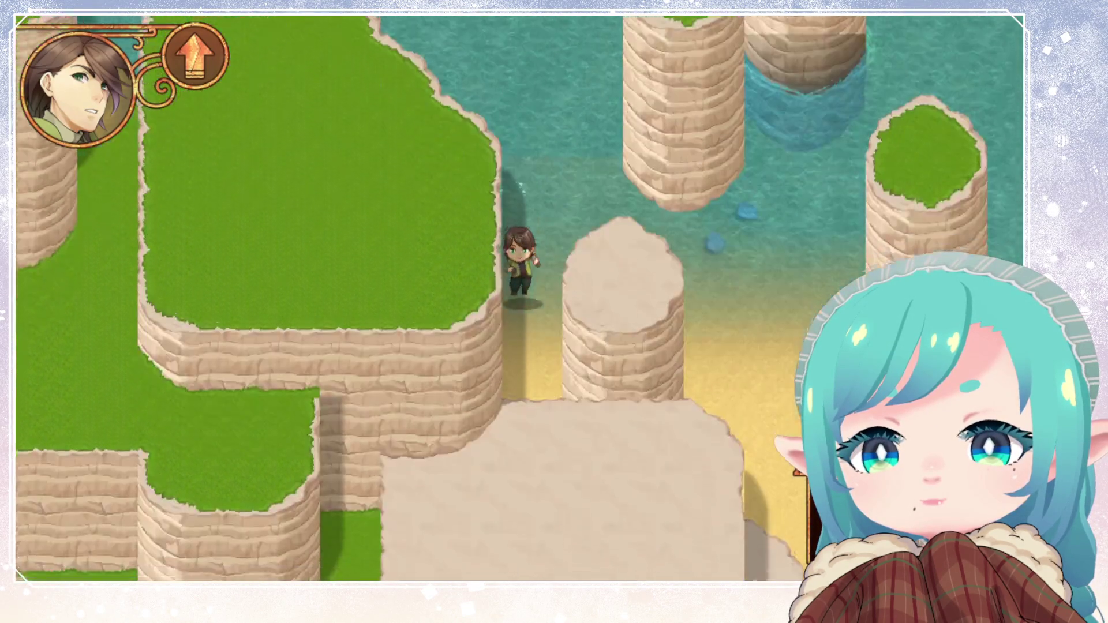
{"action": "key", "text": "Up"}
{"action": "key", "text": "Up"}
{"action": "key", "text": "Up"}
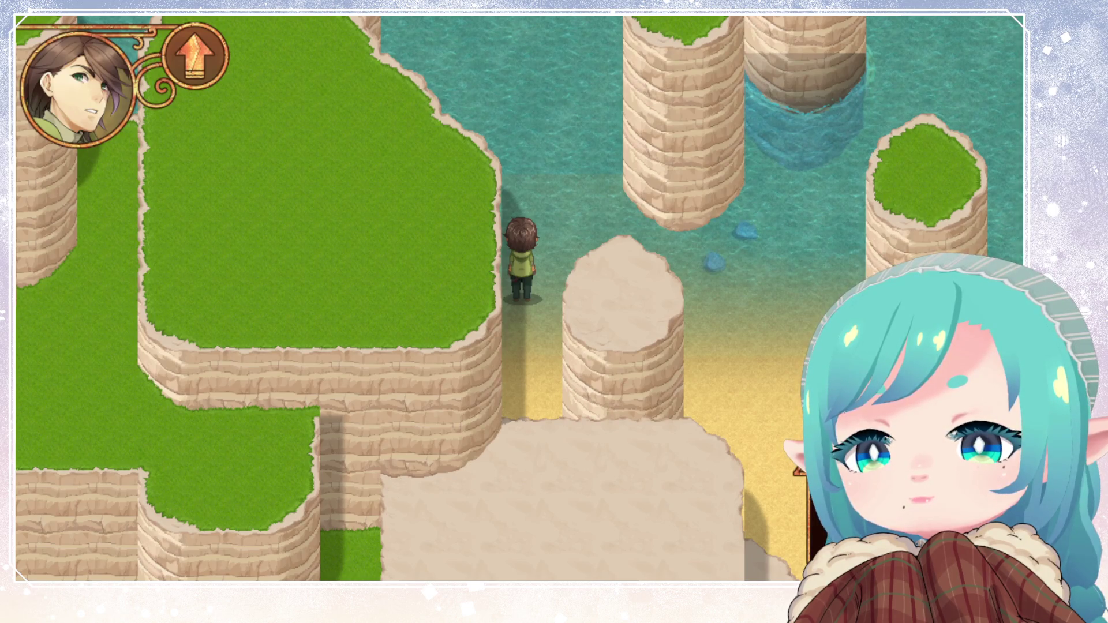
{"action": "key", "text": "Left"}
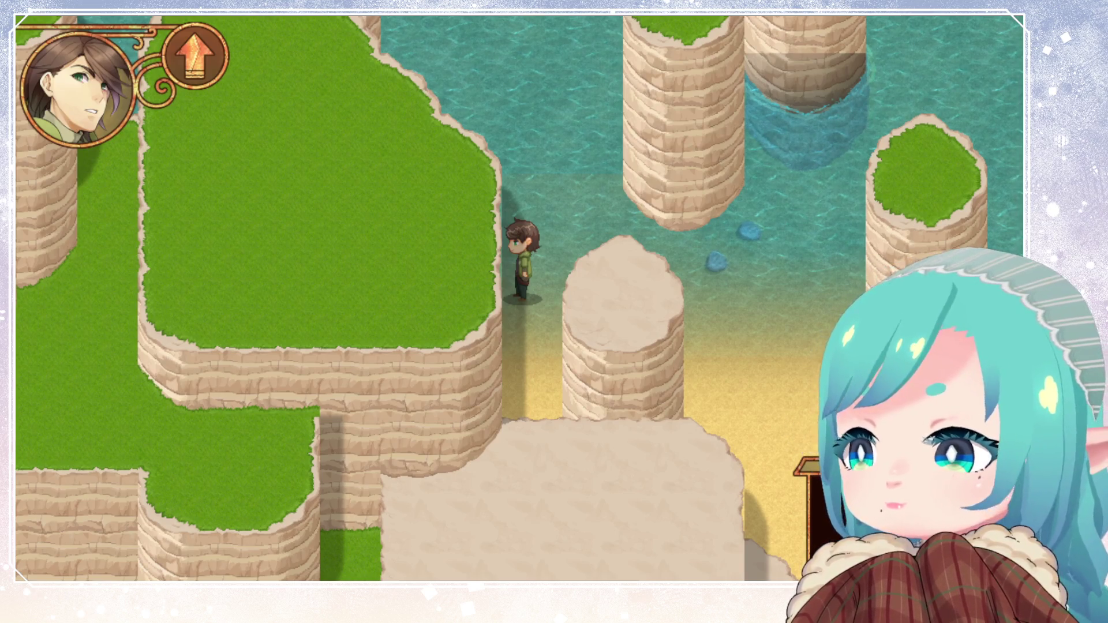
Run the hero north-east, then right through the shallows past the sea stacks along the shore
{"action": "key", "text": "Up"}
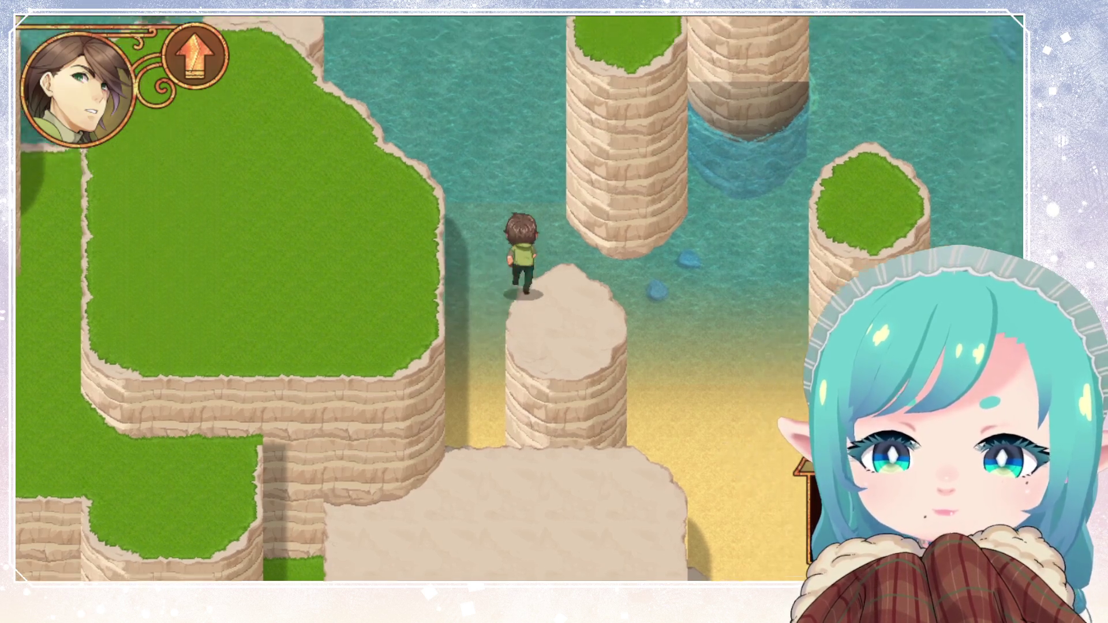
{"action": "key", "text": "Right"}
{"action": "key", "text": "Left"}
{"action": "key", "text": "Up"}
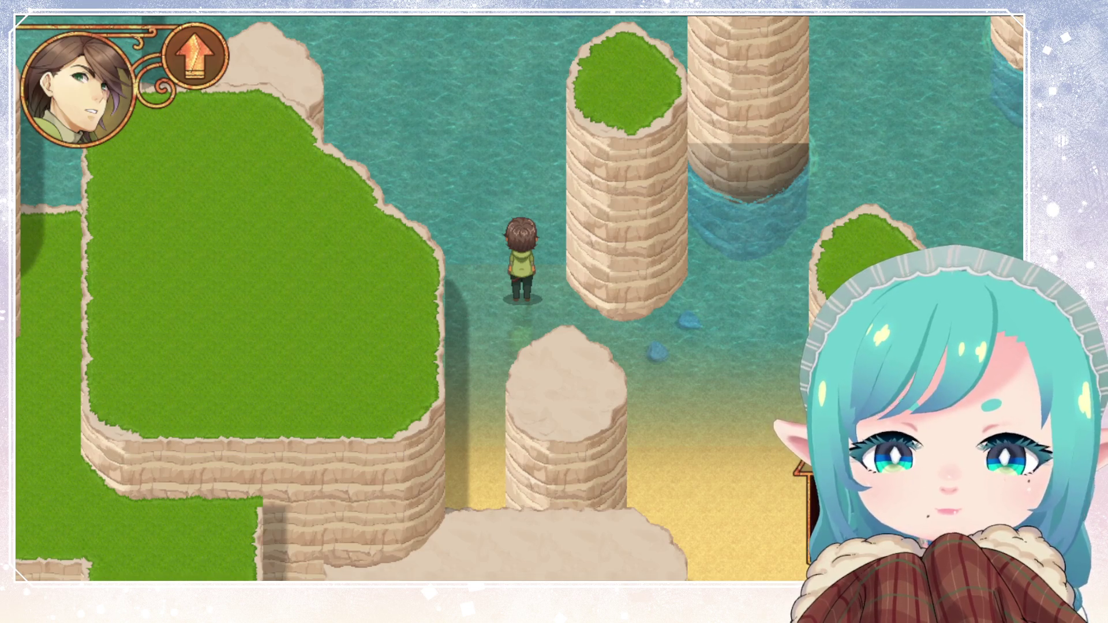
{"action": "key", "text": "Down"}
{"action": "key", "text": "Right"}
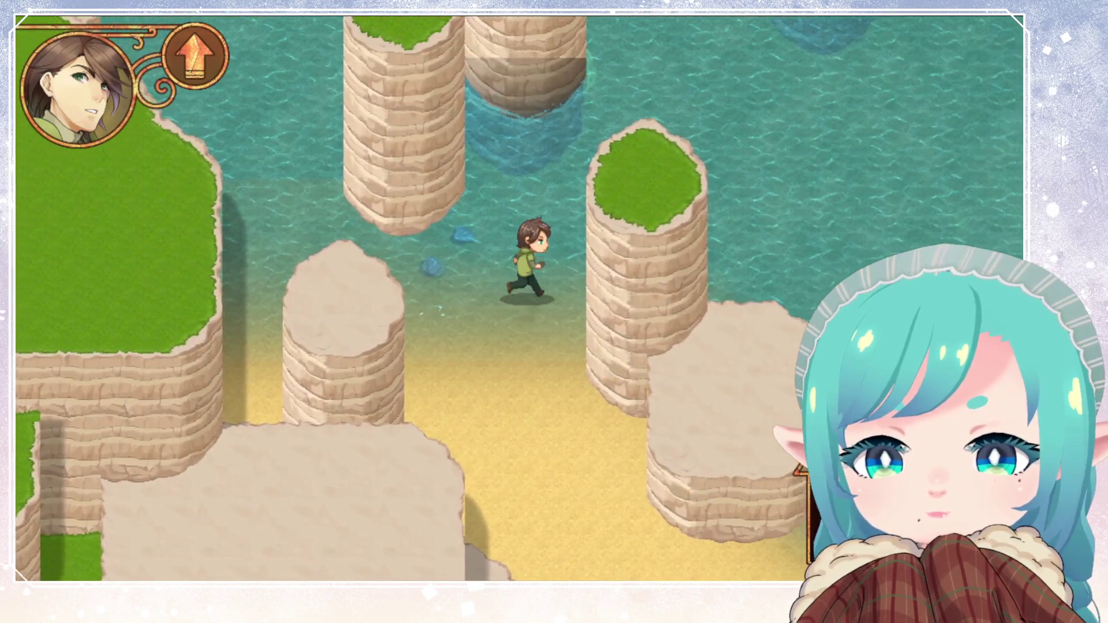
{"action": "key", "text": "Up"}
{"action": "key", "text": "Right"}
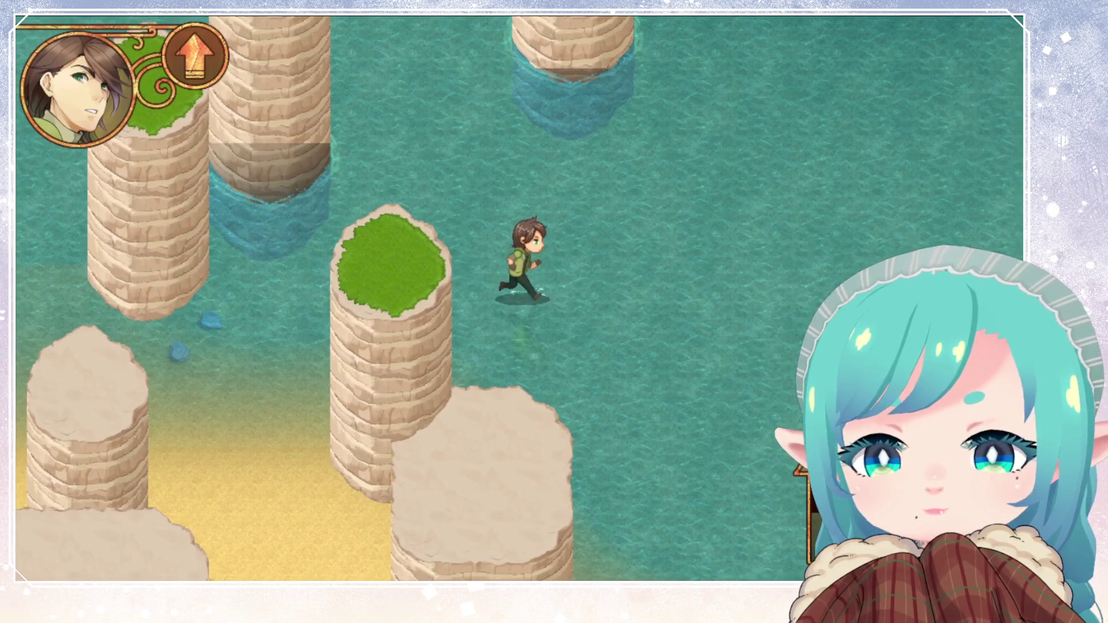
{"action": "key", "text": "Down"}
{"action": "key", "text": "Right"}
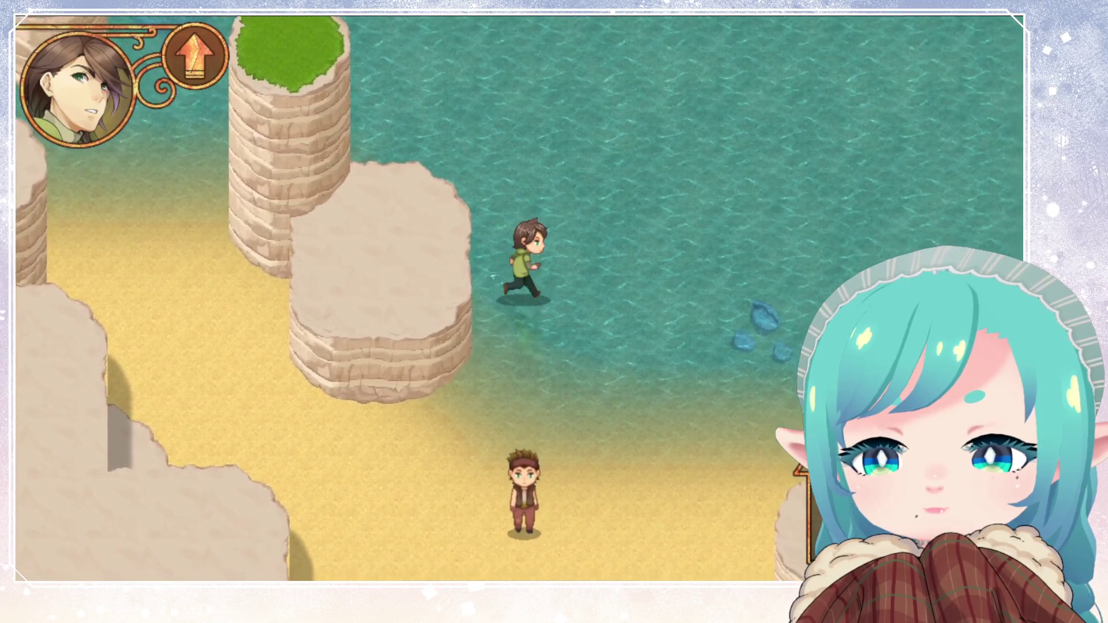
{"action": "key", "text": "Right"}
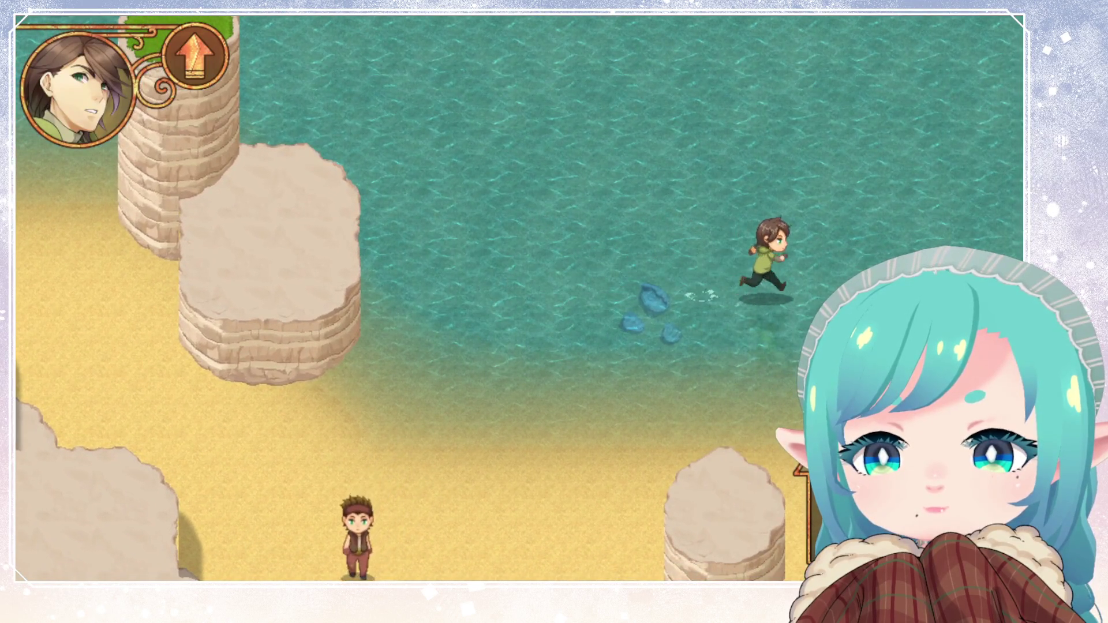
Run back left past the grassy pillars, off the cliff edge, and down the sand toward the villager
{"action": "key", "text": "Down"}
{"action": "key", "text": "Left"}
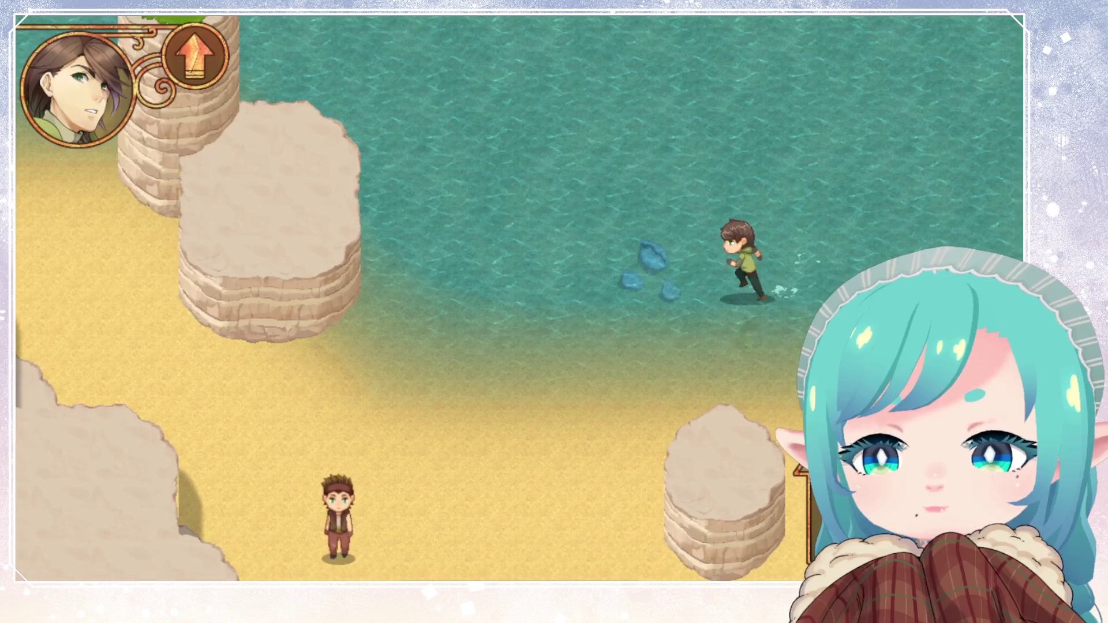
{"action": "key", "text": "Up"}
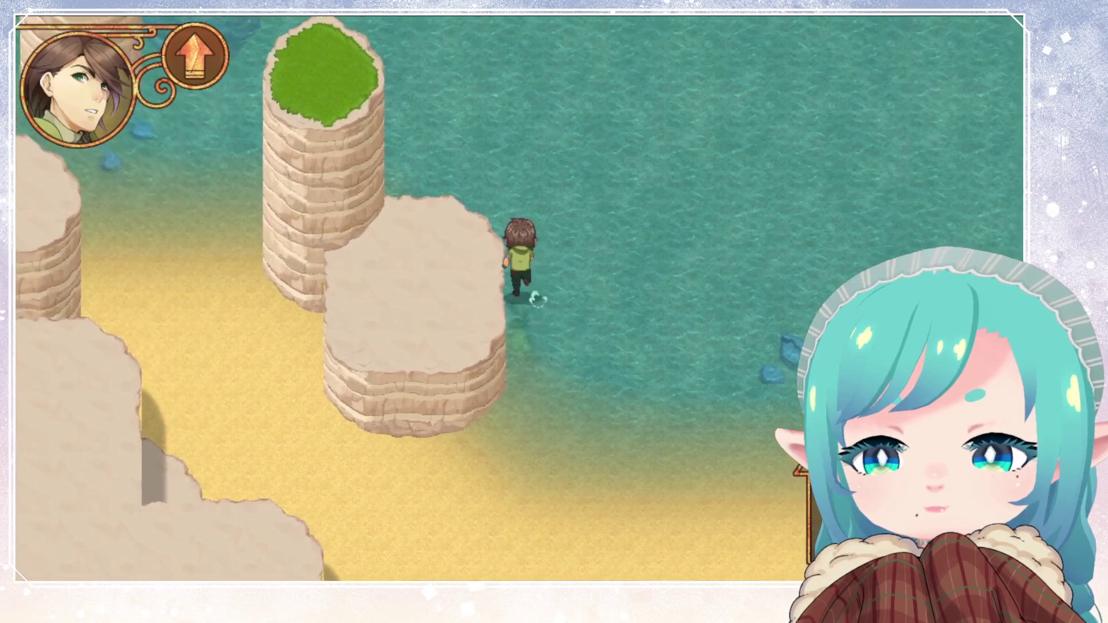
{"action": "key", "text": "Up"}
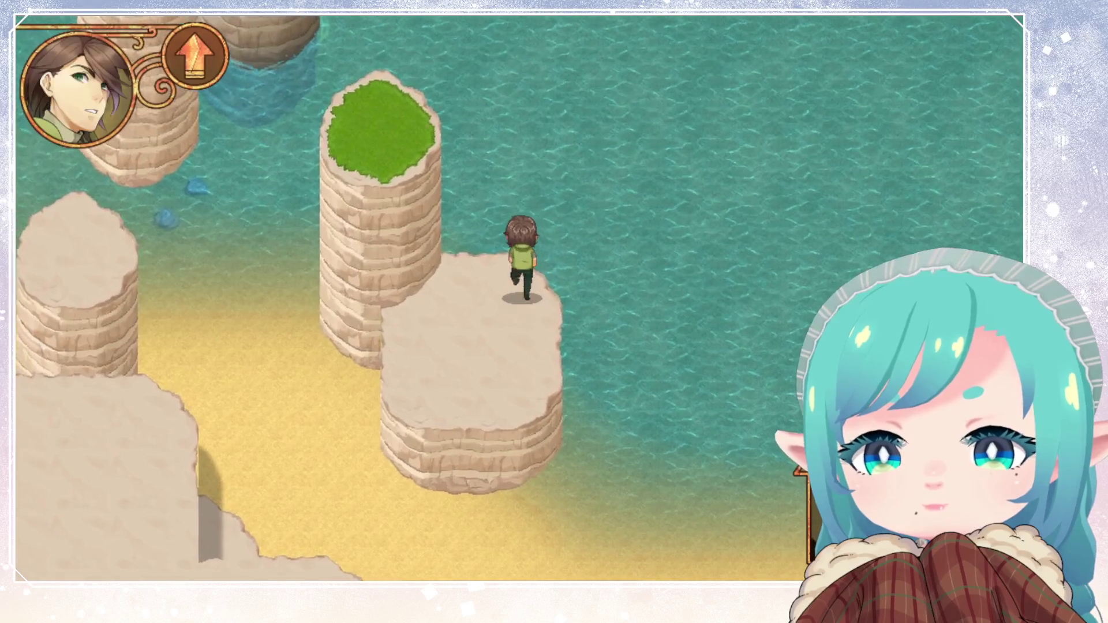
{"action": "key", "text": "Left"}
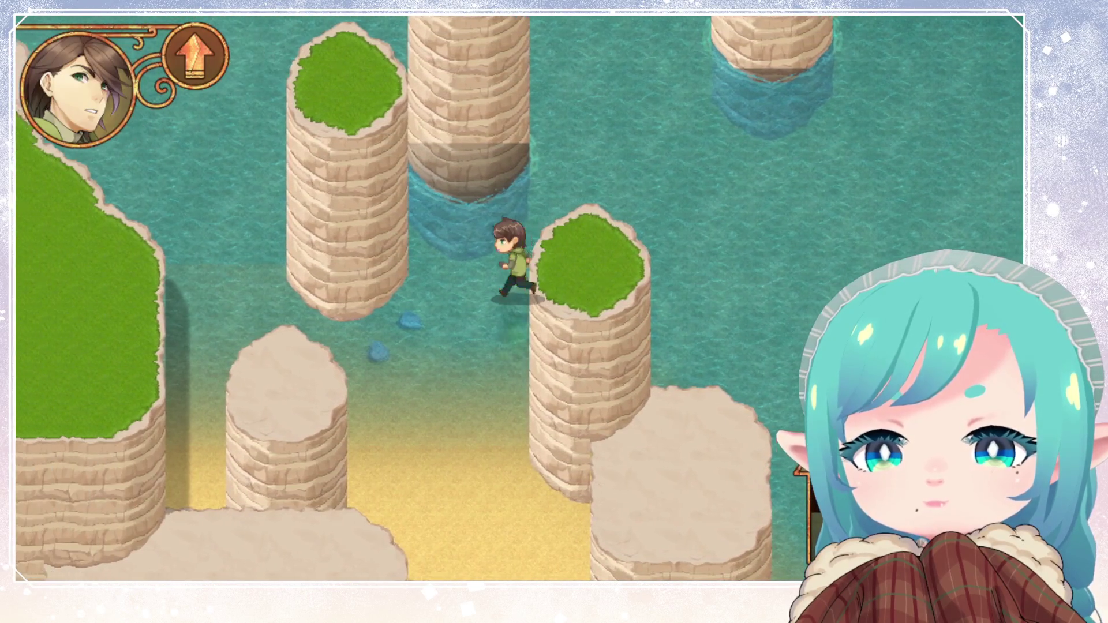
{"action": "key", "text": "Left"}
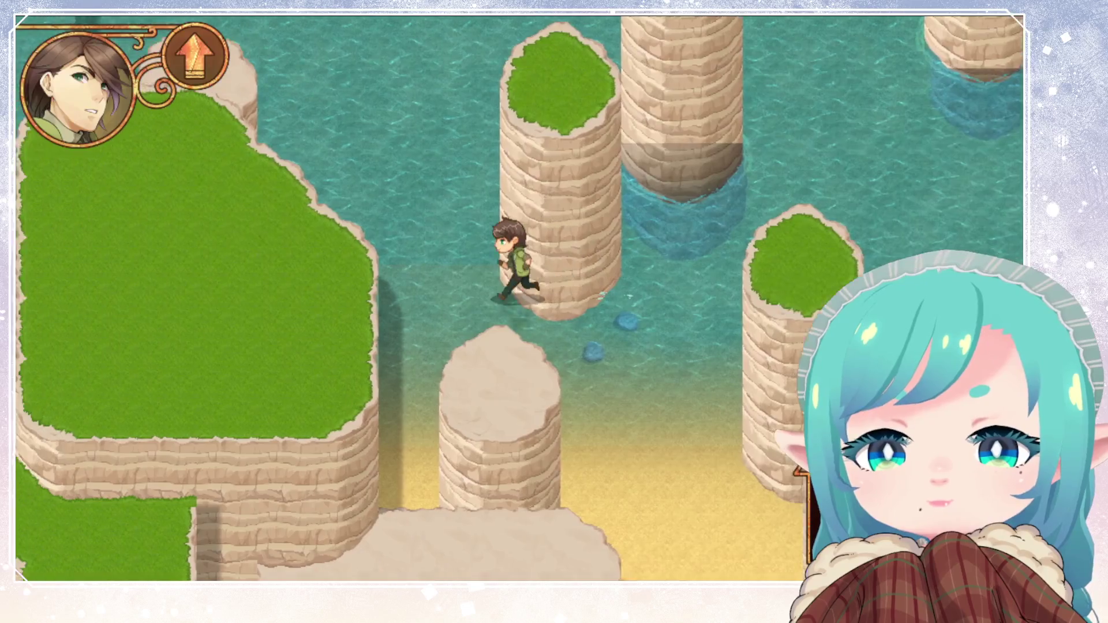
{"action": "key", "text": "Right"}
{"action": "key", "text": "Down"}
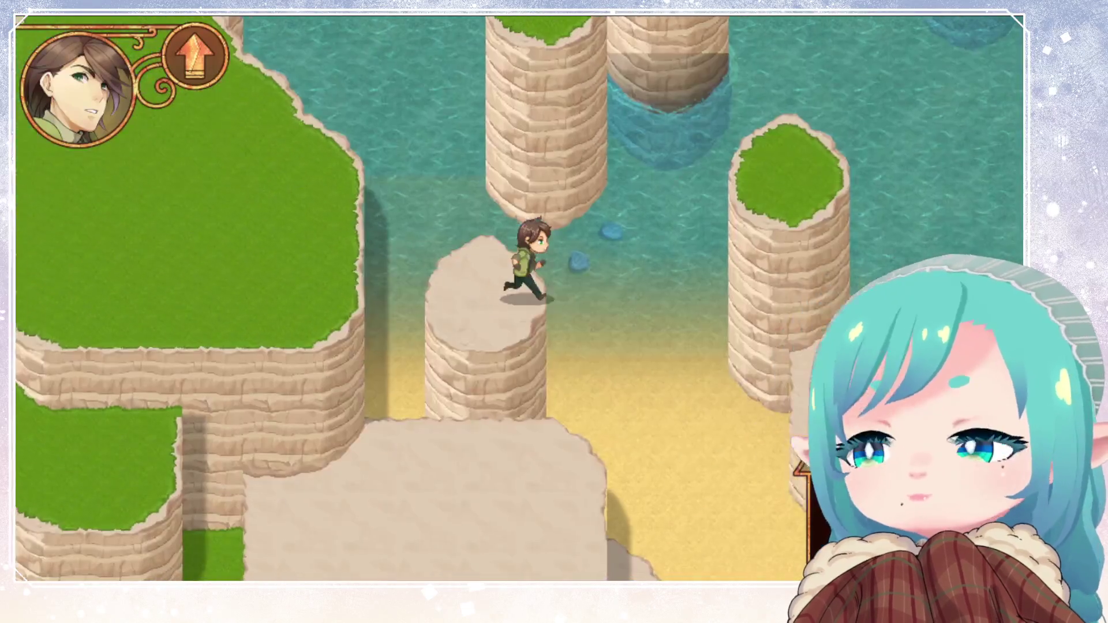
{"action": "key", "text": "Down"}
{"action": "key", "text": "Right"}
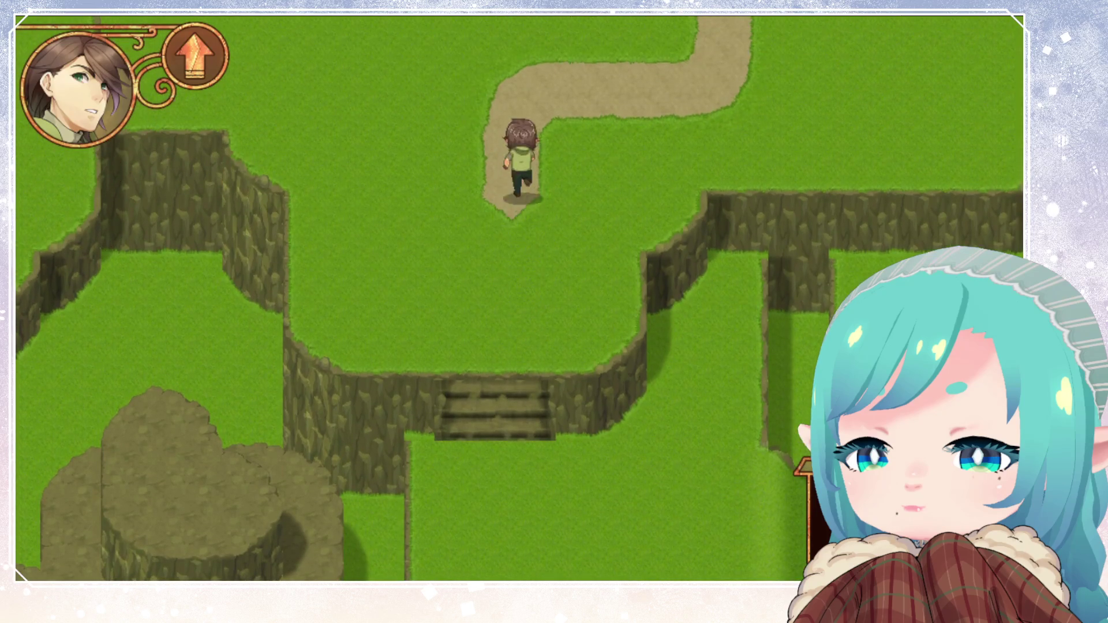
Walk up the path off the map edge and run across the grassy map toward the cave
{"action": "key", "text": "Up"}
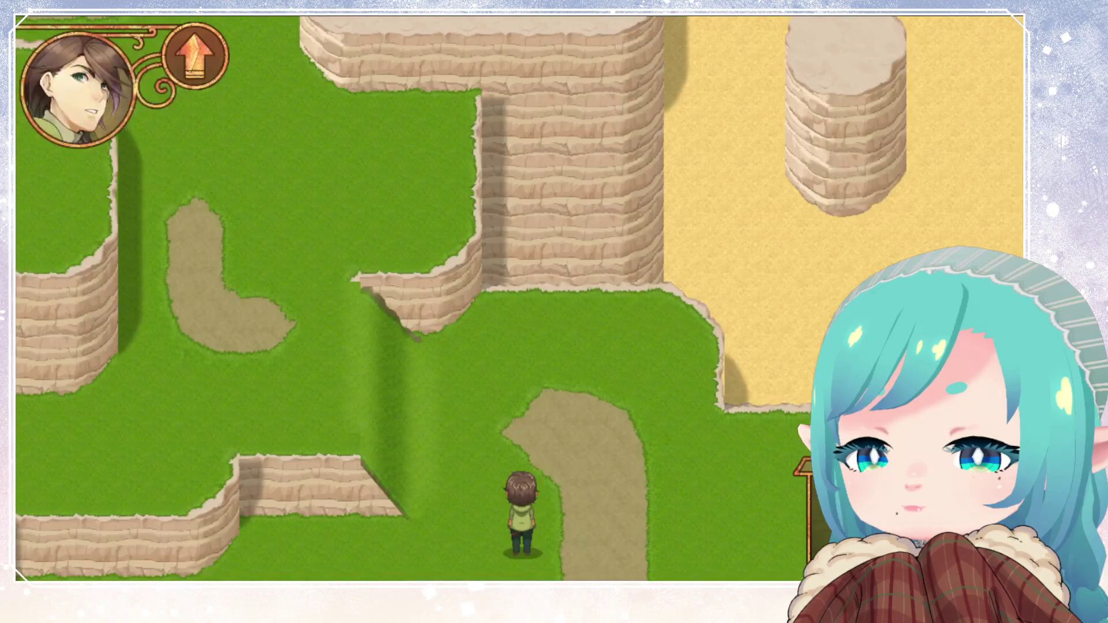
{"action": "key", "text": "Left"}
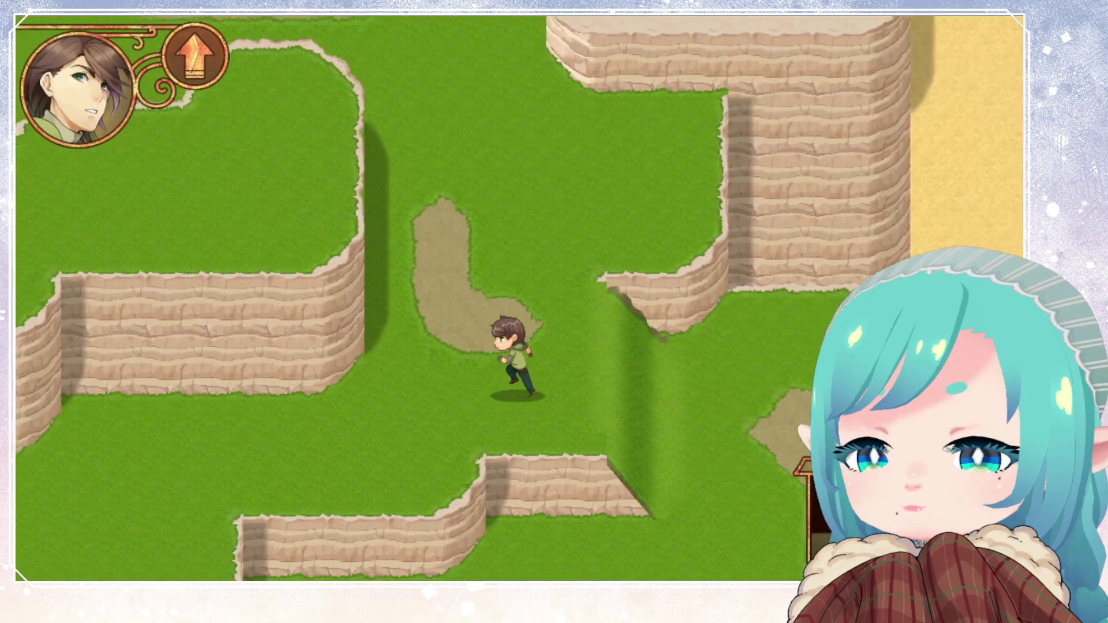
{"action": "key", "text": "Left"}
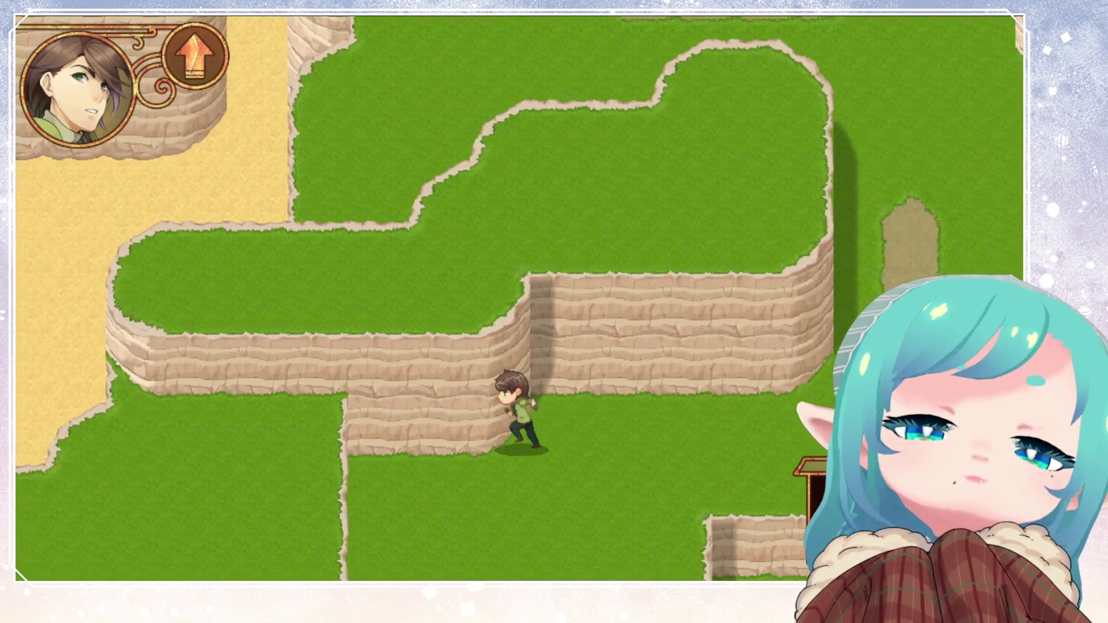
{"action": "key", "text": "Right"}
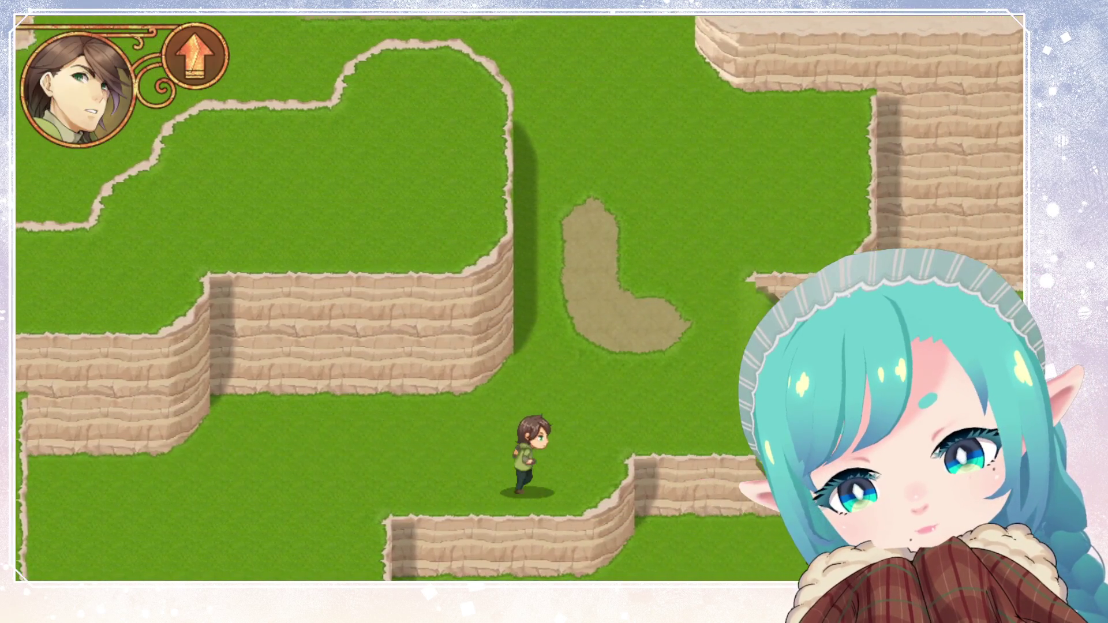
{"action": "key", "text": "Up"}
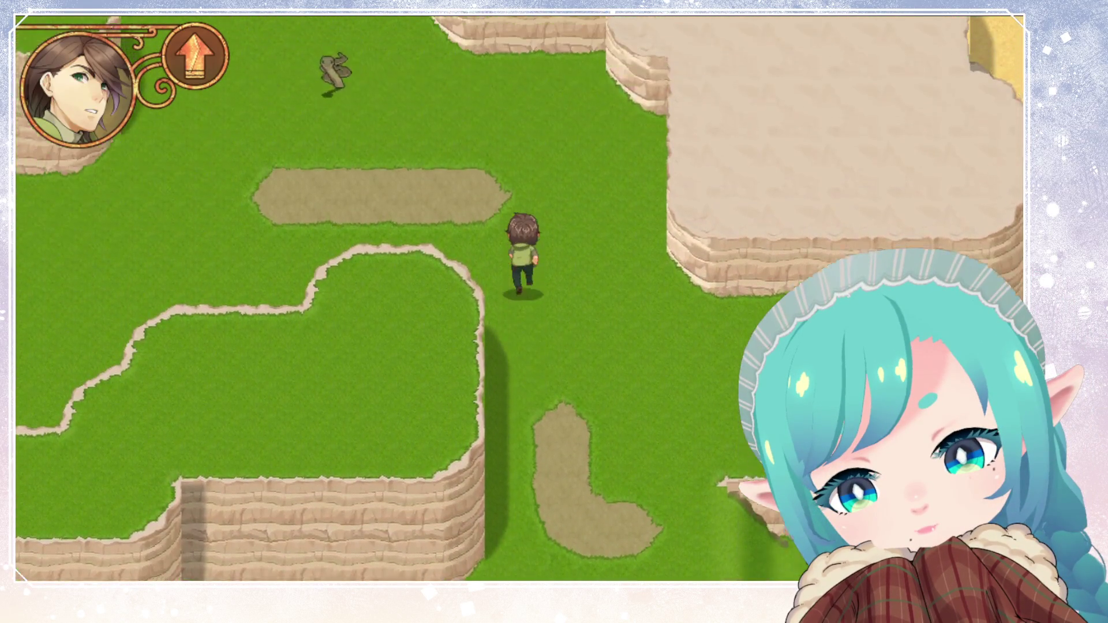
{"action": "key", "text": "Left"}
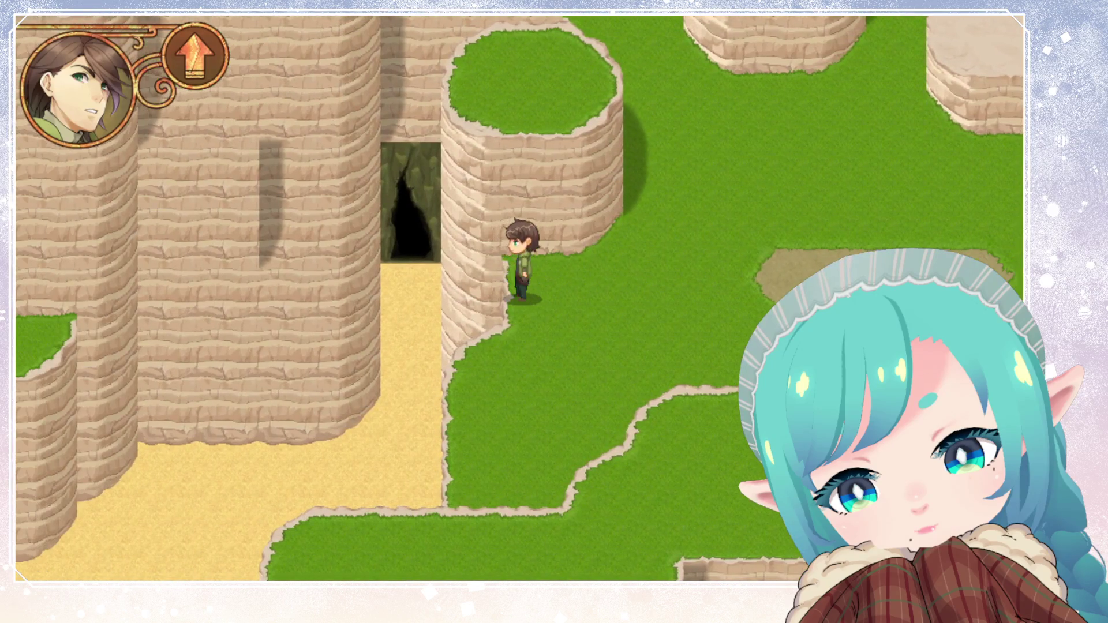
Step into the cave entrance to trigger the too-dangerous warning, retrigger it, and close it
{"action": "key", "text": "Down"}
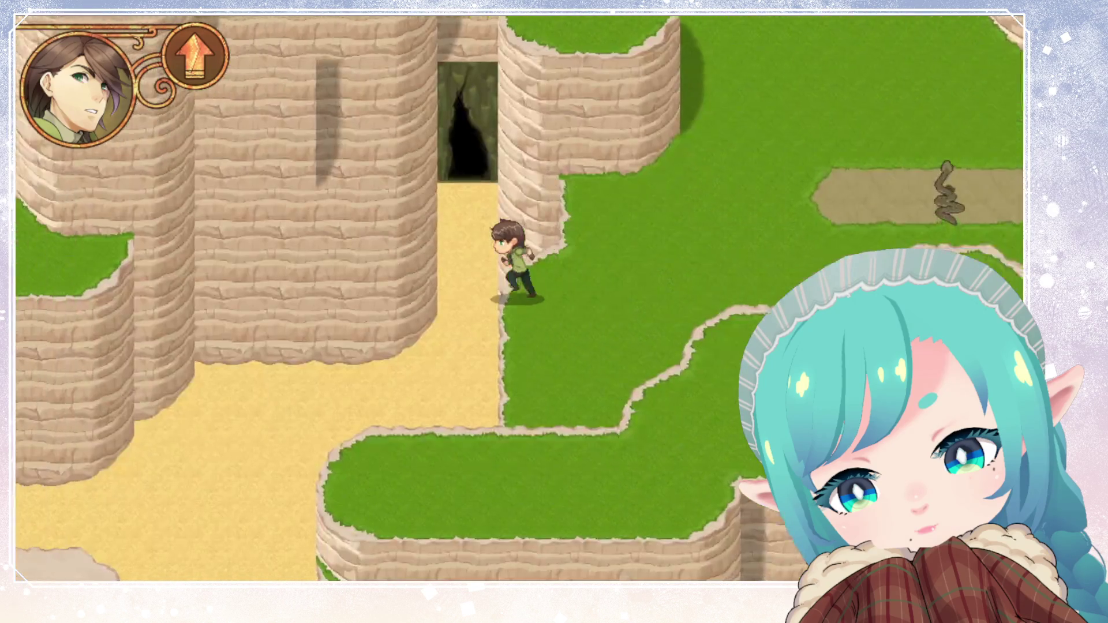
{"action": "key", "text": "Left"}
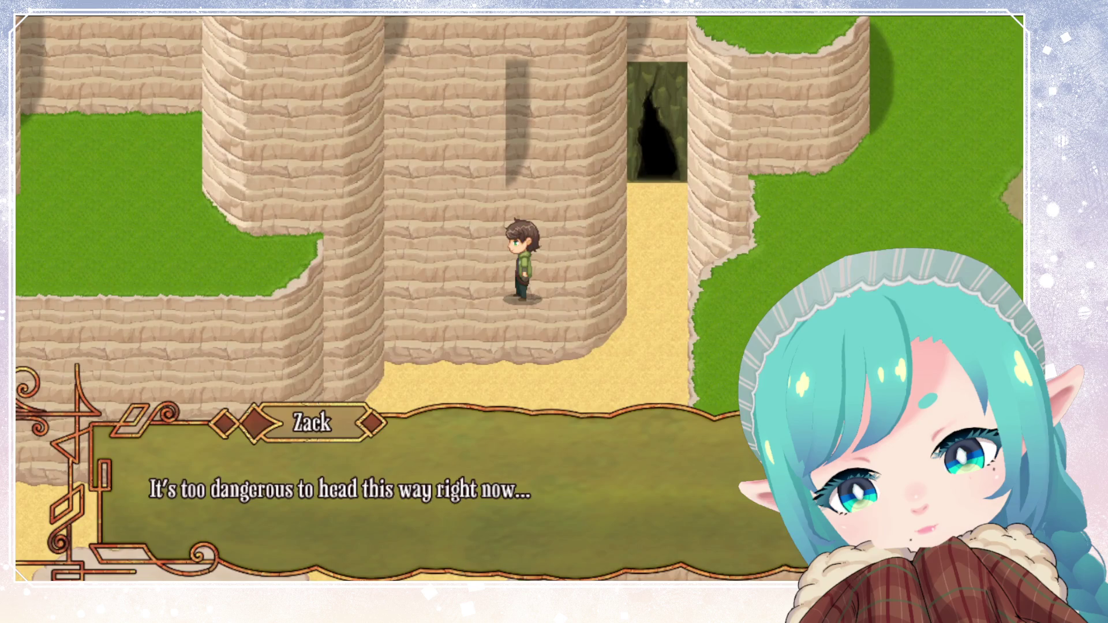
{"action": "key", "text": "Return"}
{"action": "key", "text": "Up"}
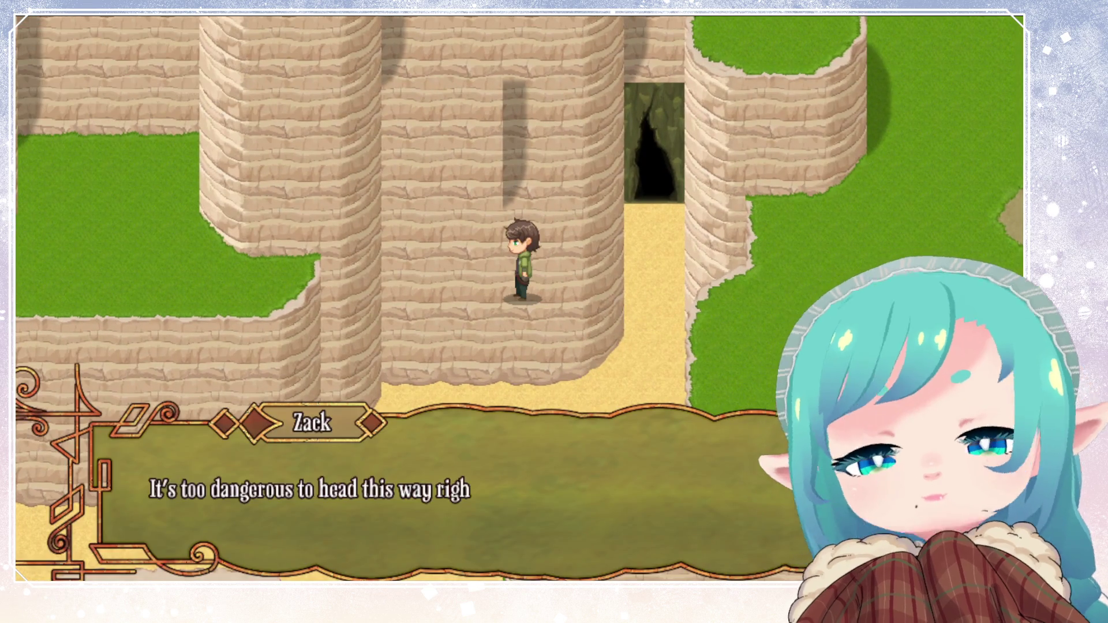
{"action": "key", "text": "Return"}
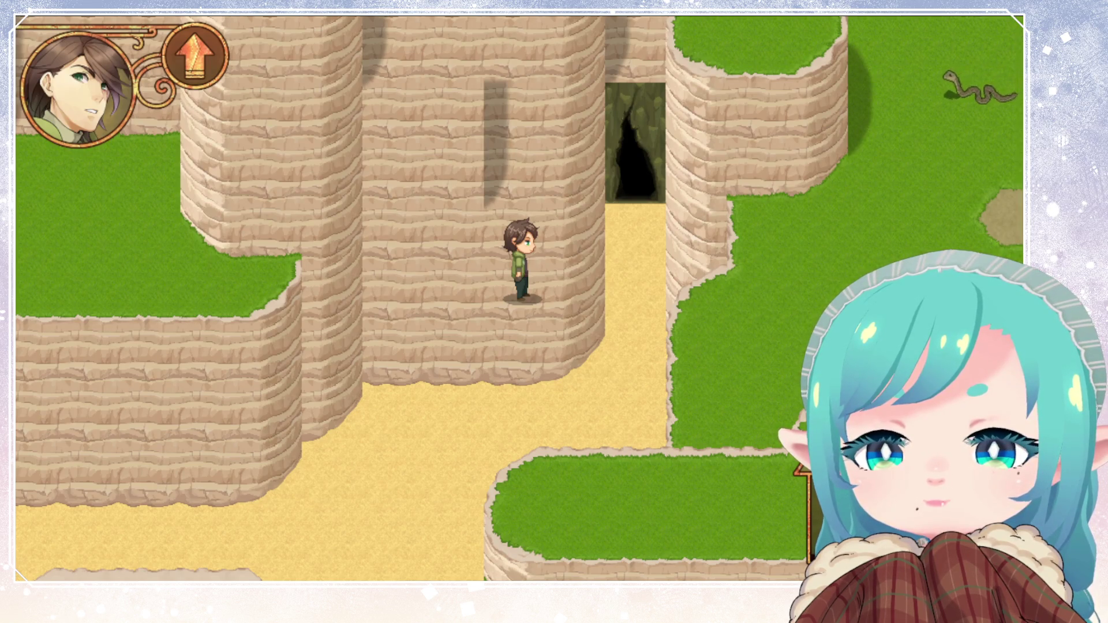
Run the hero around the grass along the cliff wall and up into the gap between cliffs
{"action": "key", "text": "Right"}
{"action": "key", "text": "Up"}
{"action": "key", "text": "Left"}
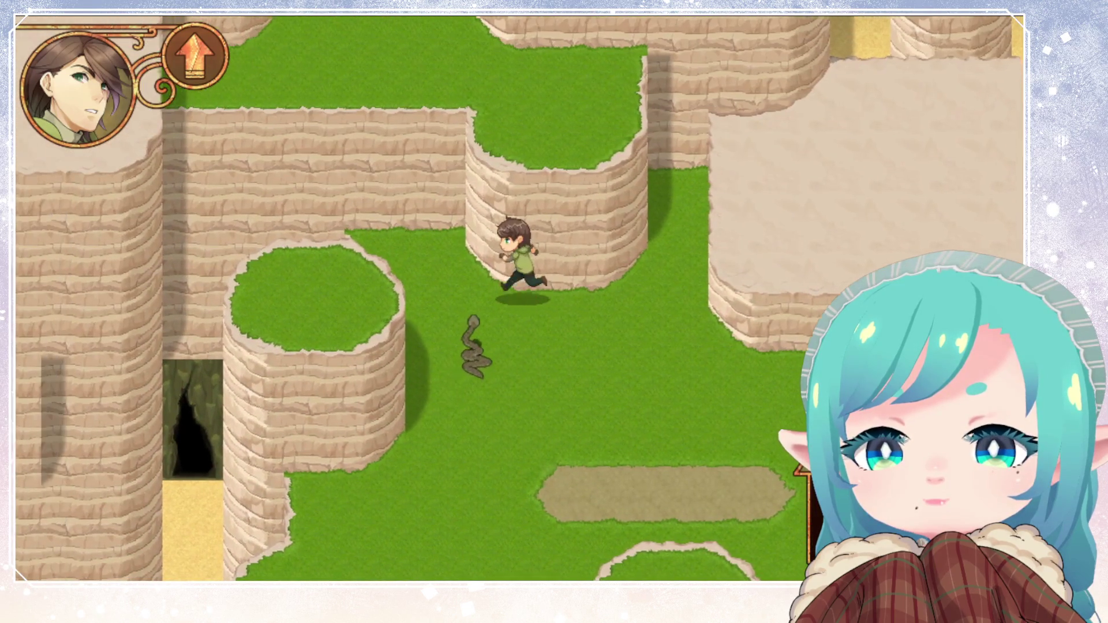
{"action": "key", "text": "Up"}
{"action": "key", "text": "Left"}
{"action": "key", "text": "Down"}
{"action": "key", "text": "Right"}
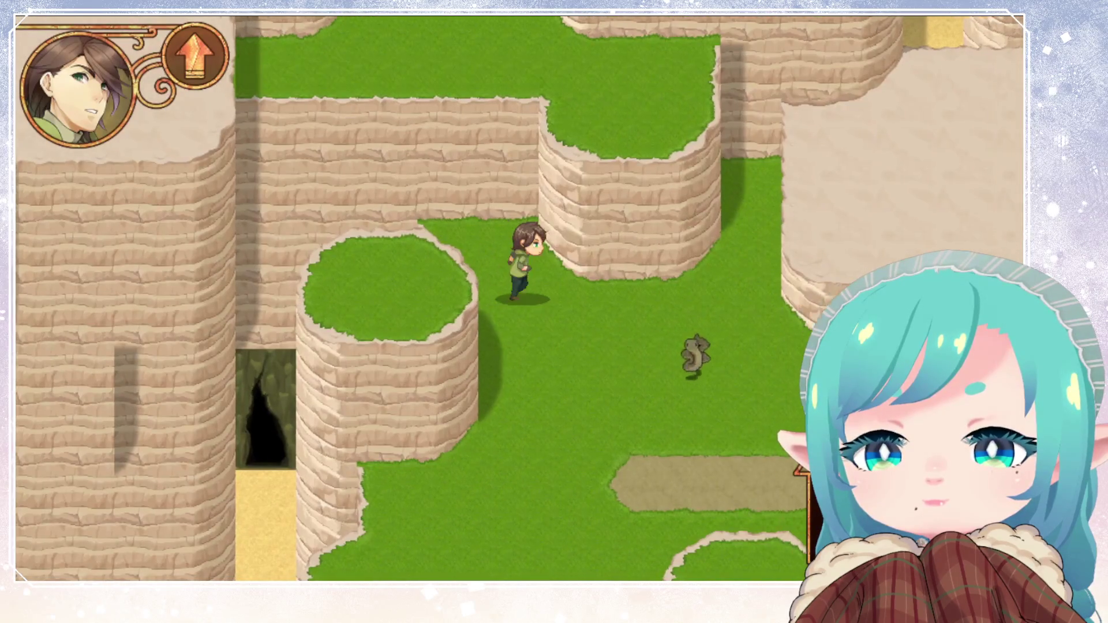
{"action": "key", "text": "Up"}
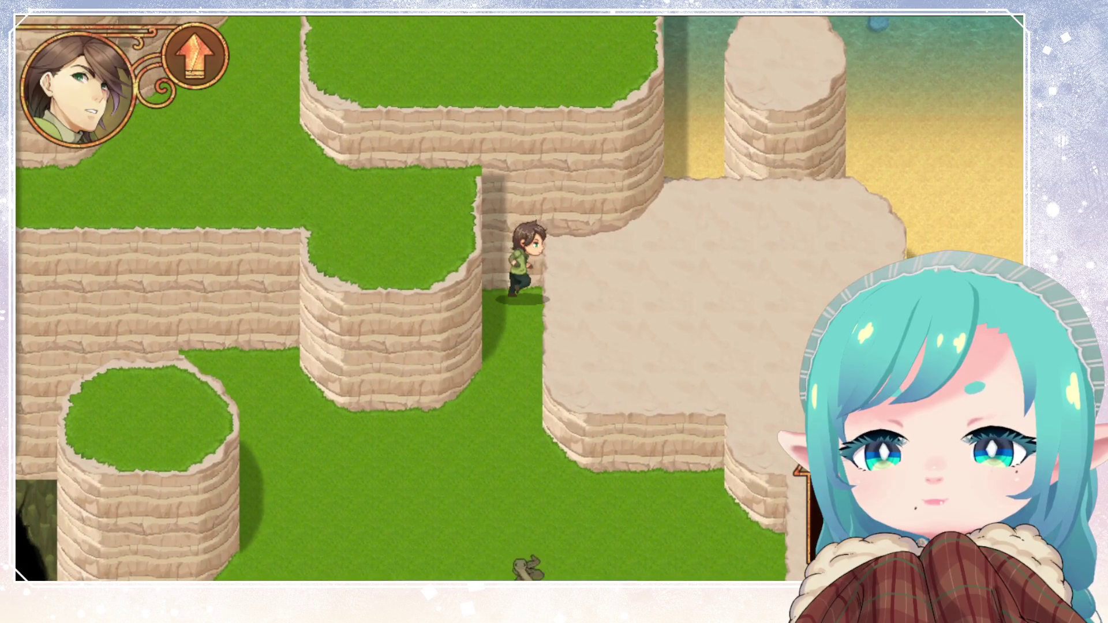
{"action": "key", "text": "Down"}
{"action": "key", "text": "Right"}
{"action": "key", "text": "Up"}
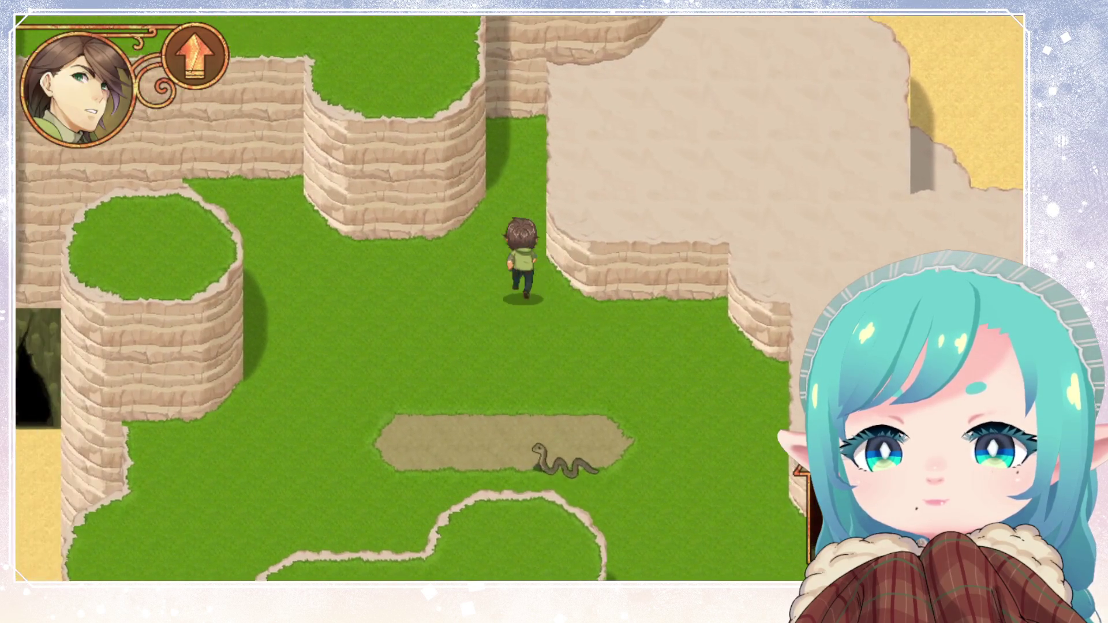
Bring the hero back down the path, across the grass, and up to the cliff wall
{"action": "key", "text": "Down"}
{"action": "key", "text": "Right"}
{"action": "key", "text": "Down"}
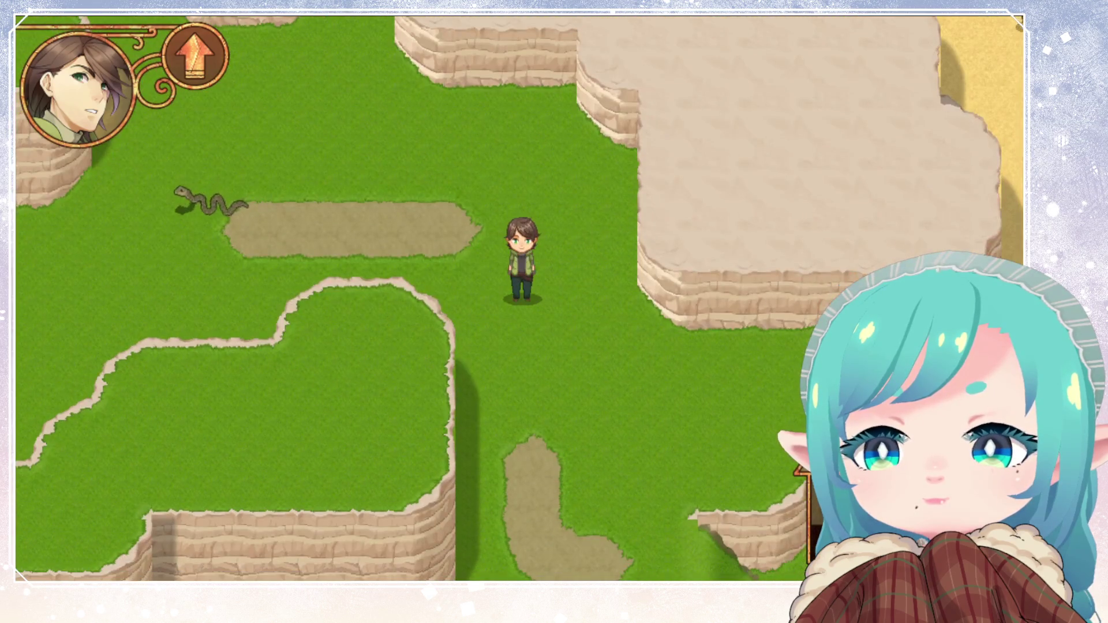
{"action": "key", "text": "Left"}
{"action": "key", "text": "Up"}
{"action": "key", "text": "Left"}
{"action": "key", "text": "Up"}
{"action": "key", "text": "Left"}
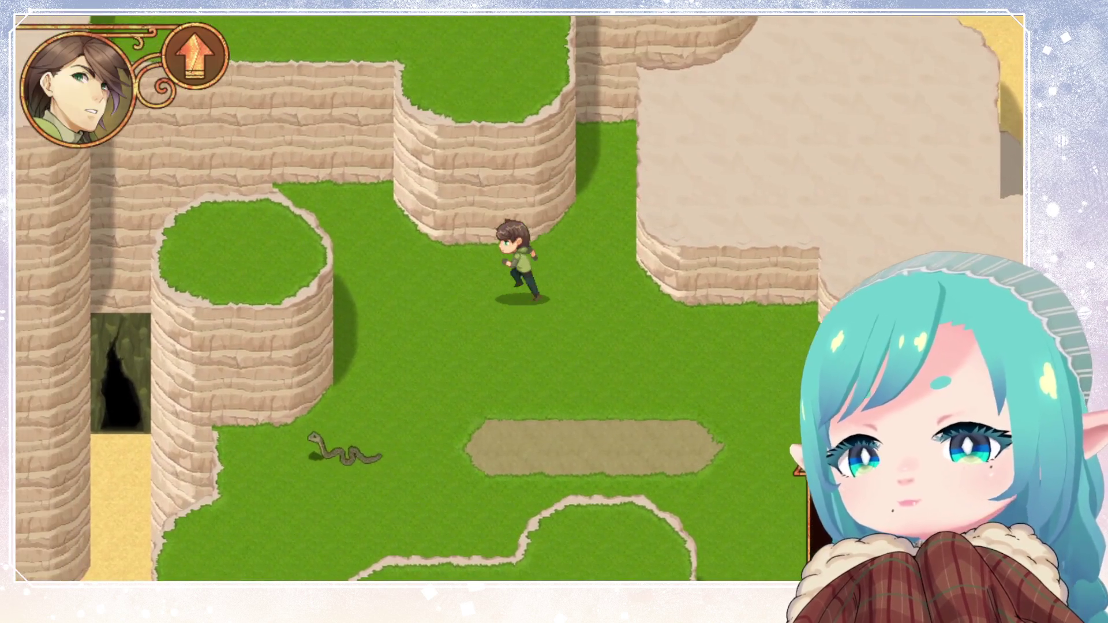
{"action": "key", "text": "Up"}
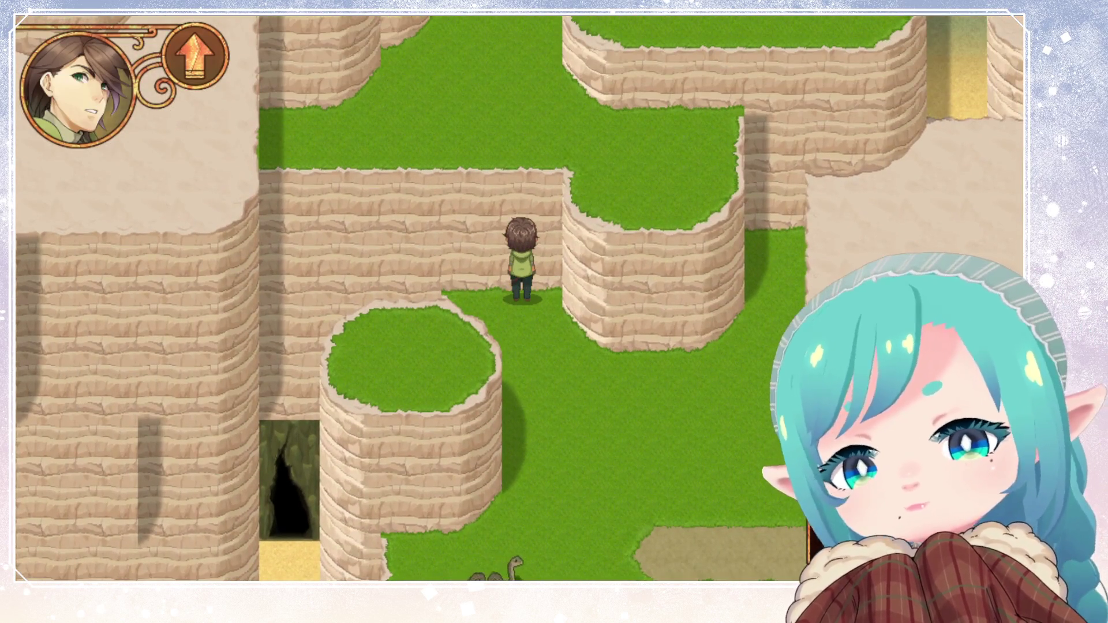
Run left along the cliffs to the cave path, trigger the warning twice, and close it
{"action": "key", "text": "Down"}
{"action": "key", "text": "Left"}
{"action": "key", "text": "Down"}
{"action": "key", "text": "Left"}
{"action": "key", "text": "Left"}
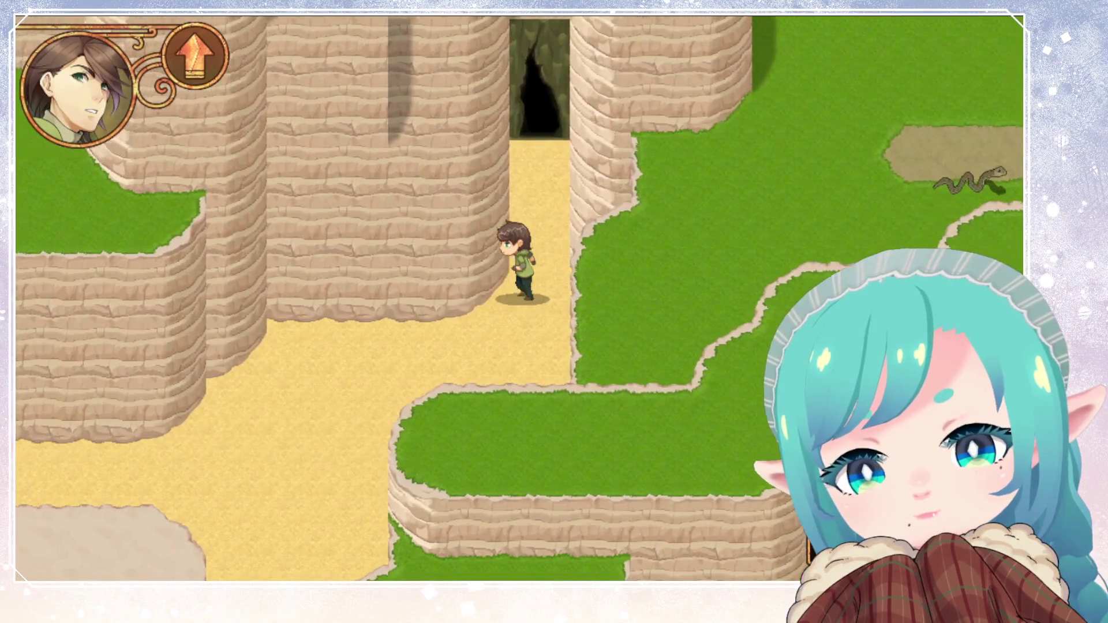
{"action": "key", "text": "Return"}
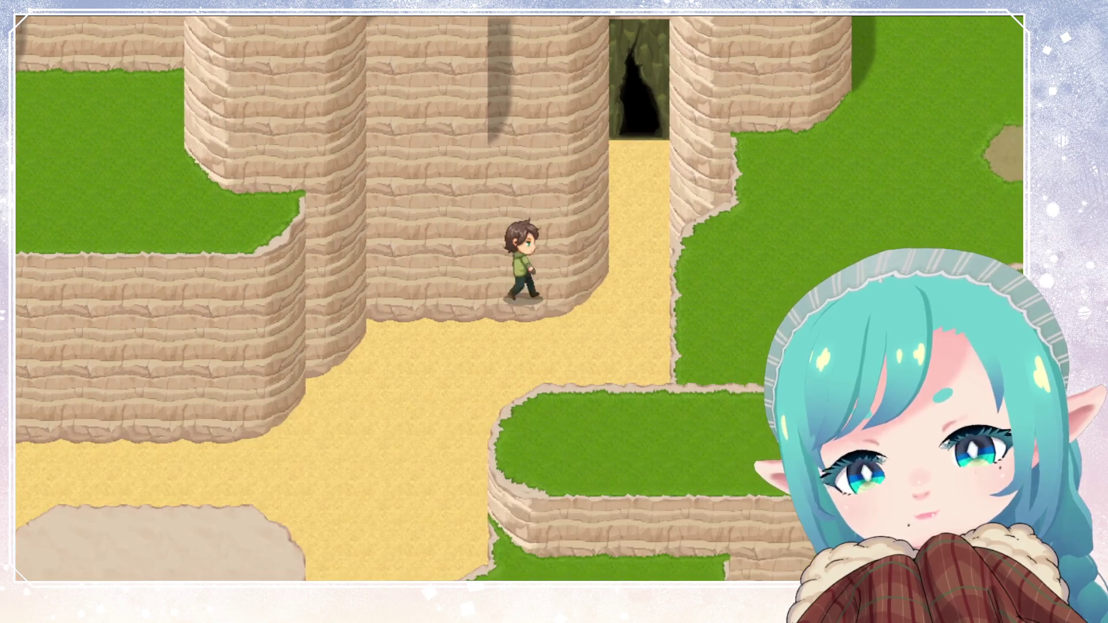
{"action": "key", "text": "Up"}
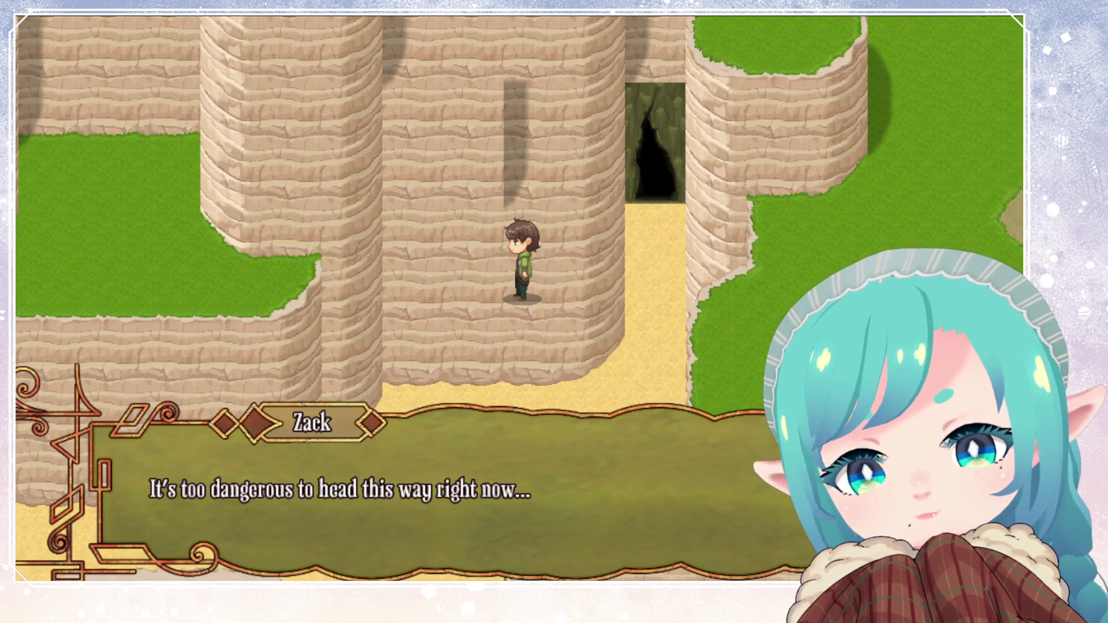
{"action": "key", "text": "Return"}
{"action": "key", "text": "Down"}
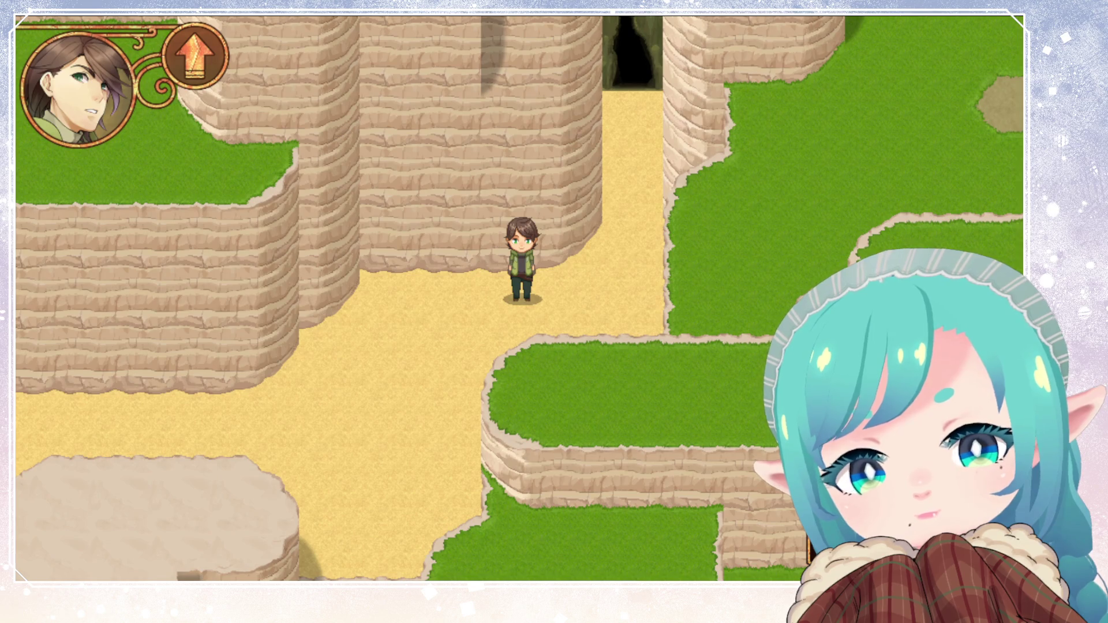
Run right onto the grass, across the snake's dirt patch, and south below the cliff wall
{"action": "key", "text": "Right"}
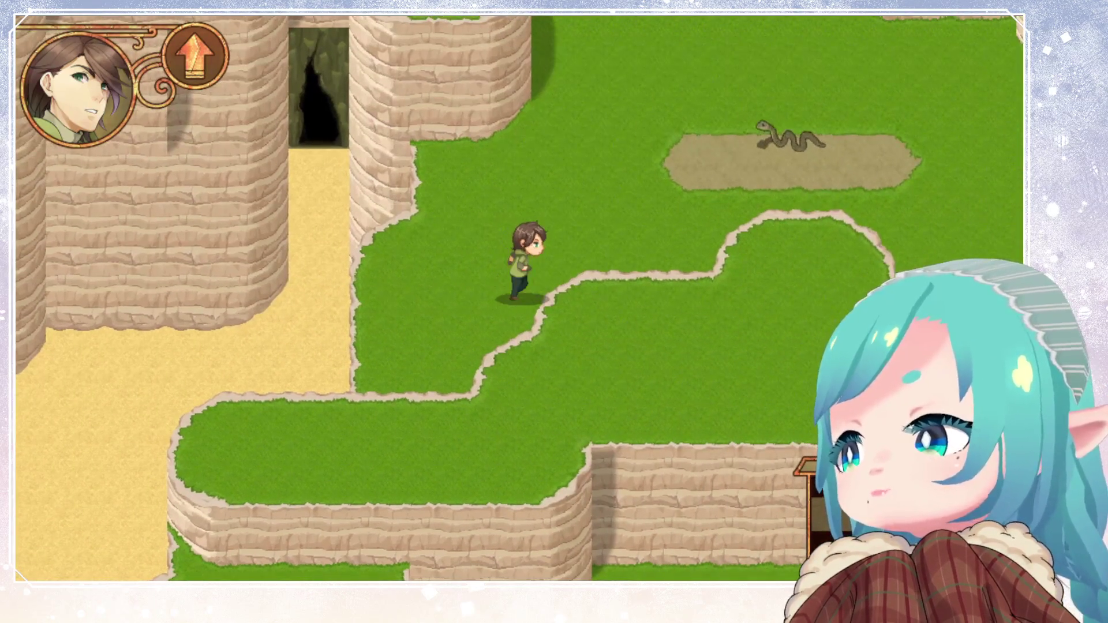
{"action": "key", "text": "Up"}
{"action": "key", "text": "Right"}
{"action": "key", "text": "Down"}
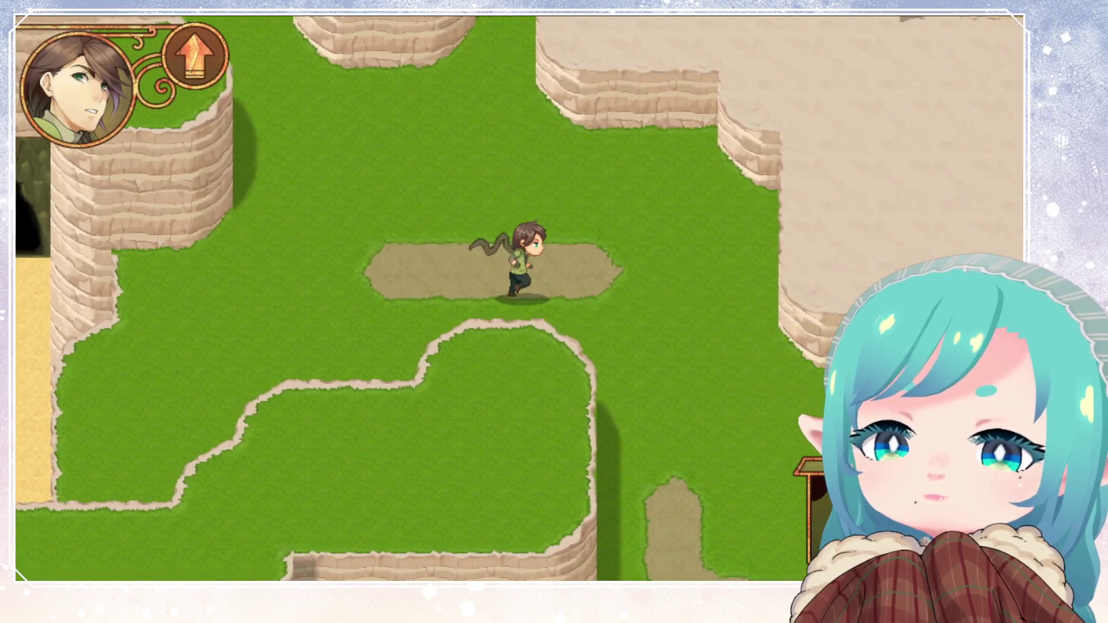
{"action": "key", "text": "Down"}
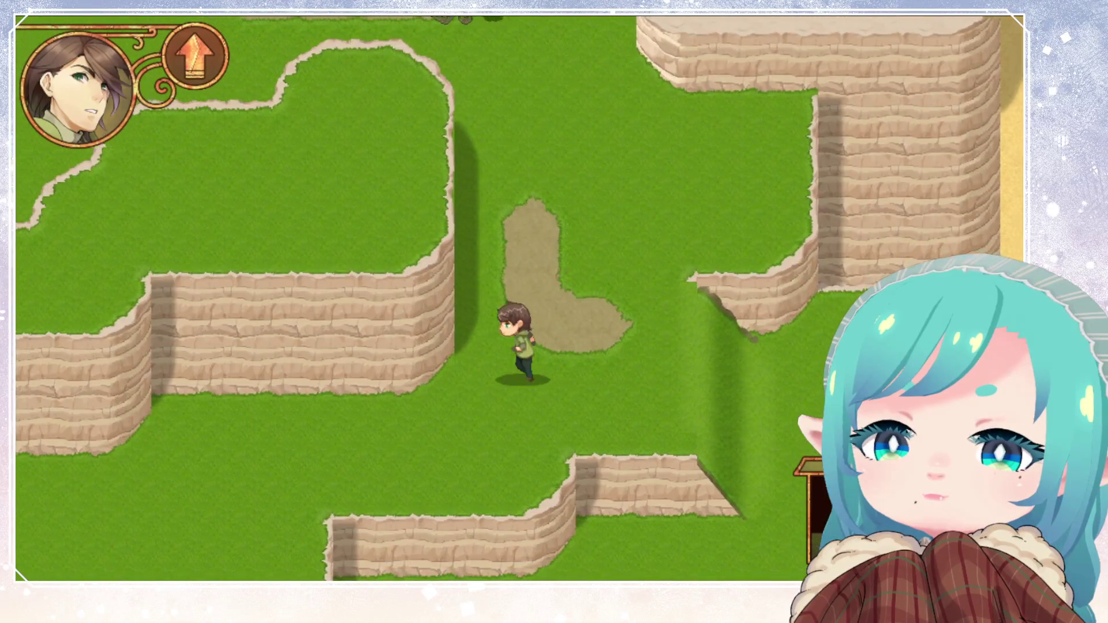
{"action": "key", "text": "Down"}
{"action": "key", "text": "Down"}
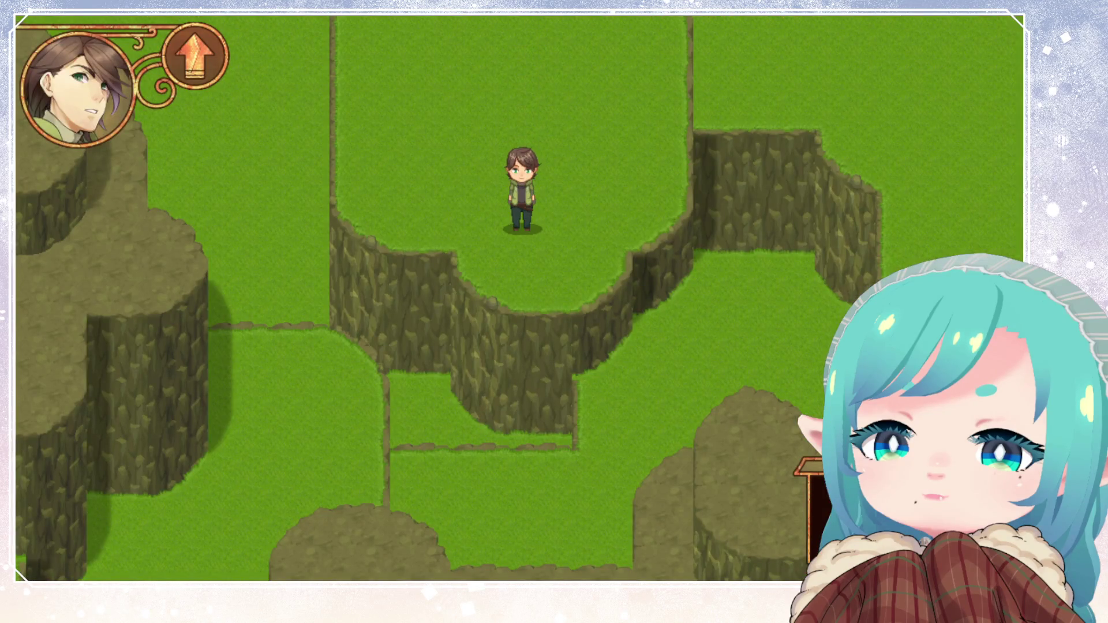
Run the hero north off the cliffs onto the next map and around to the cliff base
{"action": "key", "text": "Left"}
{"action": "key", "text": "Right"}
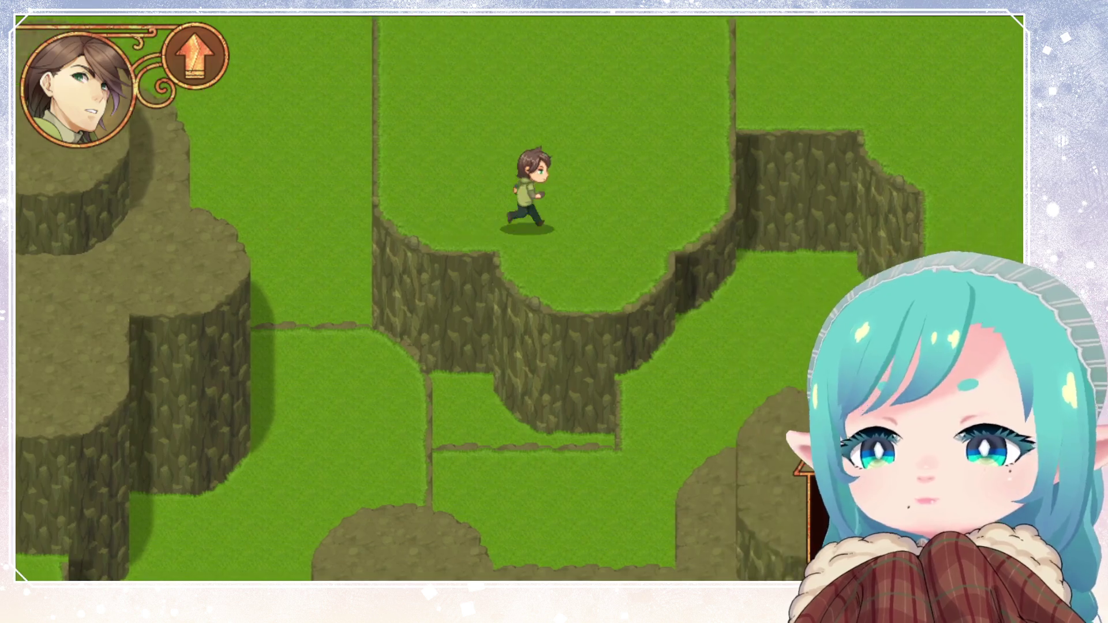
{"action": "key", "text": "Up"}
{"action": "key", "text": "Right"}
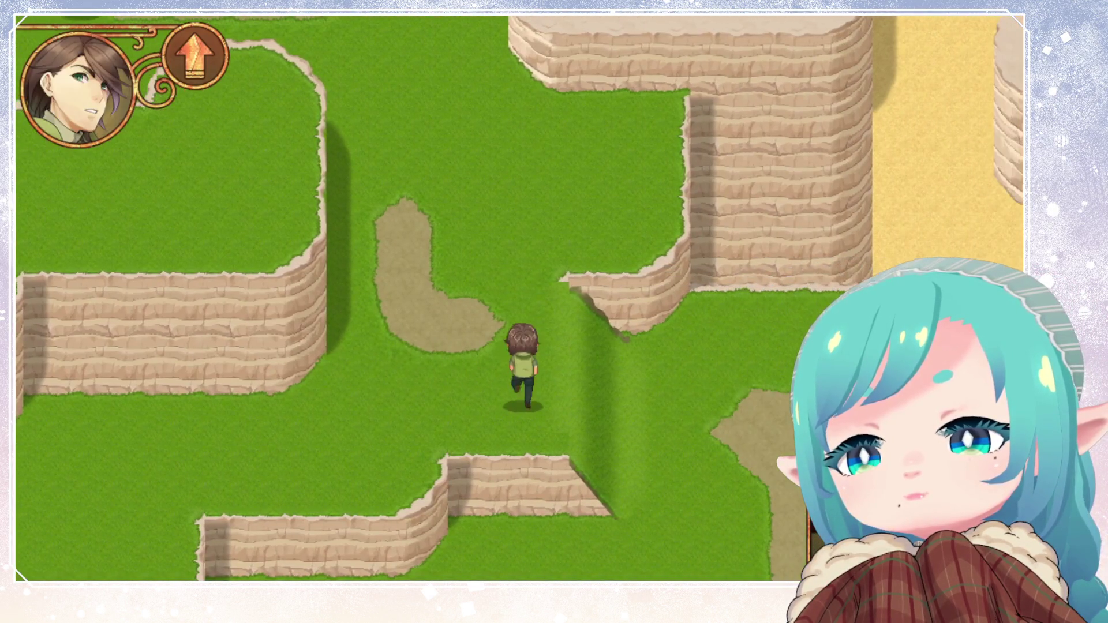
{"action": "key", "text": "Up"}
{"action": "key", "text": "Up"}
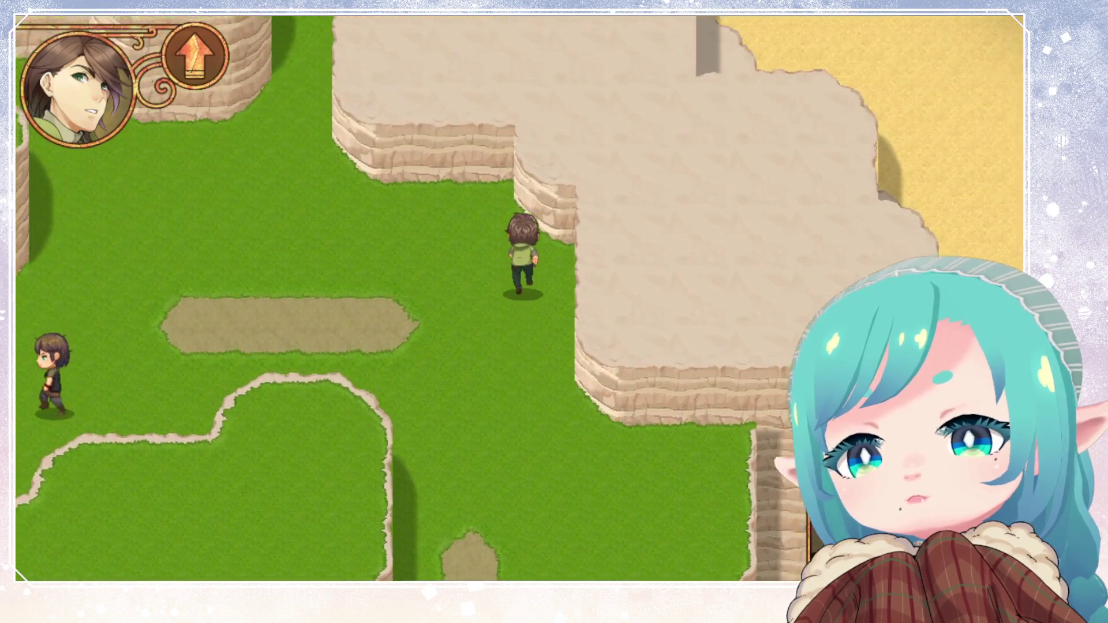
{"action": "key", "text": "Down"}
{"action": "key", "text": "Right"}
{"action": "key", "text": "Down"}
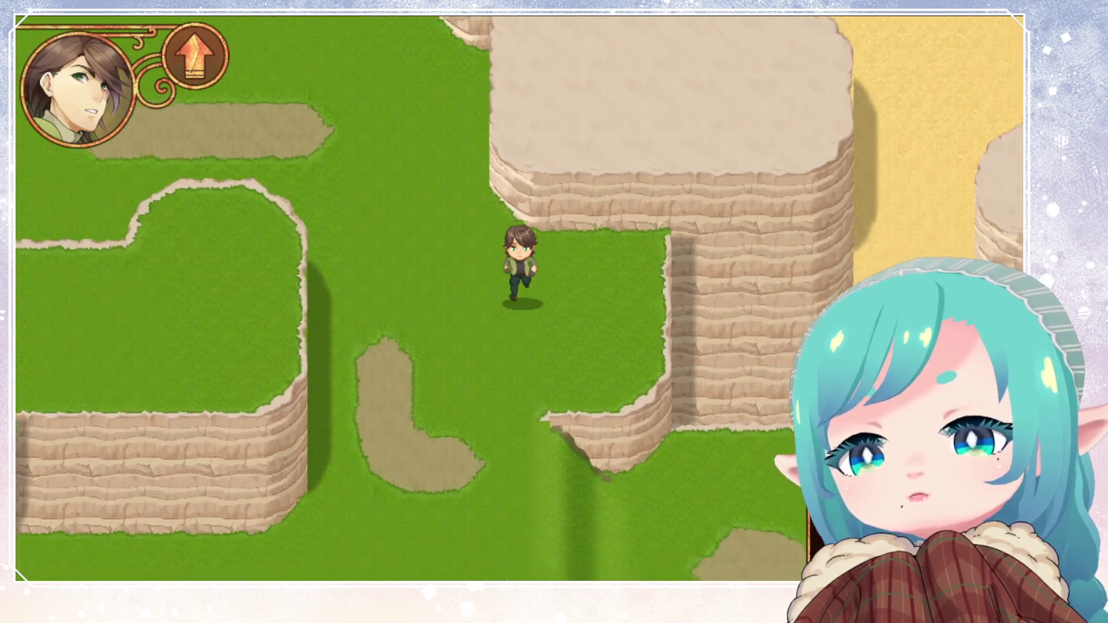
{"action": "key", "text": "Left"}
{"action": "key", "text": "Down"}
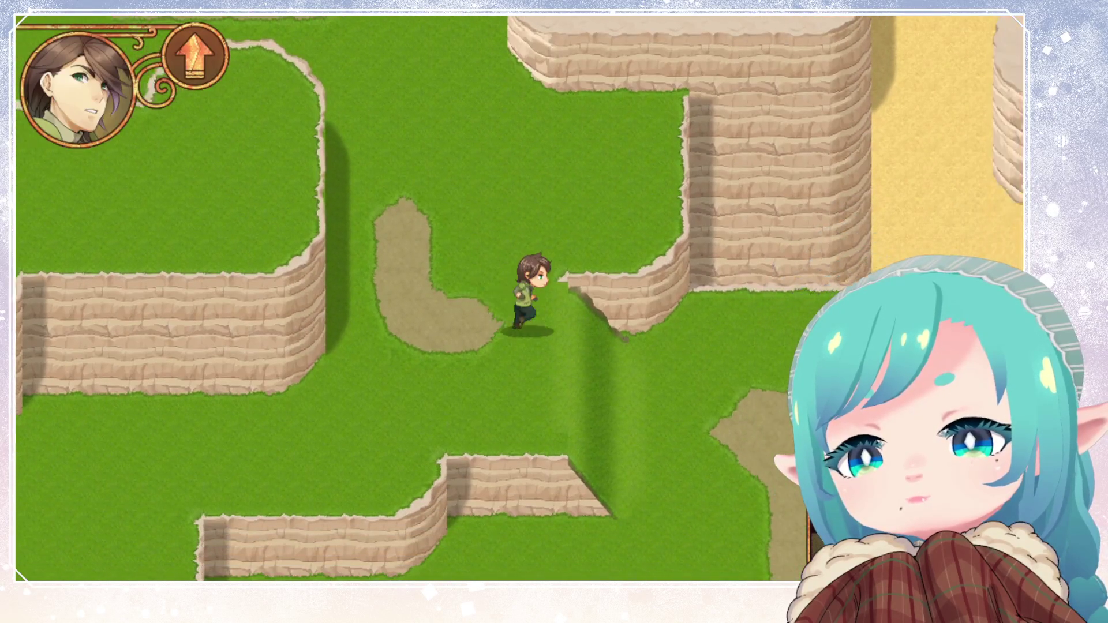
{"action": "key", "text": "Right"}
{"action": "key", "text": "Up"}
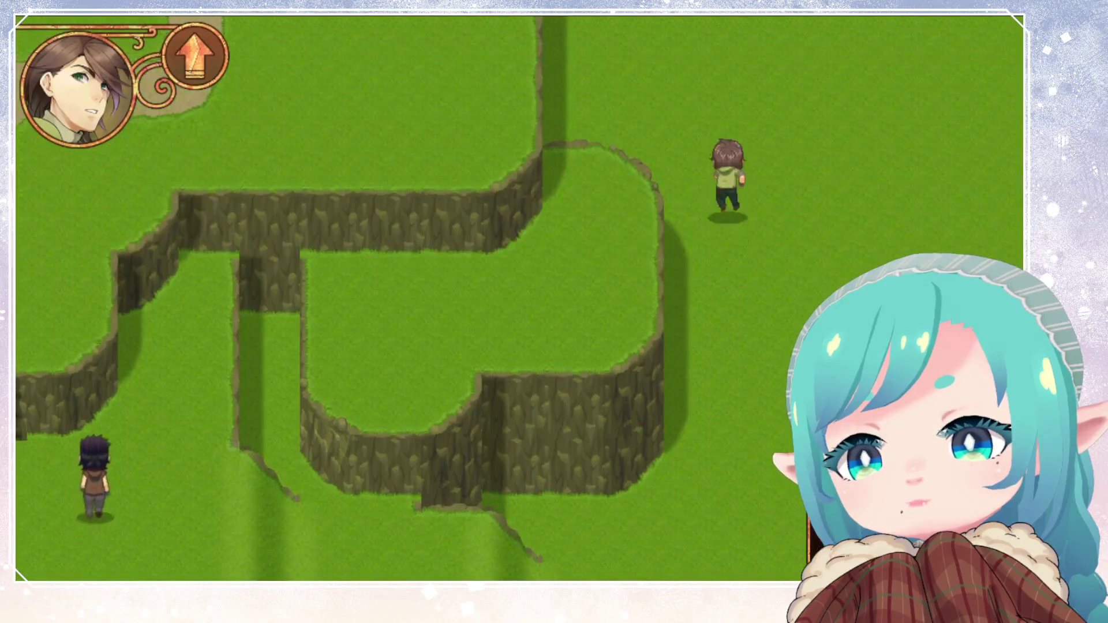
Travel to the beach map, wade north past the rock pillars, then exit the test with Escape
{"action": "key", "text": "Up"}
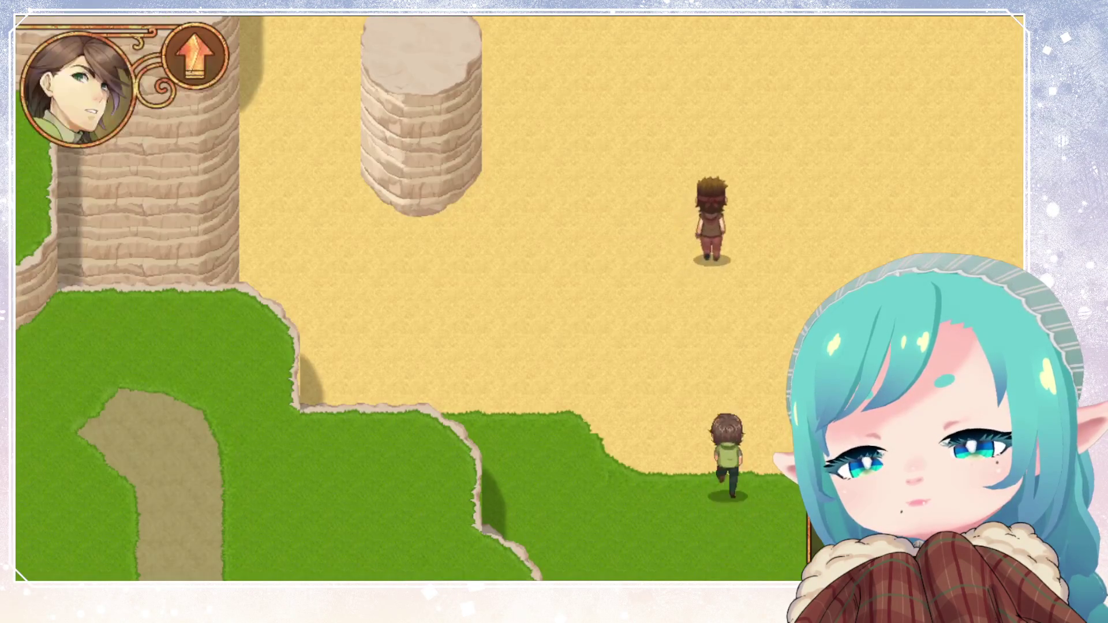
{"action": "key", "text": "Up"}
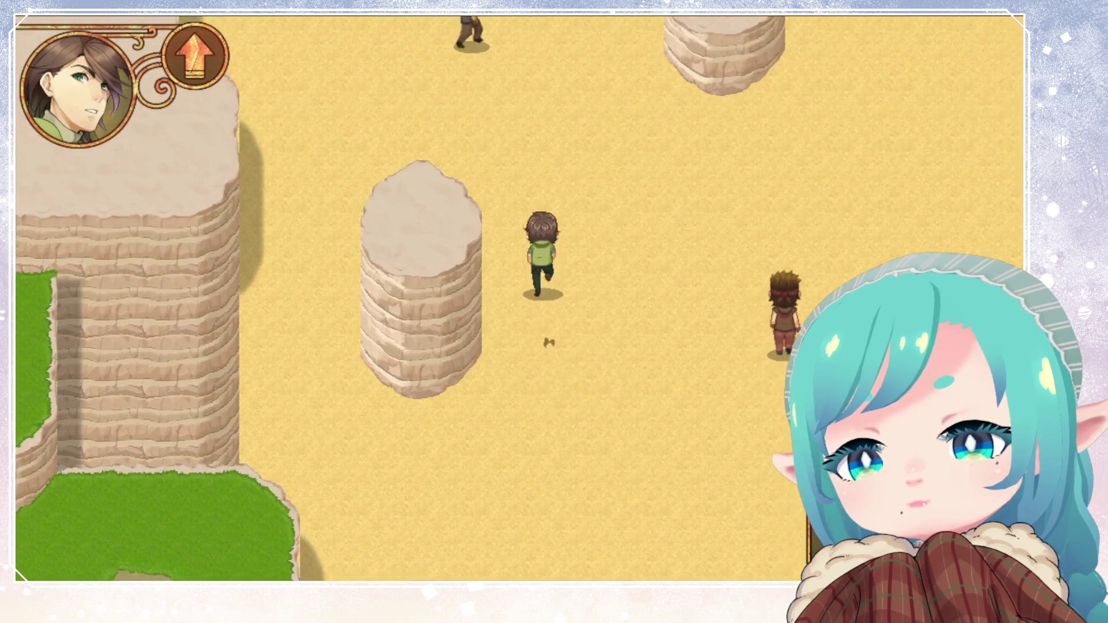
{"action": "key", "text": "Up"}
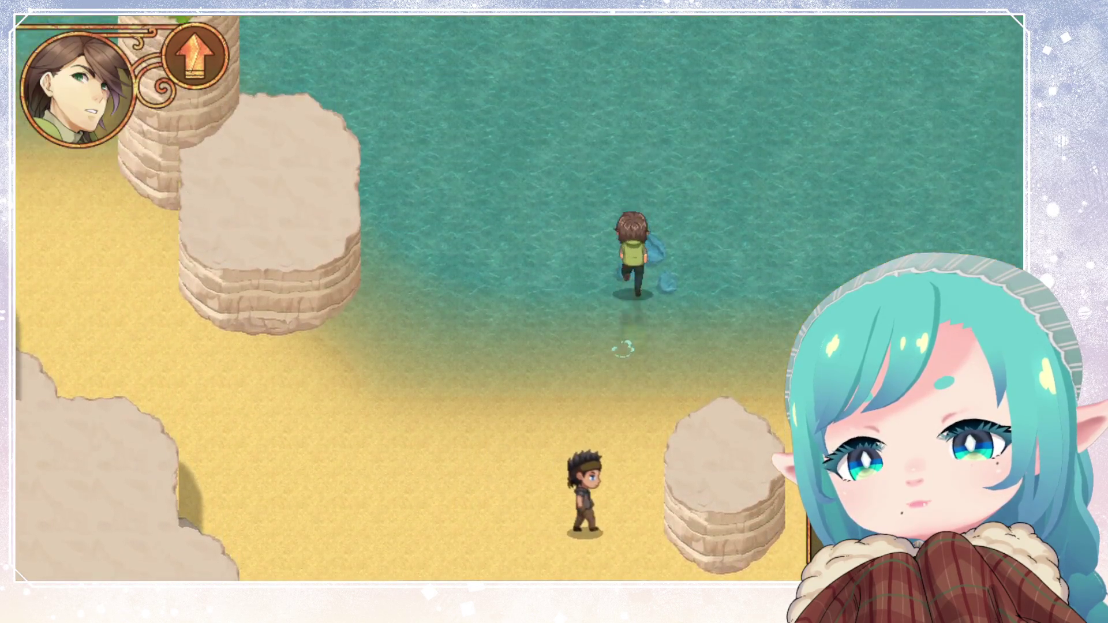
{"action": "key", "text": "Left"}
{"action": "key", "text": "Left"}
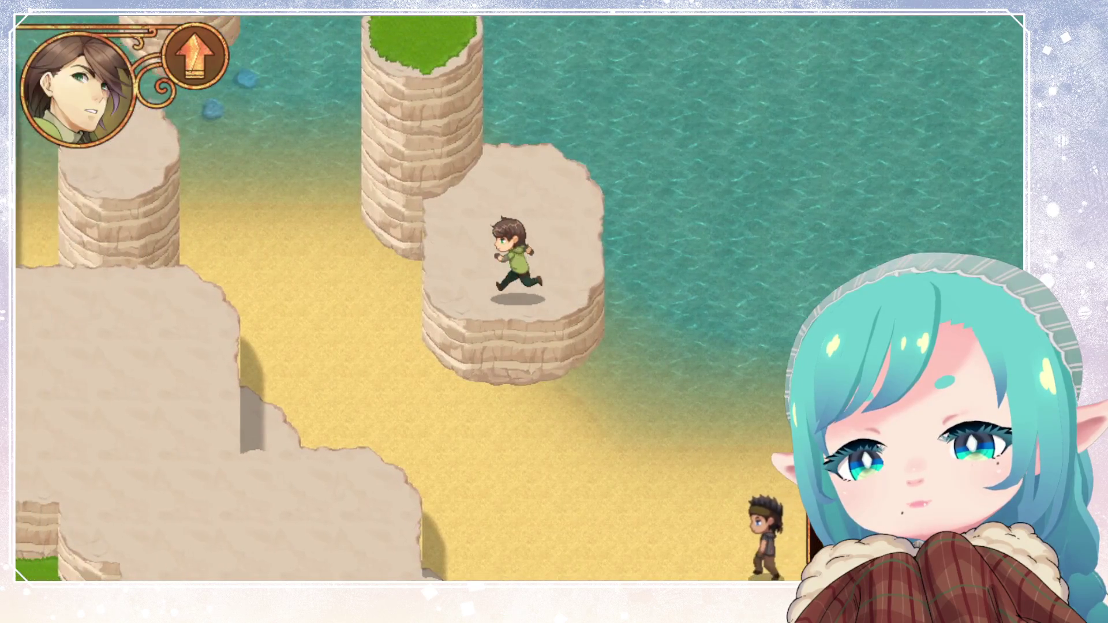
{"action": "key", "text": "Left"}
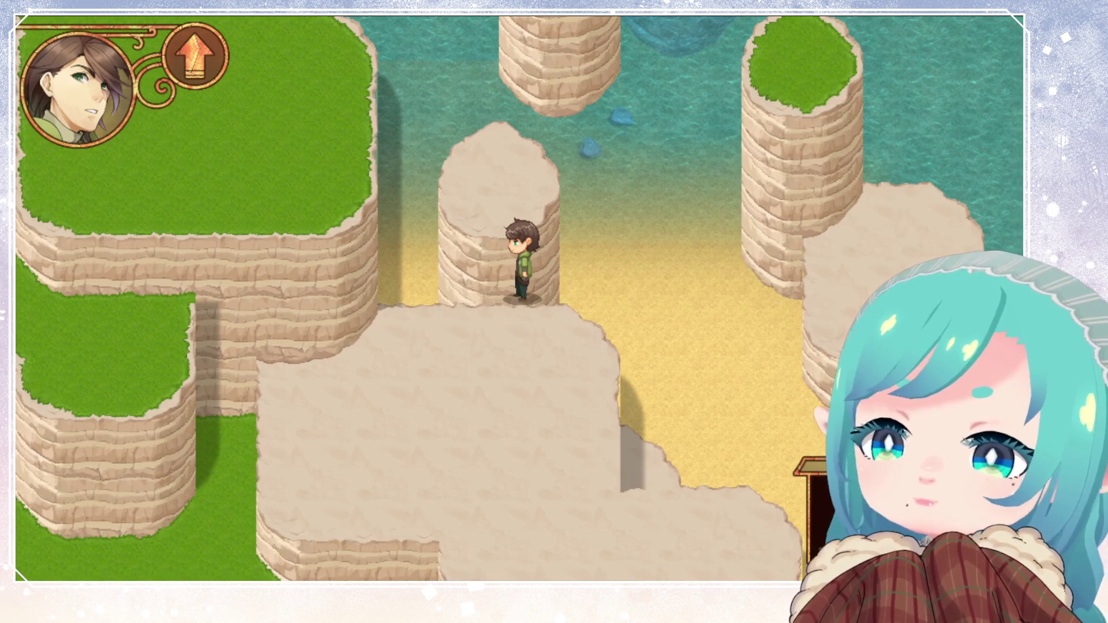
{"action": "key", "text": "Escape"}
{"action": "scroll", "coordinate": [542, 310], "scroll_direction": "up", "scroll_amount": 3}
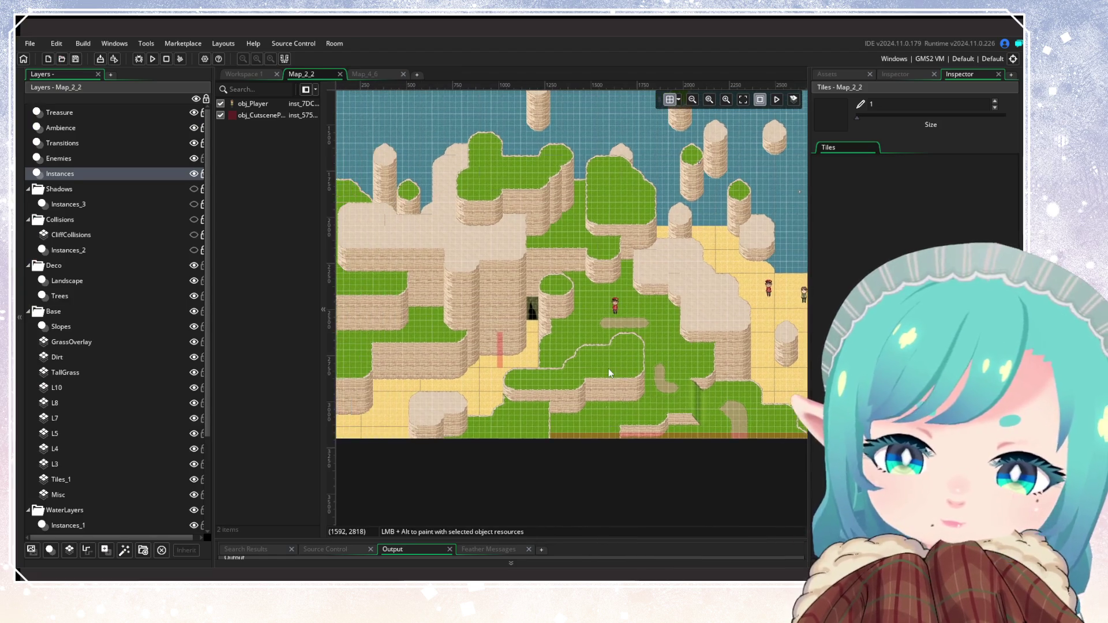
On the GrassOverlay tile layer, paint grass over the dark cave tiles
{"action": "scroll", "coordinate": [515, 326], "scroll_direction": "up", "scroll_amount": 2}
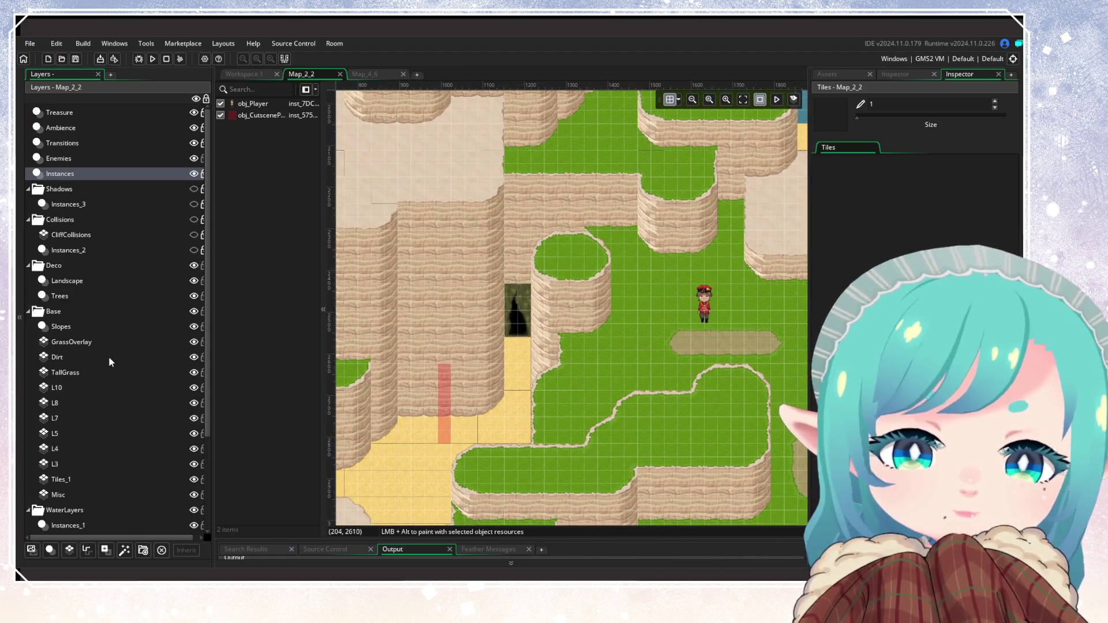
{"action": "left_click", "coordinate": [105, 341]}
{"action": "left_click", "coordinate": [167, 354]}
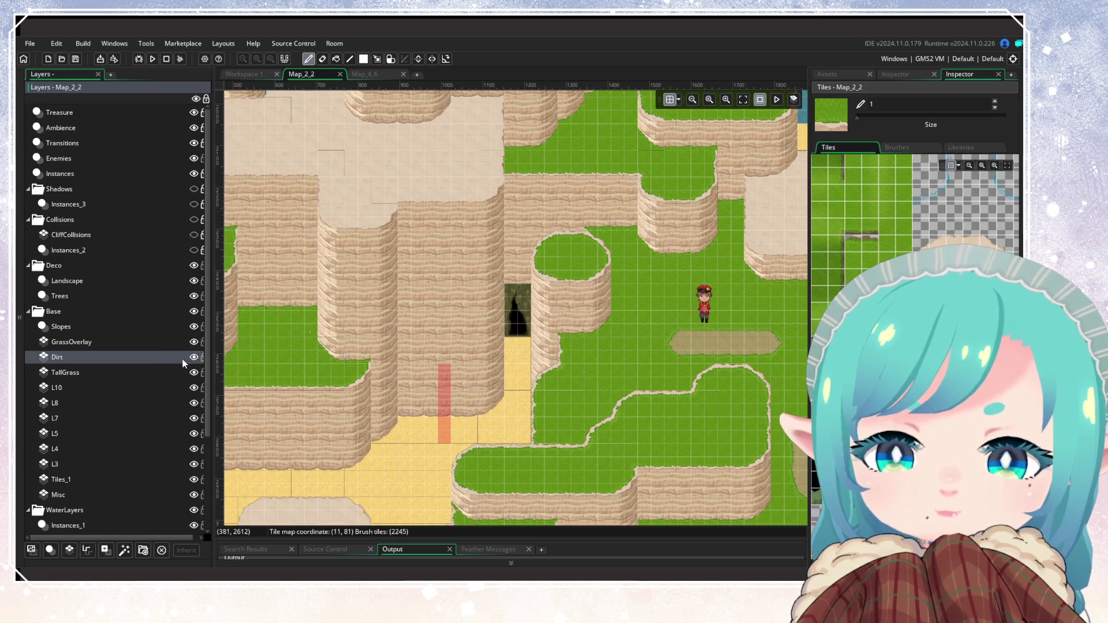
{"action": "left_click", "coordinate": [179, 343]}
{"action": "scroll", "coordinate": [506, 304], "scroll_direction": "up", "scroll_amount": 2}
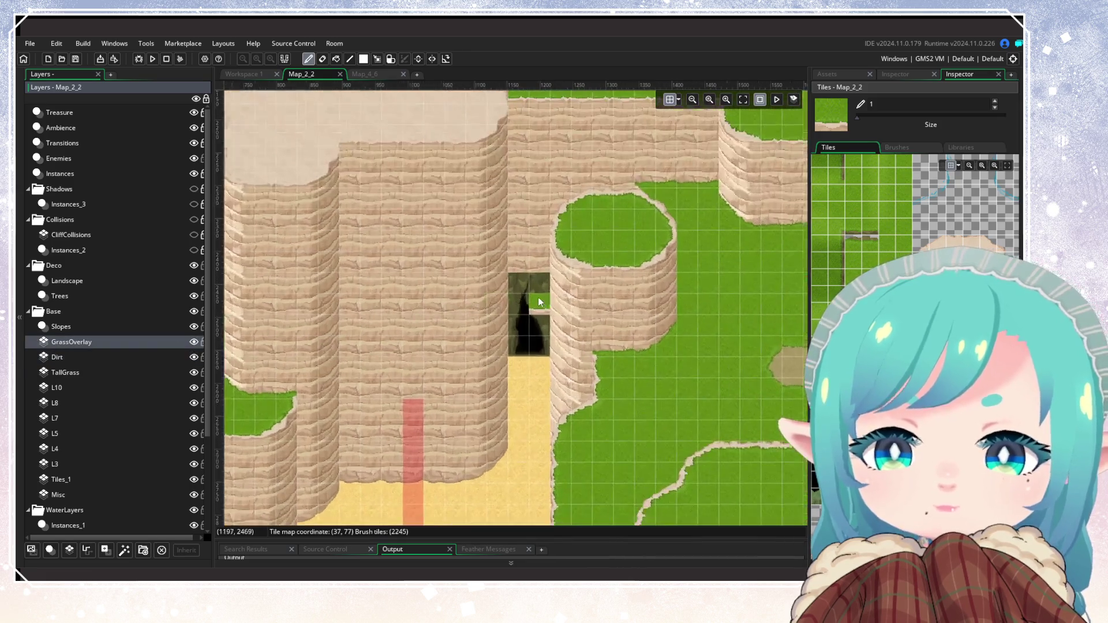
{"action": "mouse_move", "coordinate": [517, 276]}
{"action": "left_mouse_down"}
{"action": "mouse_move", "coordinate": [525, 347]}
{"action": "mouse_move", "coordinate": [539, 323]}
{"action": "left_mouse_up"}
Switch to the TallGrass tile layer and zoom around the room's cliffs, beach and sea
{"action": "scroll", "coordinate": [539, 404], "scroll_direction": "down", "scroll_amount": 4}
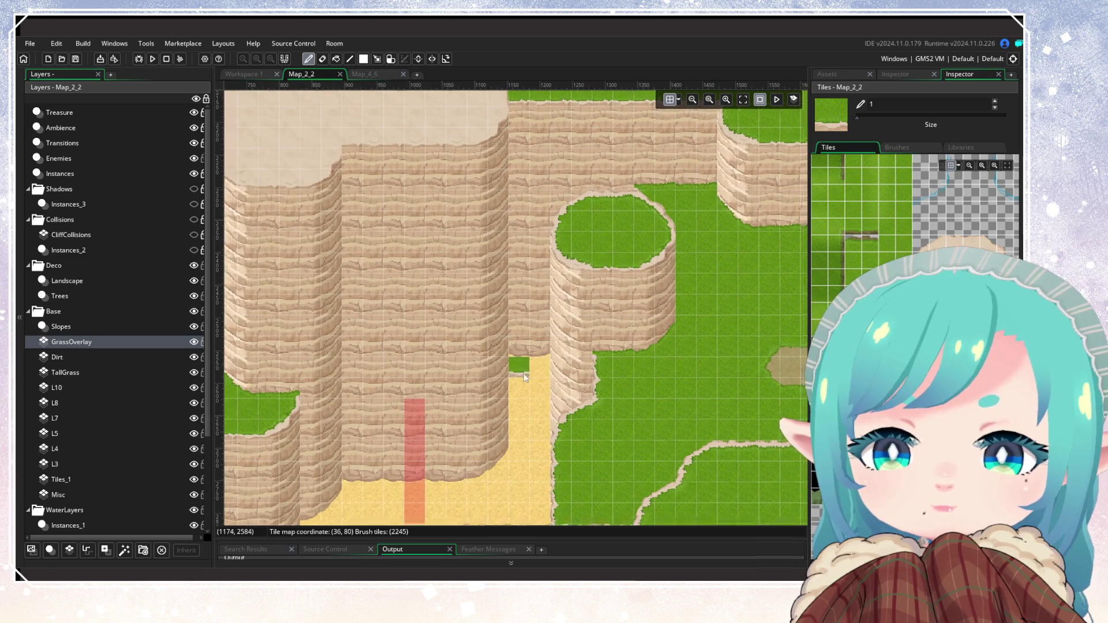
{"action": "scroll", "coordinate": [539, 416], "scroll_direction": "down", "scroll_amount": 2}
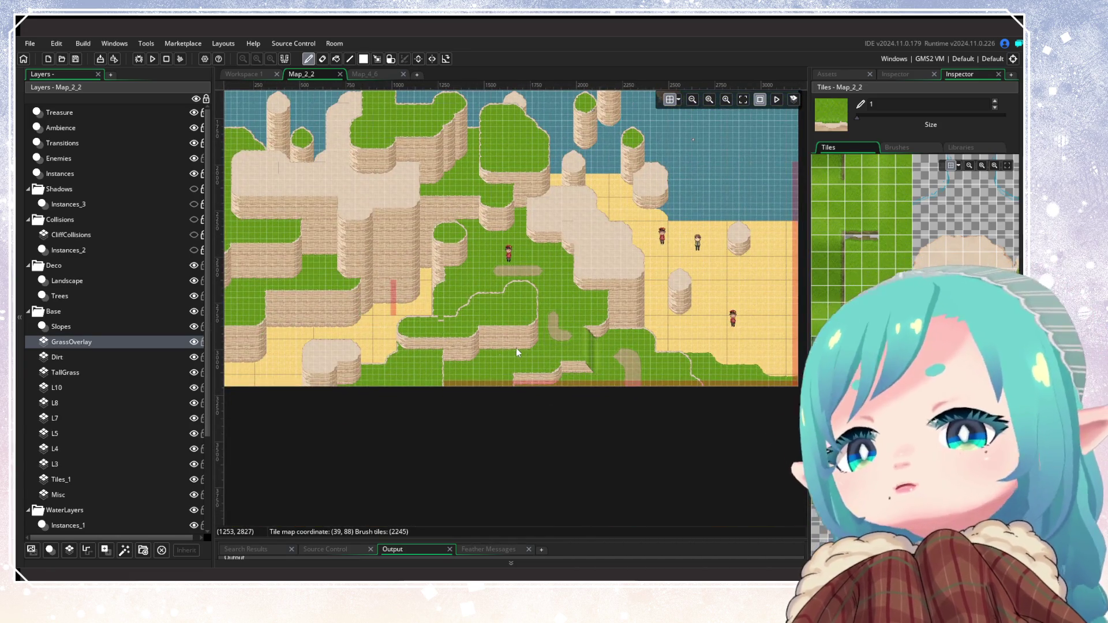
{"action": "scroll", "coordinate": [472, 376], "scroll_direction": "up", "scroll_amount": 2}
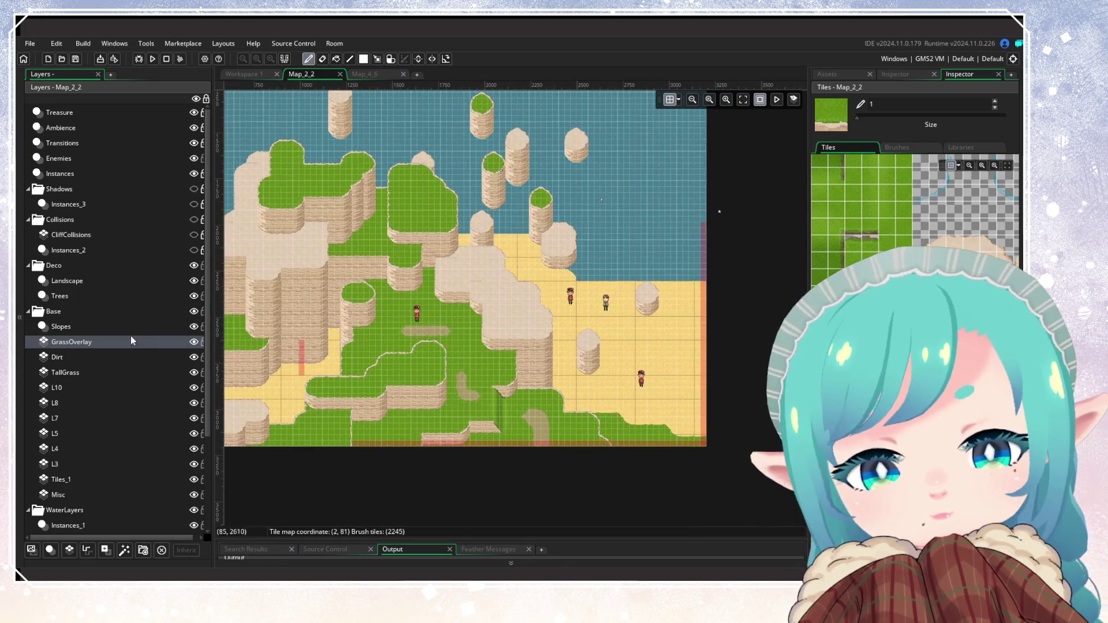
{"action": "left_click", "coordinate": [123, 356]}
{"action": "left_click", "coordinate": [131, 372]}
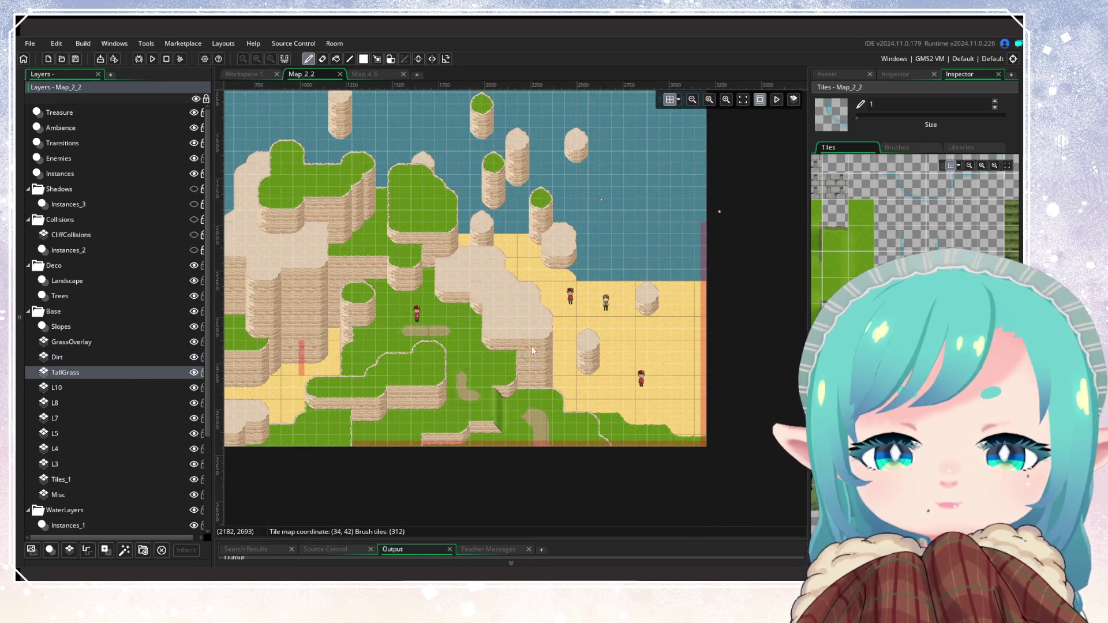
{"action": "scroll", "coordinate": [427, 449], "scroll_direction": "up", "scroll_amount": 3}
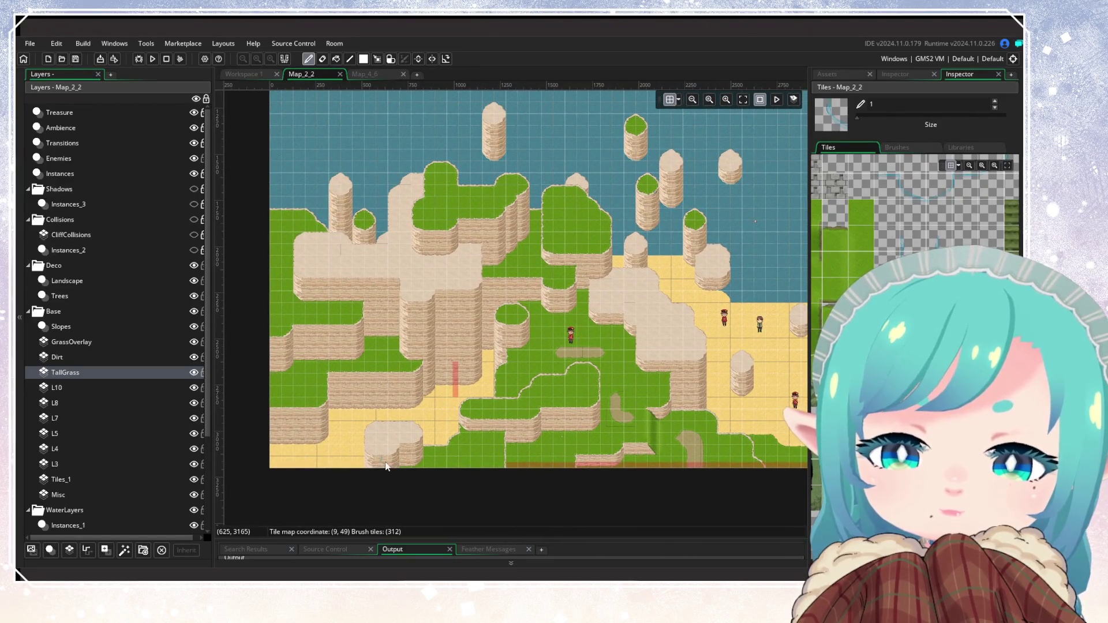
{"action": "scroll", "coordinate": [386, 465], "scroll_direction": "up", "scroll_amount": 5}
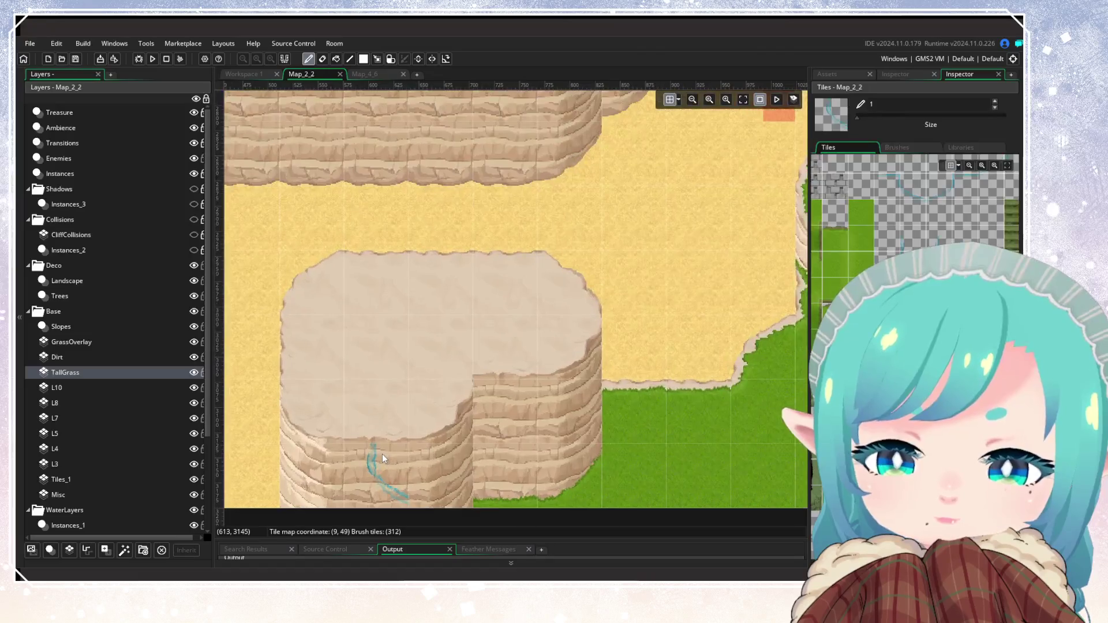
{"action": "scroll", "coordinate": [378, 453], "scroll_direction": "down", "scroll_amount": 6}
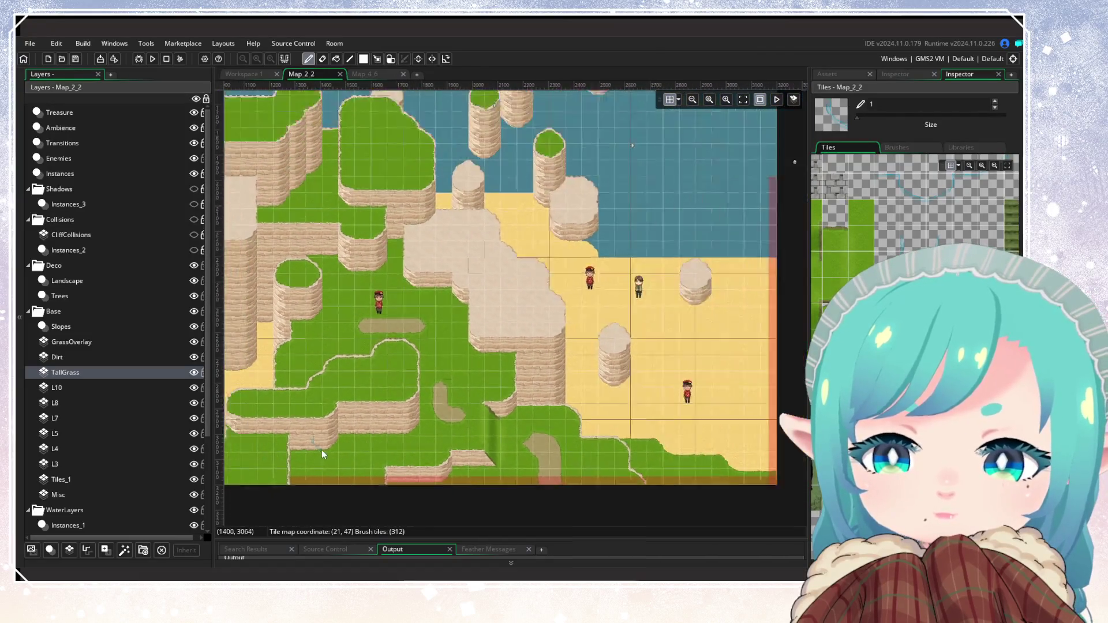
{"action": "scroll", "coordinate": [325, 448], "scroll_direction": "down", "scroll_amount": 3}
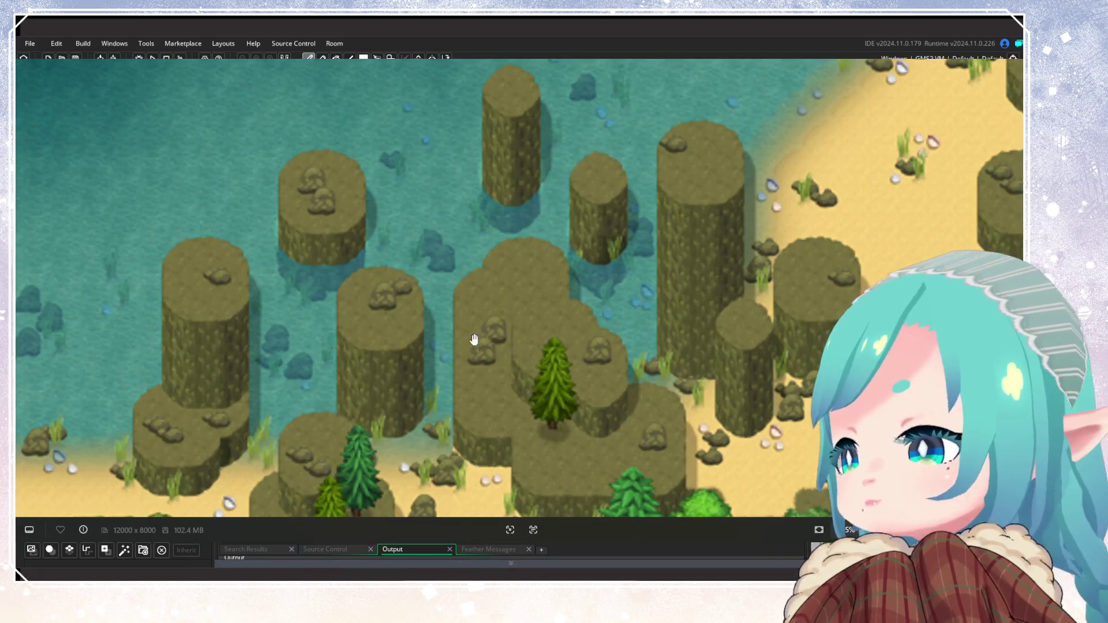
Pan the reference map across the town coast and center it on the bridge and cliffs
{"action": "scroll", "coordinate": [474, 340], "scroll_direction": "down", "scroll_amount": 6}
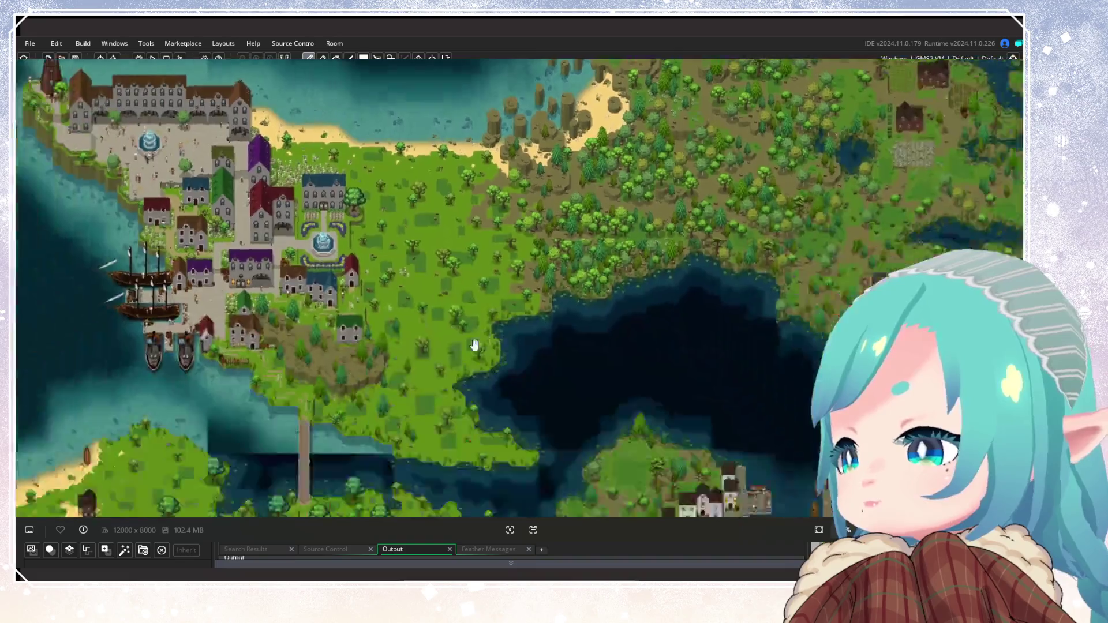
{"action": "left_click_drag", "start_coordinate": [471, 346], "coordinate": [739, 284]}
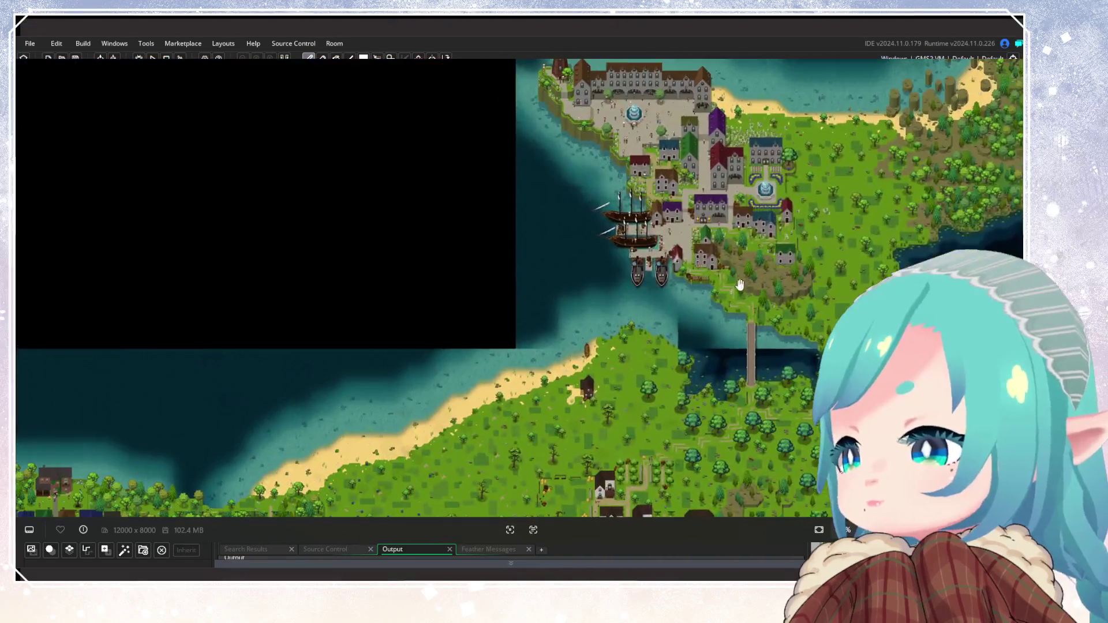
{"action": "scroll", "coordinate": [594, 366], "scroll_direction": "up", "scroll_amount": 5}
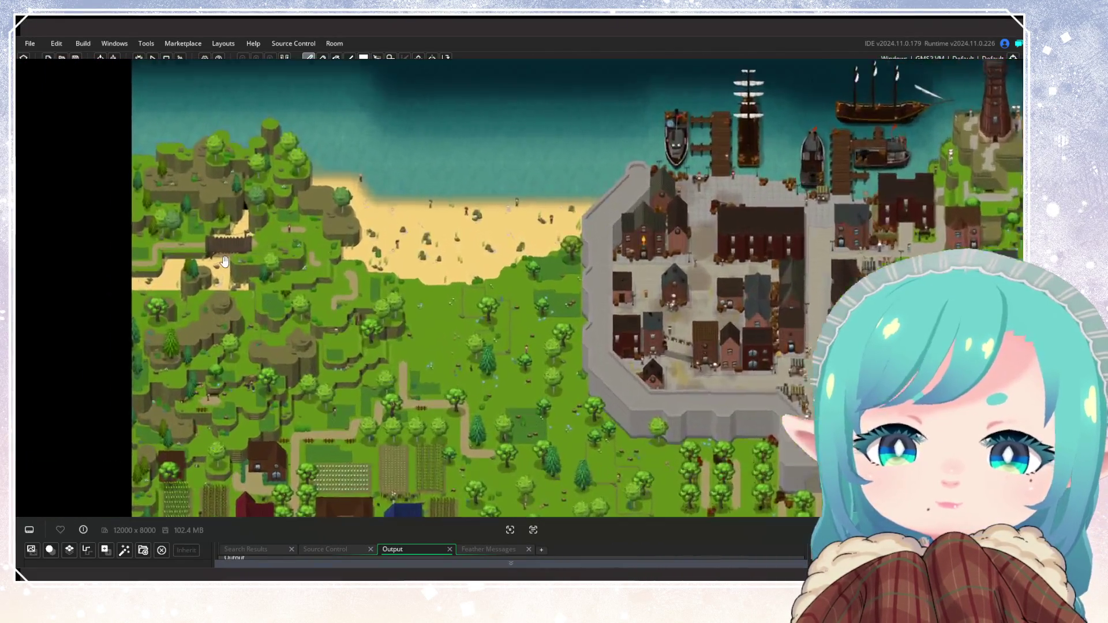
{"action": "scroll", "coordinate": [225, 262], "scroll_direction": "up", "scroll_amount": 3}
{"action": "mouse_move", "coordinate": [225, 262]}
{"action": "left_mouse_down"}
{"action": "mouse_move", "coordinate": [462, 324]}
{"action": "mouse_move", "coordinate": [408, 371]}
{"action": "mouse_move", "coordinate": [418, 398]}
{"action": "left_mouse_up"}
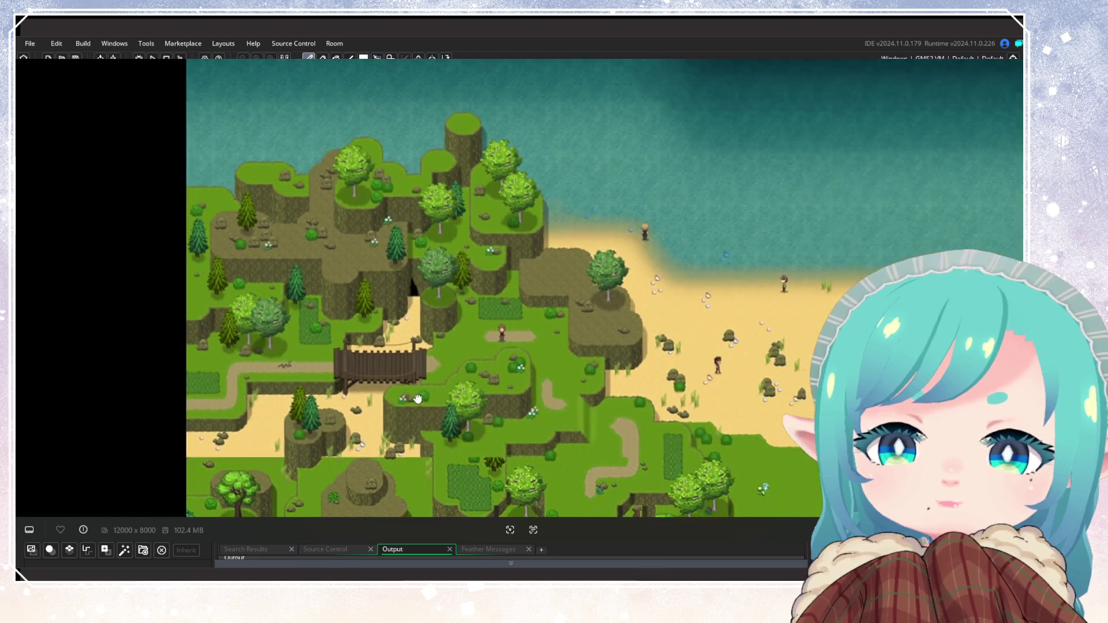
{"action": "scroll", "coordinate": [418, 398], "scroll_direction": "down", "scroll_amount": 5}
Zoom and pan the reference map around the beach cliffs
{"action": "scroll", "coordinate": [488, 373], "scroll_direction": "up", "scroll_amount": 4}
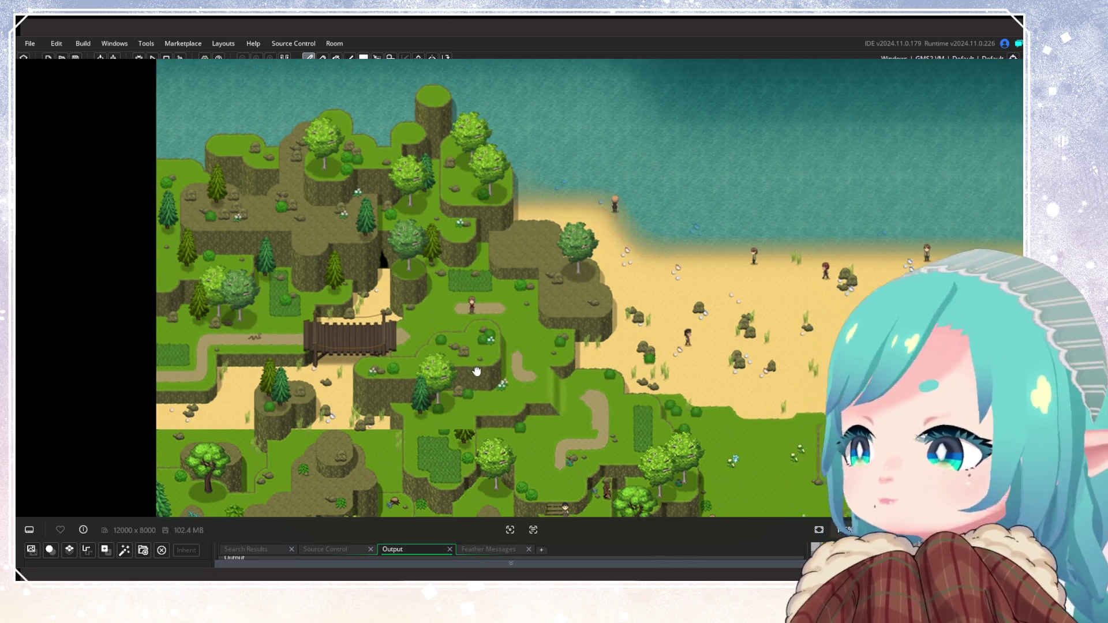
{"action": "scroll", "coordinate": [638, 312], "scroll_direction": "down", "scroll_amount": 2}
{"action": "scroll", "coordinate": [638, 312], "scroll_direction": "right", "scroll_amount": 5}
{"action": "scroll", "coordinate": [491, 334], "scroll_direction": "left", "scroll_amount": 4}
{"action": "mouse_move", "coordinate": [345, 354]}
{"action": "left_mouse_down"}
{"action": "mouse_move", "coordinate": [417, 307]}
{"action": "mouse_move", "coordinate": [273, 338]}
{"action": "mouse_move", "coordinate": [346, 242]}
{"action": "mouse_move", "coordinate": [360, 346]}
{"action": "left_mouse_up"}
{"action": "scroll", "coordinate": [273, 337], "scroll_direction": "down", "scroll_amount": 3}
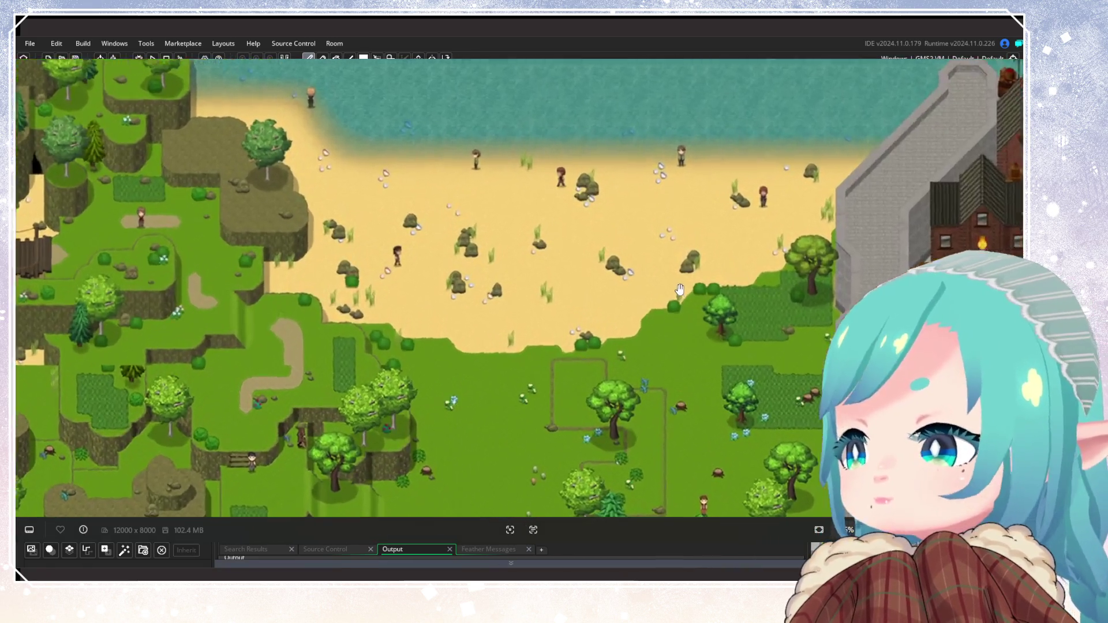
{"action": "scroll", "coordinate": [679, 290], "scroll_direction": "up", "scroll_amount": 1}
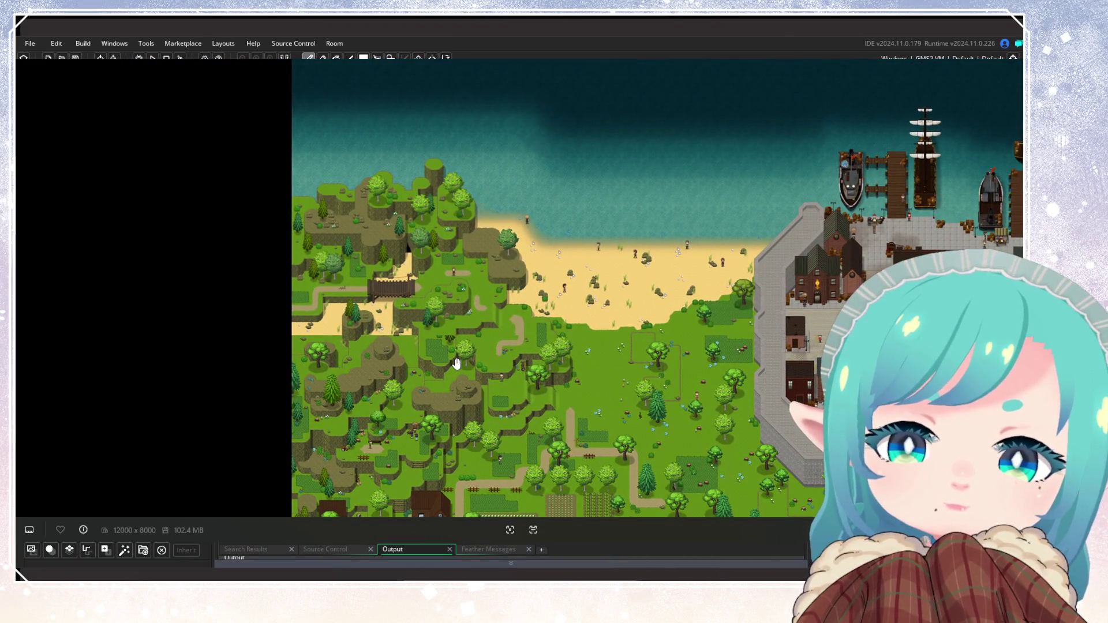
{"action": "scroll", "coordinate": [457, 363], "scroll_direction": "down", "scroll_amount": 10}
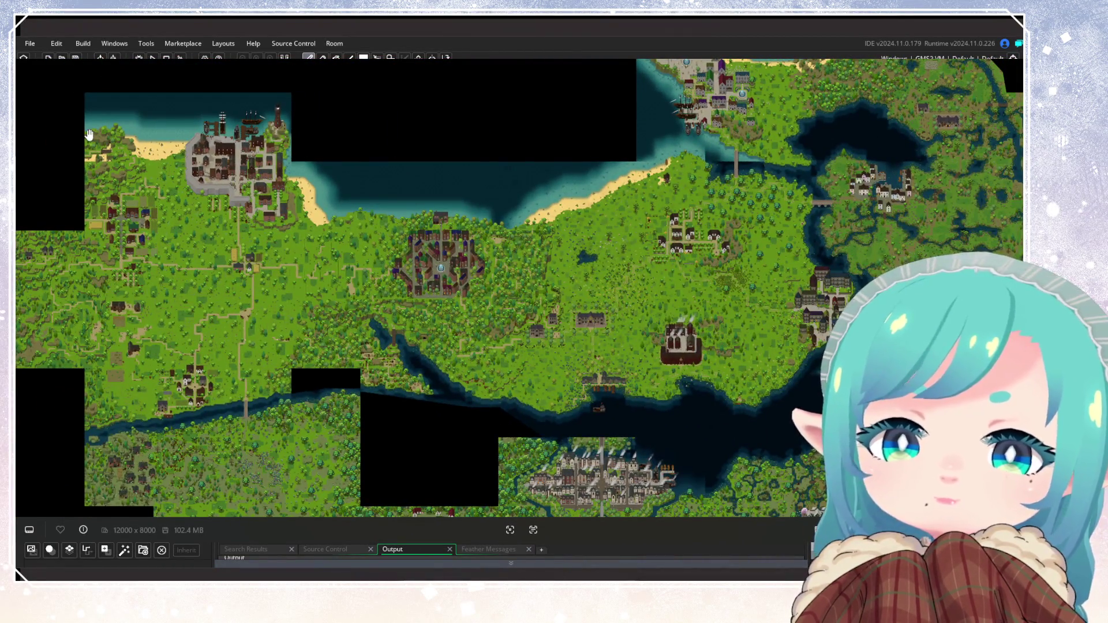
{"action": "scroll", "coordinate": [88, 135], "scroll_direction": "up", "scroll_amount": 6}
{"action": "scroll", "coordinate": [210, 198], "scroll_direction": "down", "scroll_amount": 2}
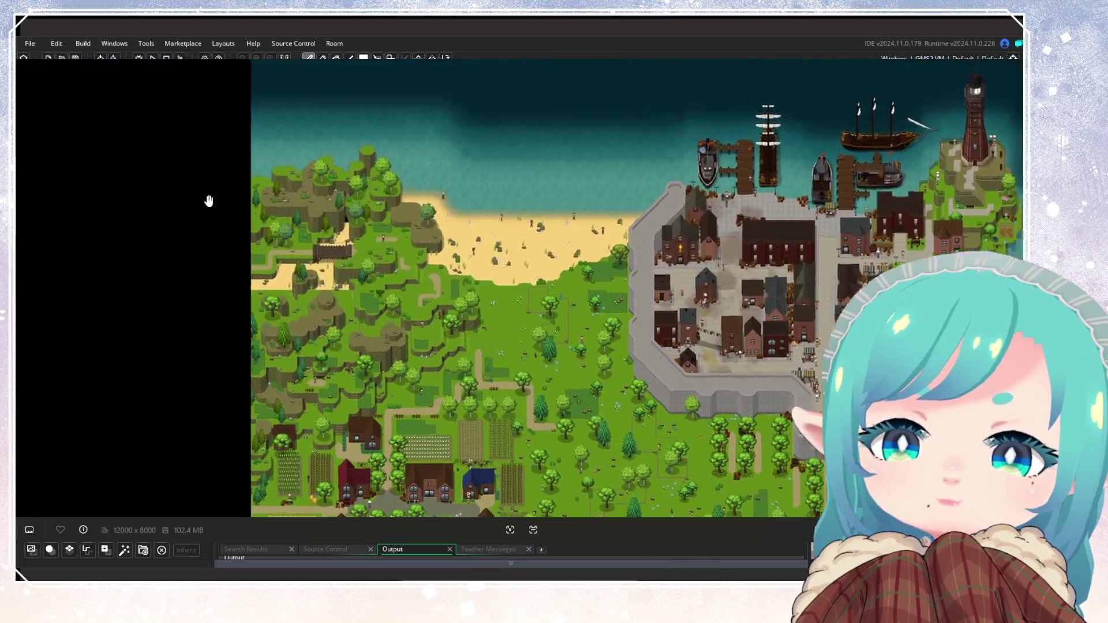
{"action": "scroll", "coordinate": [377, 246], "scroll_direction": "up", "scroll_amount": 5}
{"action": "scroll", "coordinate": [378, 247], "scroll_direction": "up", "scroll_amount": 1}
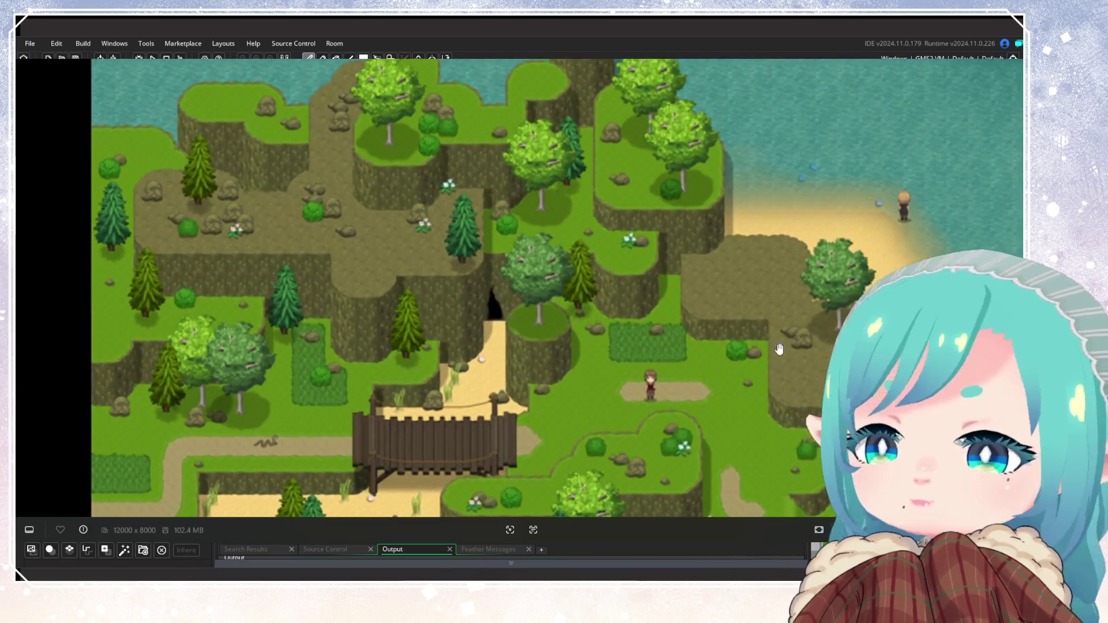
{"action": "scroll", "coordinate": [519, 262], "scroll_direction": "up", "scroll_amount": 1}
{"action": "scroll", "coordinate": [654, 277], "scroll_direction": "up", "scroll_amount": 1}
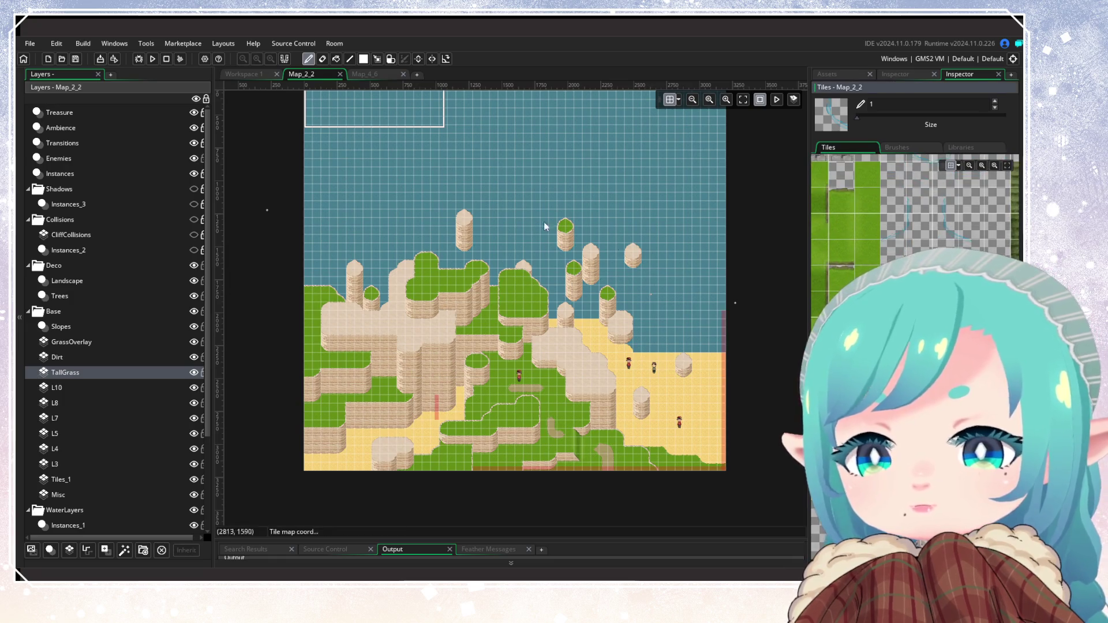
{"action": "left_click", "coordinate": [235, 73]}
{"action": "left_click", "coordinate": [301, 74]}
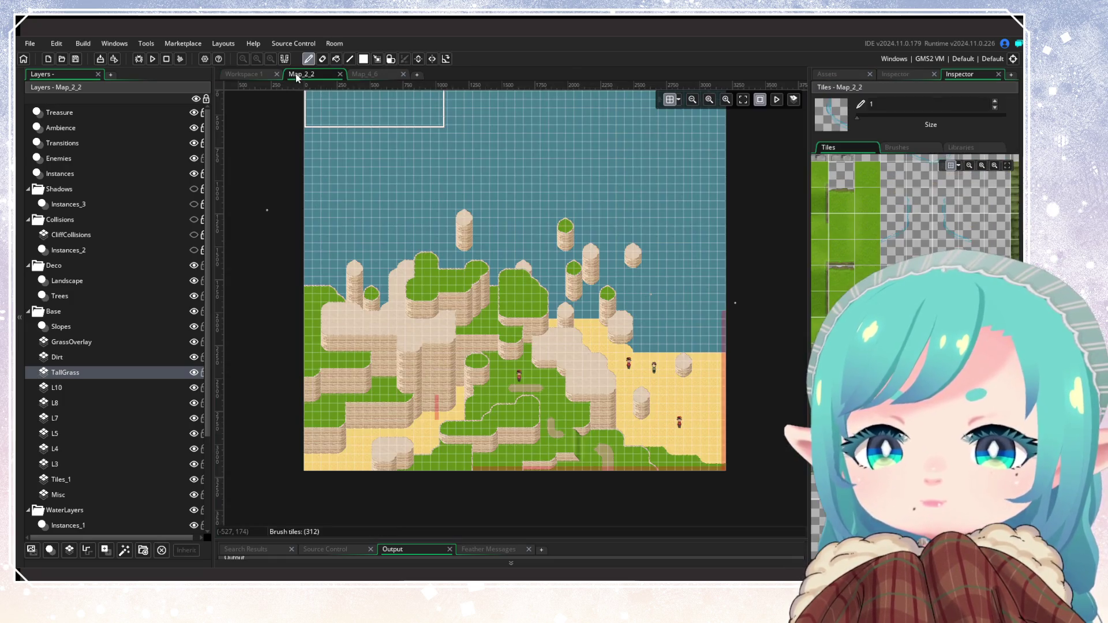
In the scr_ContinueGame workspace, show the Assets list, clear the search and collapse Overworld
{"action": "left_click", "coordinate": [253, 75]}
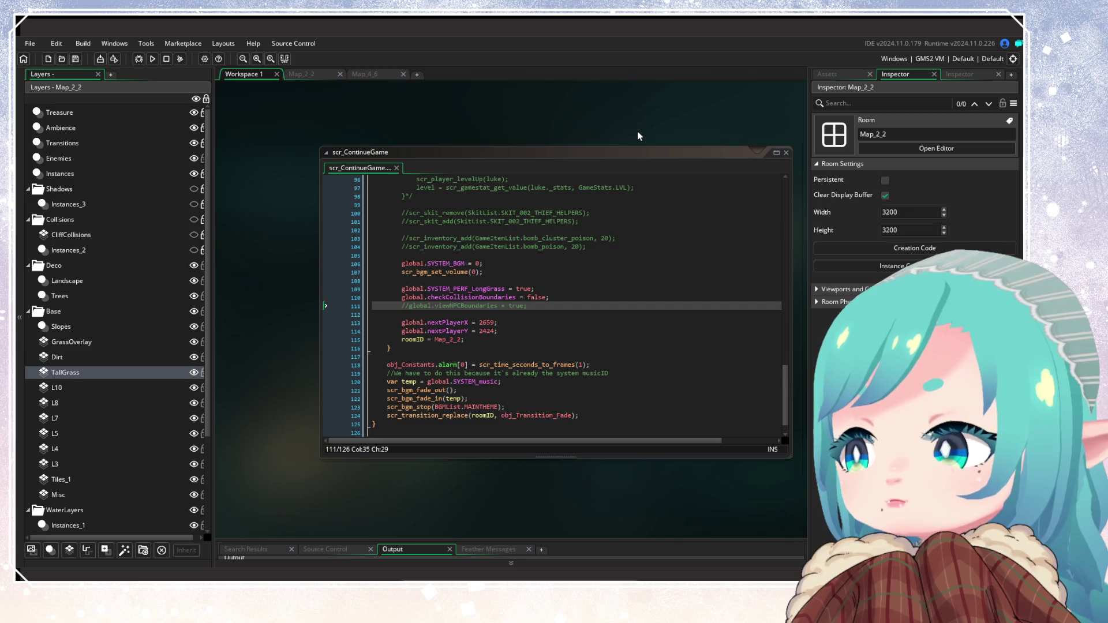
{"action": "left_click", "coordinate": [842, 73]}
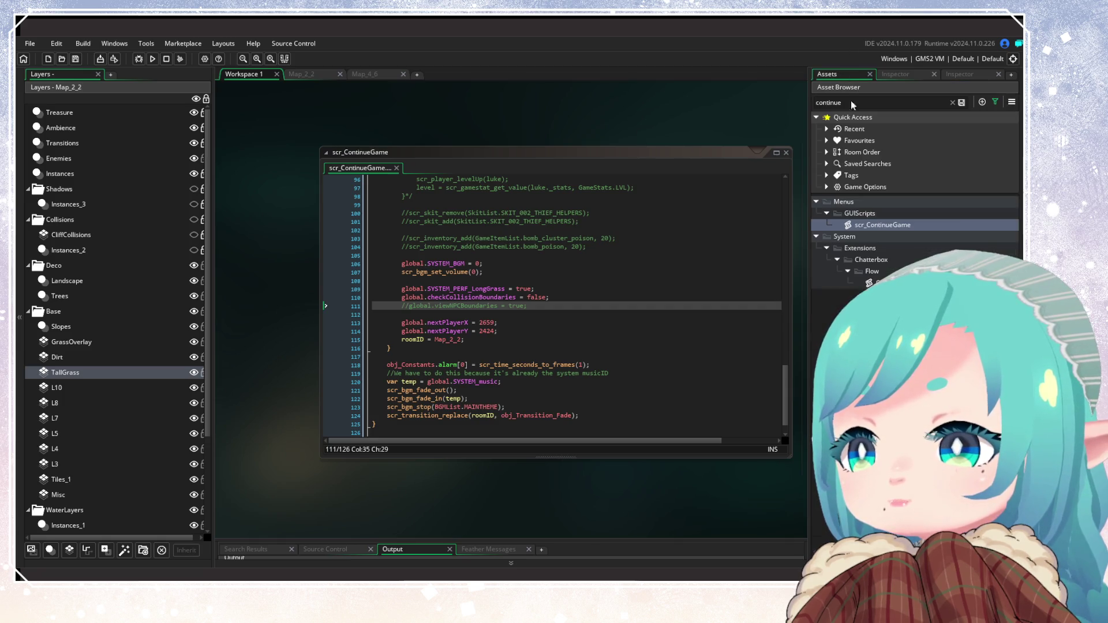
{"action": "left_click", "coordinate": [952, 102]}
{"action": "scroll", "coordinate": [911, 231], "scroll_direction": "down", "scroll_amount": 10}
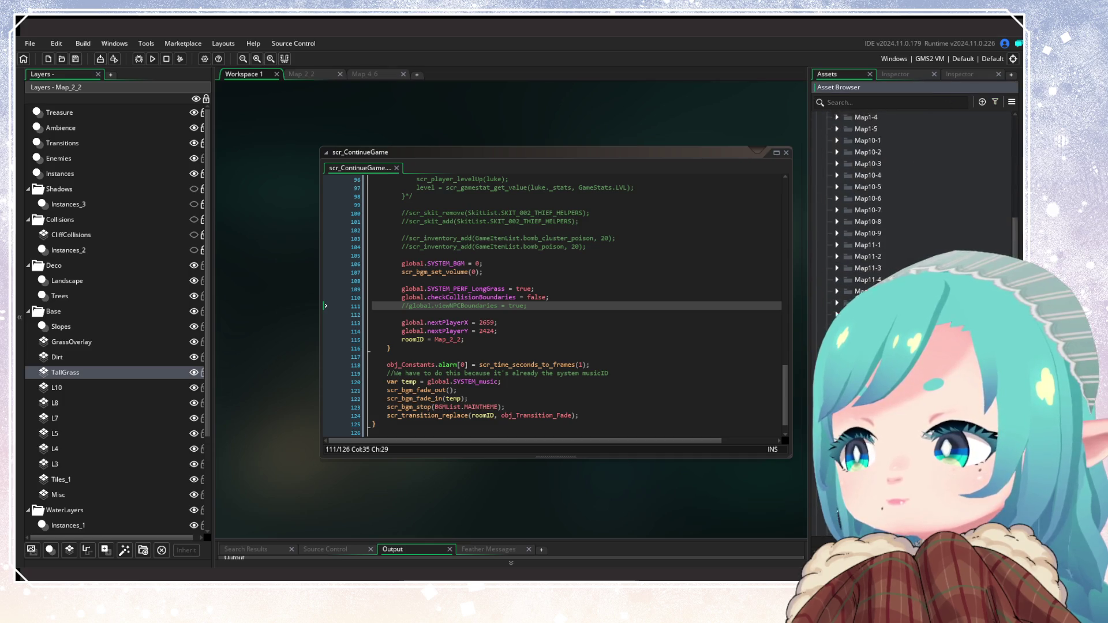
{"action": "left_click", "coordinate": [816, 230]}
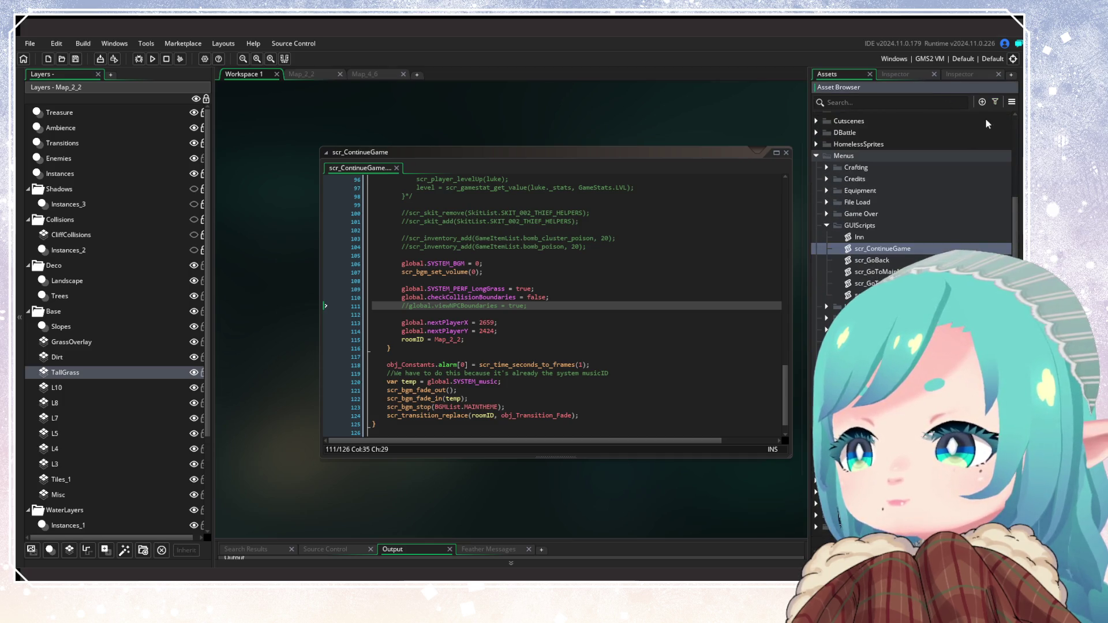
Open the asset filter options, scroll down to Sprites > Lakure, and return to Map_2_2
{"action": "left_click", "coordinate": [994, 102]}
{"action": "scroll", "coordinate": [860, 231], "scroll_direction": "down", "scroll_amount": 10}
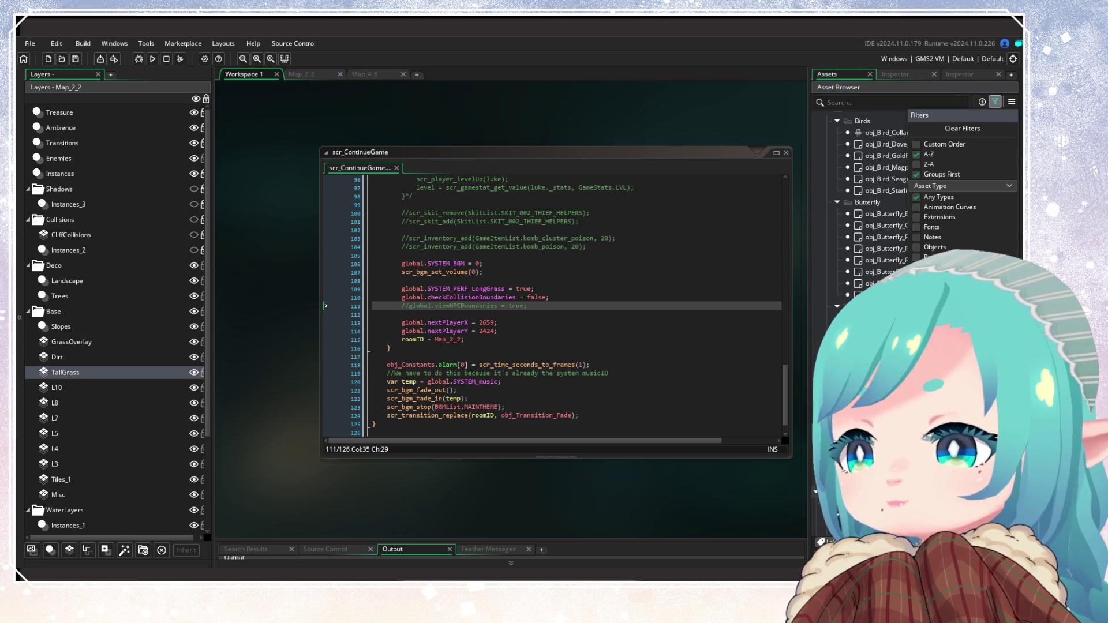
{"action": "scroll", "coordinate": [911, 231], "scroll_direction": "down", "scroll_amount": 10}
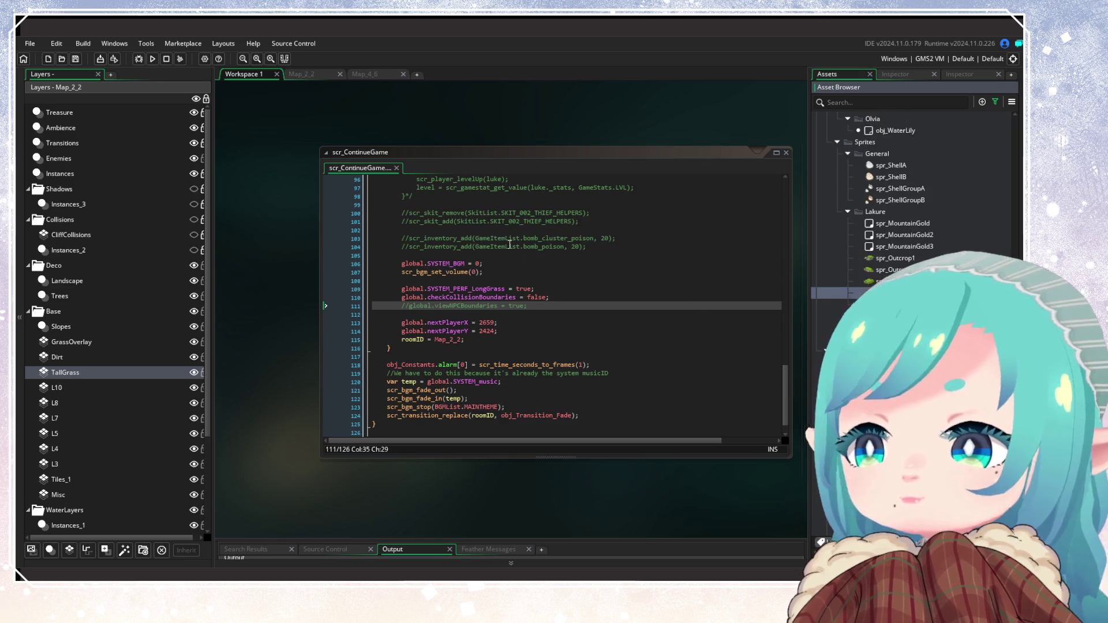
{"action": "left_click", "coordinate": [304, 78]}
Add a new asset layer, Assets_3, directly above the Slopes layer
{"action": "scroll", "coordinate": [313, 320], "scroll_direction": "up", "scroll_amount": 3}
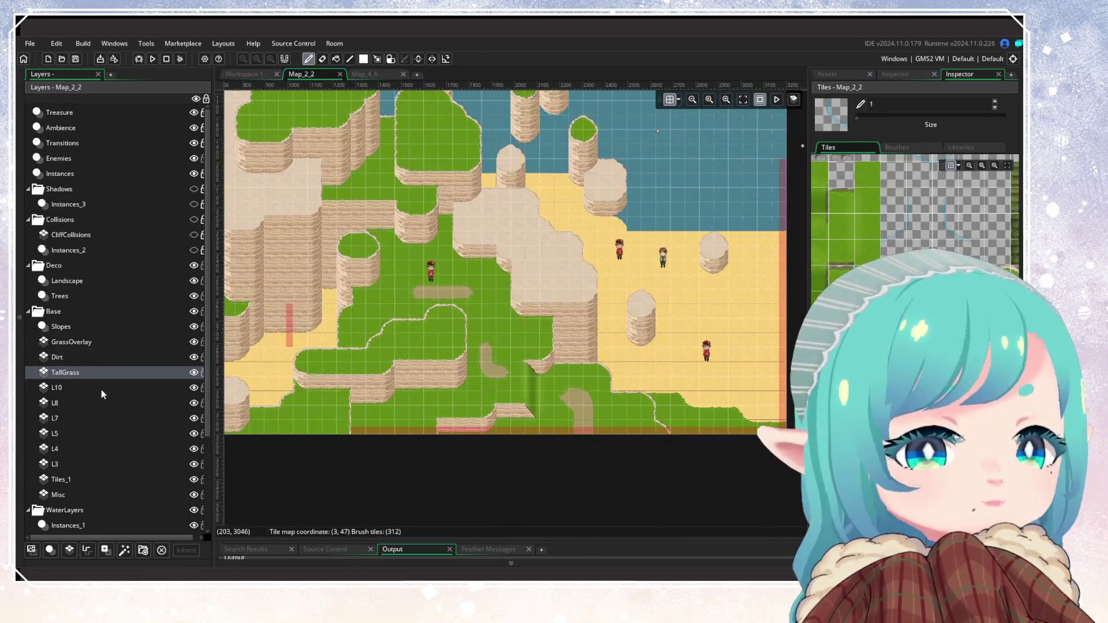
{"action": "left_click", "coordinate": [61, 326]}
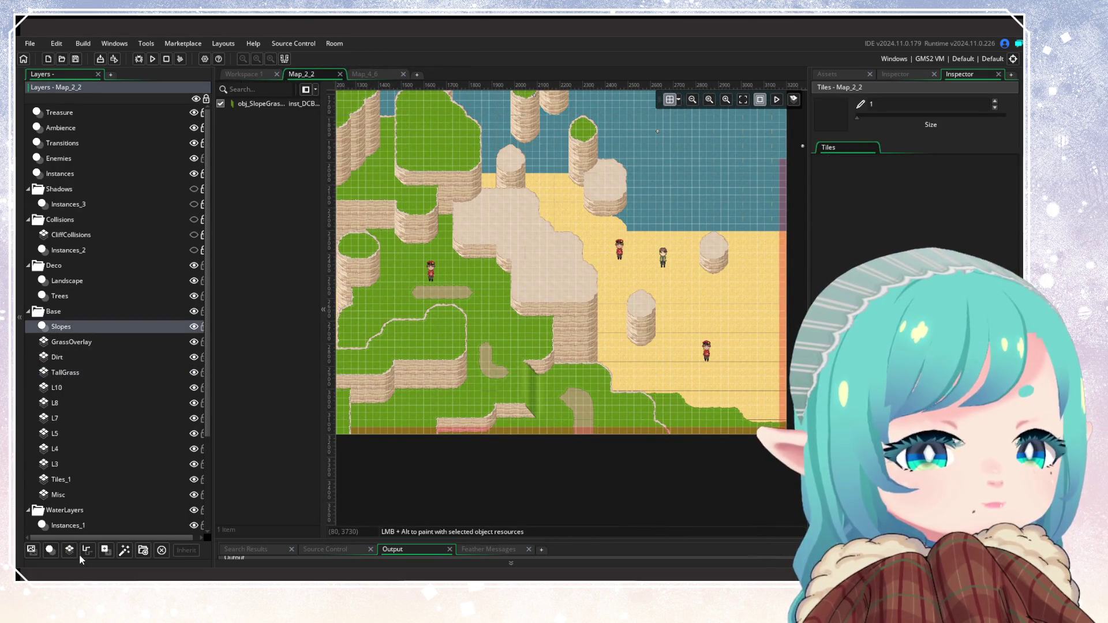
{"action": "left_click", "coordinate": [106, 550]}
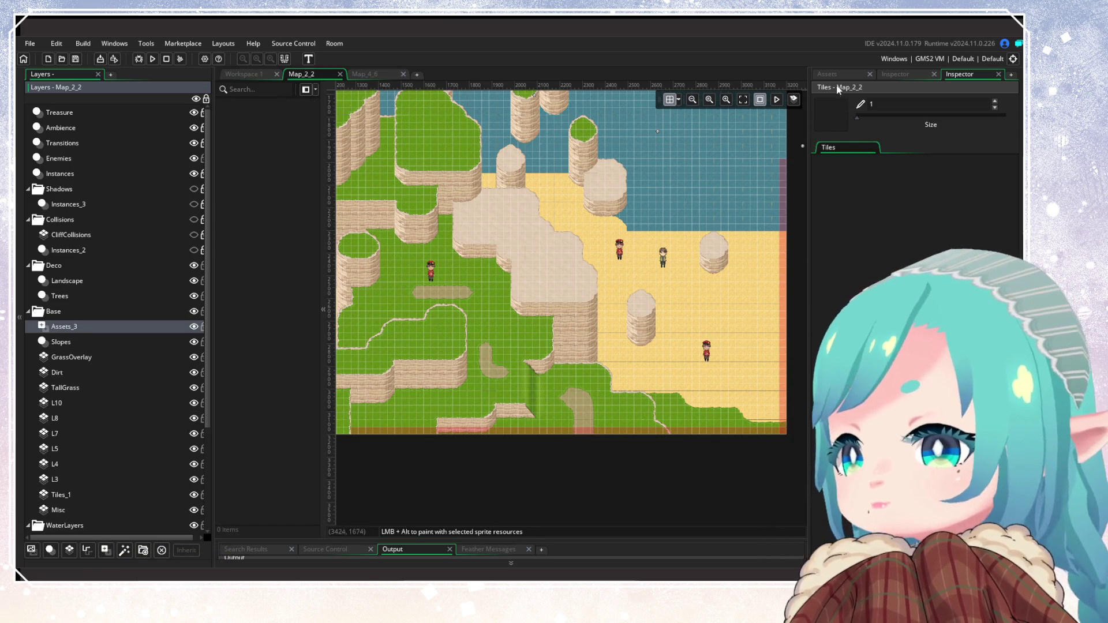
Place a spr_Outcrop4 rock on the grass, then select and delete it, leaving Assets_3 empty
{"action": "left_click", "coordinate": [829, 74]}
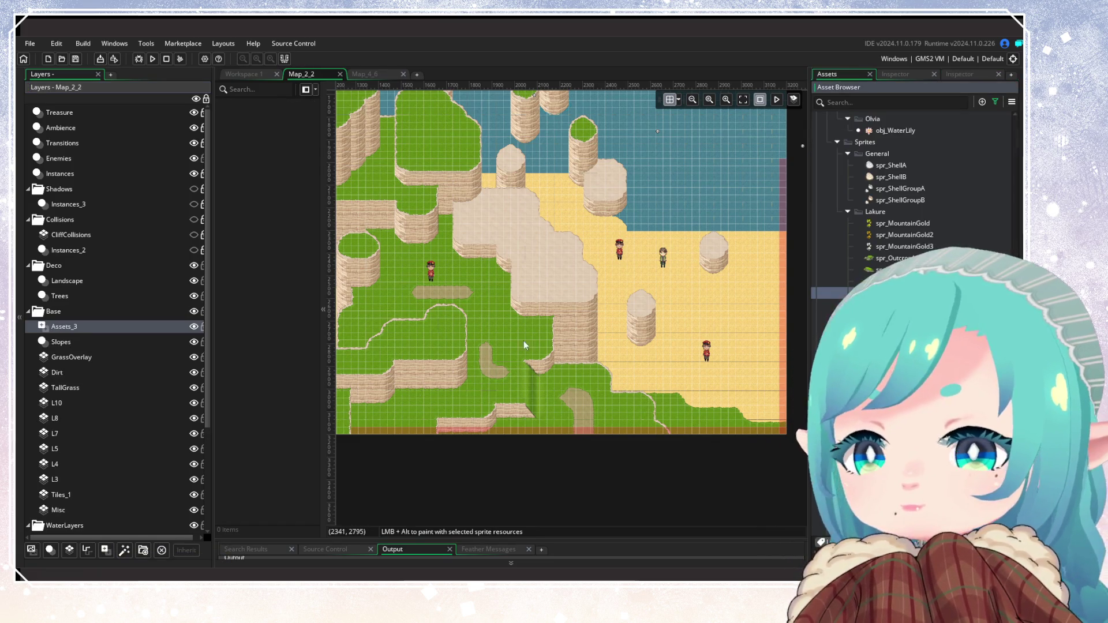
{"action": "scroll", "coordinate": [462, 296], "scroll_direction": "up", "scroll_amount": 5}
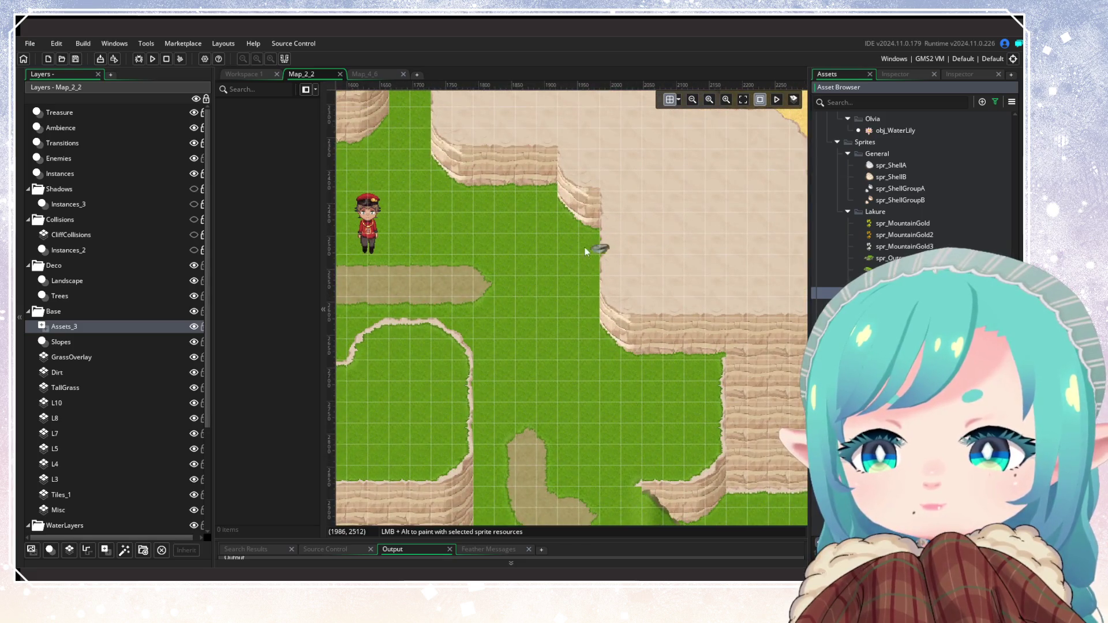
{"action": "left_click", "coordinate": [555, 250]}
{"action": "scroll", "coordinate": [556, 250], "scroll_direction": "up", "scroll_amount": 2}
{"action": "scroll", "coordinate": [551, 303], "scroll_direction": "up", "scroll_amount": 4}
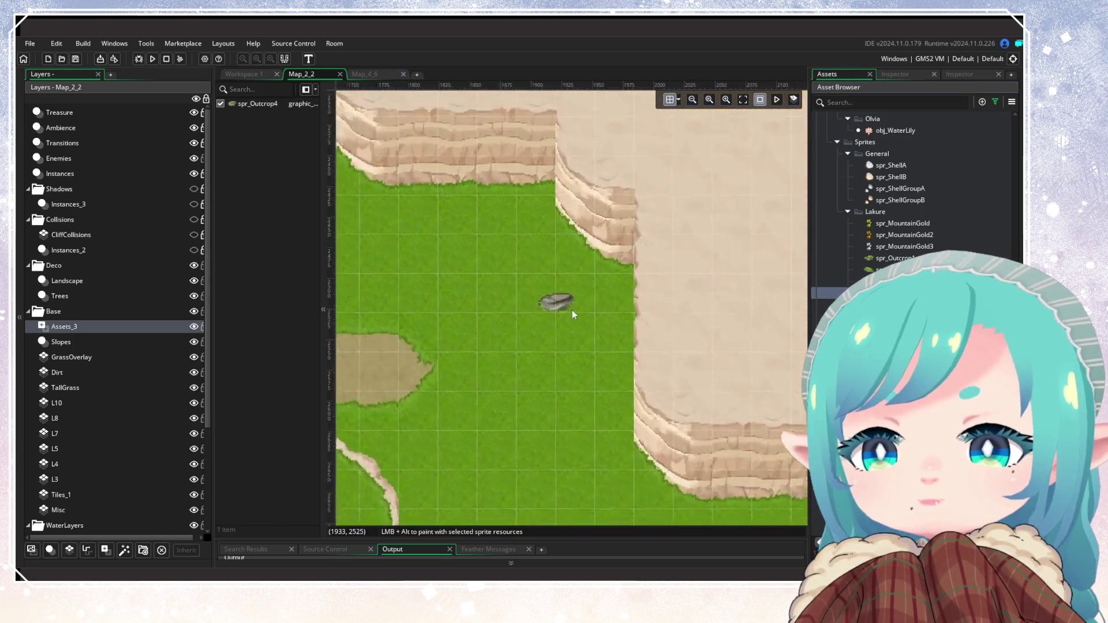
{"action": "left_click_drag", "start_coordinate": [519, 263], "coordinate": [597, 342]}
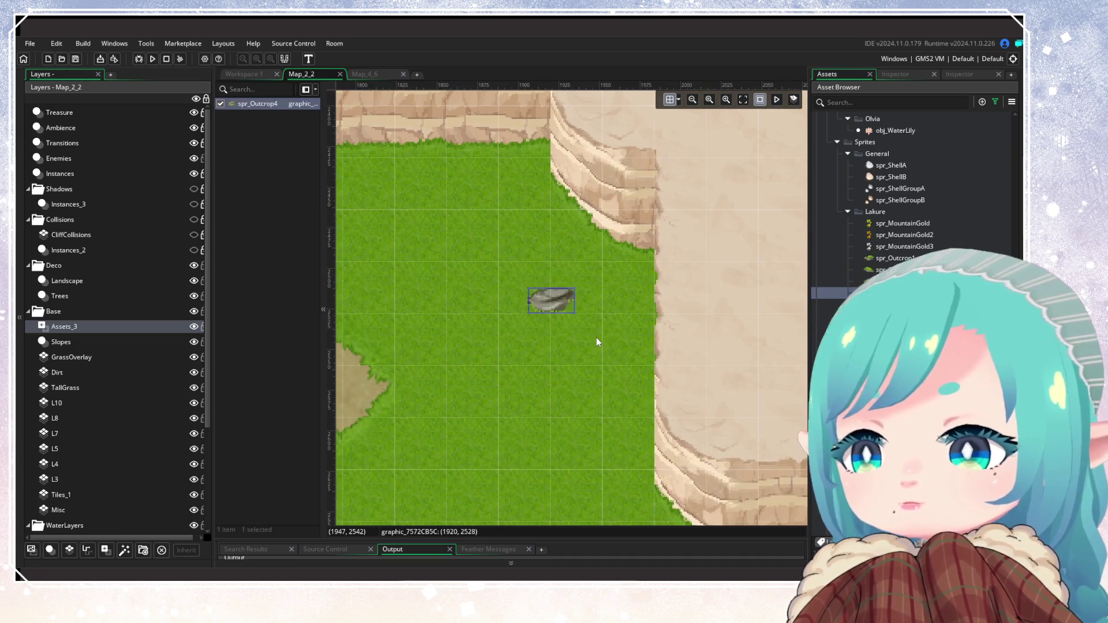
{"action": "key", "text": "Delete"}
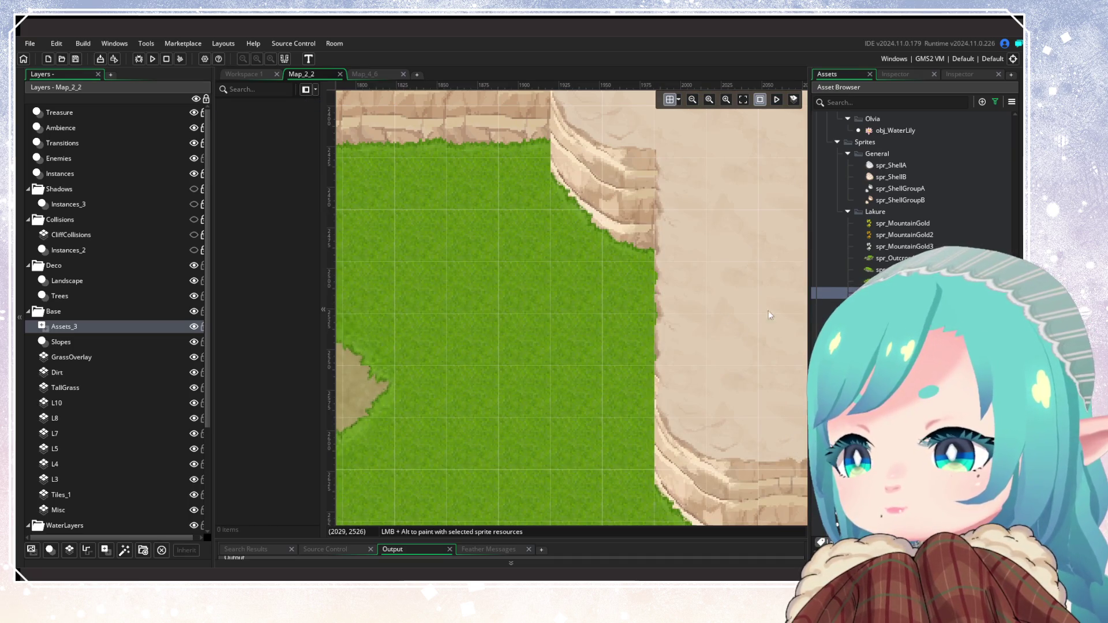
{"action": "scroll", "coordinate": [866, 203], "scroll_direction": "up", "scroll_amount": 10}
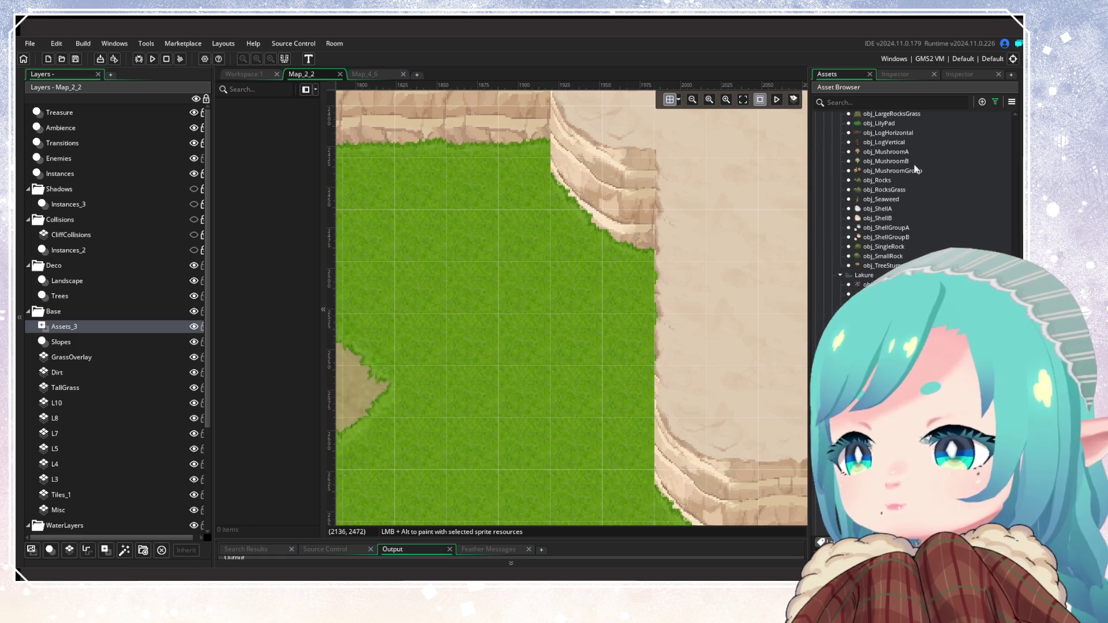
{"action": "scroll", "coordinate": [912, 202], "scroll_direction": "down", "scroll_amount": 5}
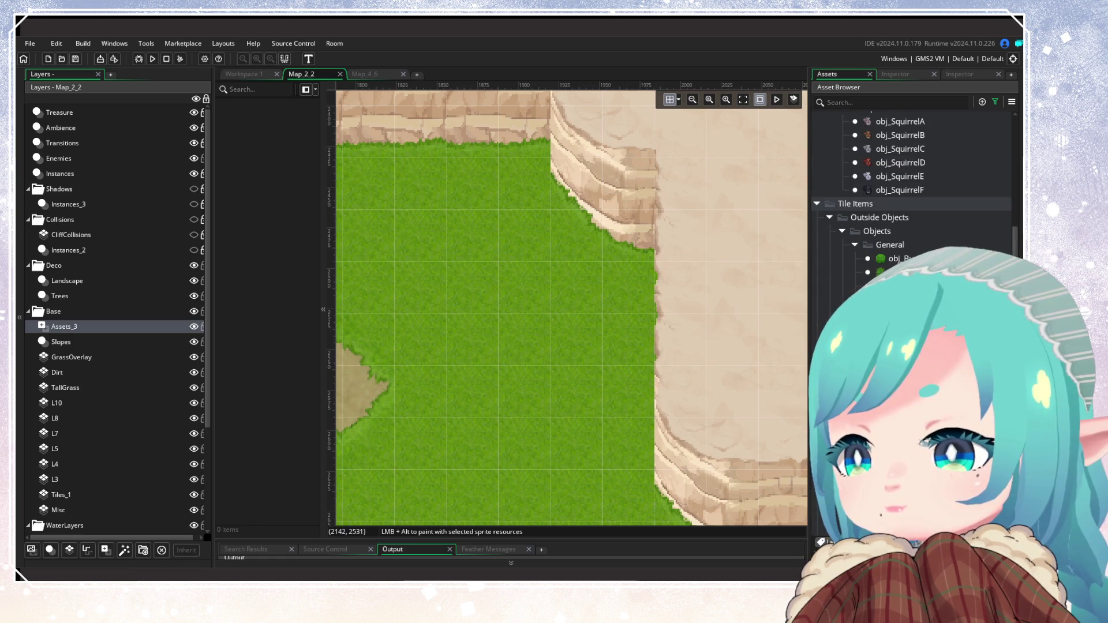
{"action": "scroll", "coordinate": [911, 196], "scroll_direction": "down", "scroll_amount": 3}
Delete the Assets_3 layer and confirm the removal
{"action": "left_click", "coordinate": [839, 87]}
{"action": "scroll", "coordinate": [612, 345], "scroll_direction": "down", "scroll_amount": 5}
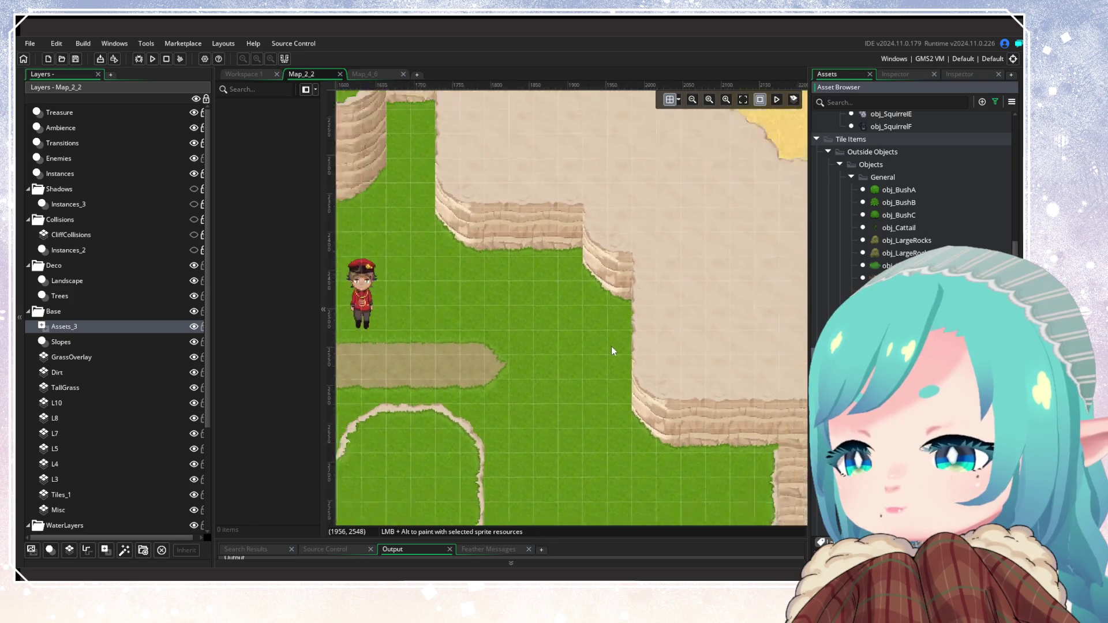
{"action": "left_click", "coordinate": [922, 355]}
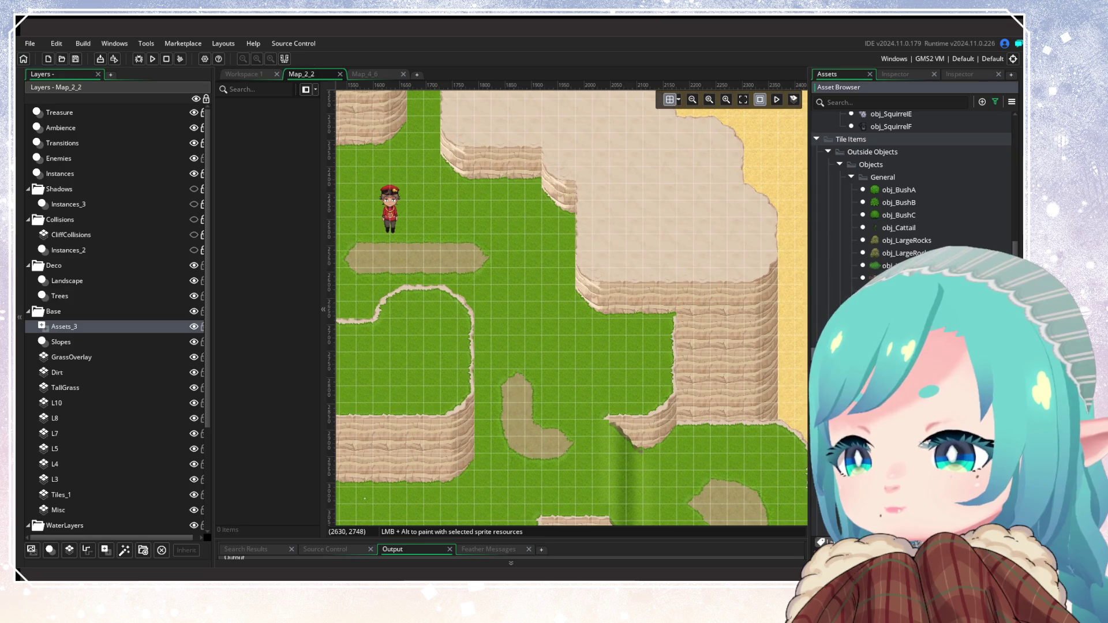
{"action": "scroll", "coordinate": [684, 339], "scroll_direction": "up", "scroll_amount": 3}
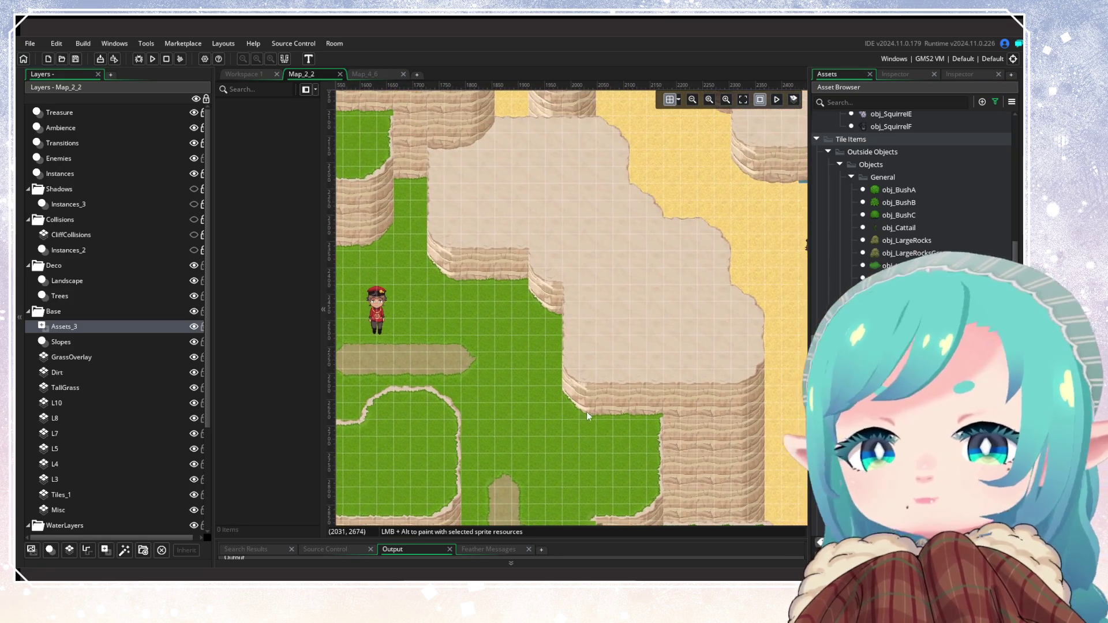
{"action": "left_click", "coordinate": [162, 550]}
{"action": "left_click", "coordinate": [564, 320]}
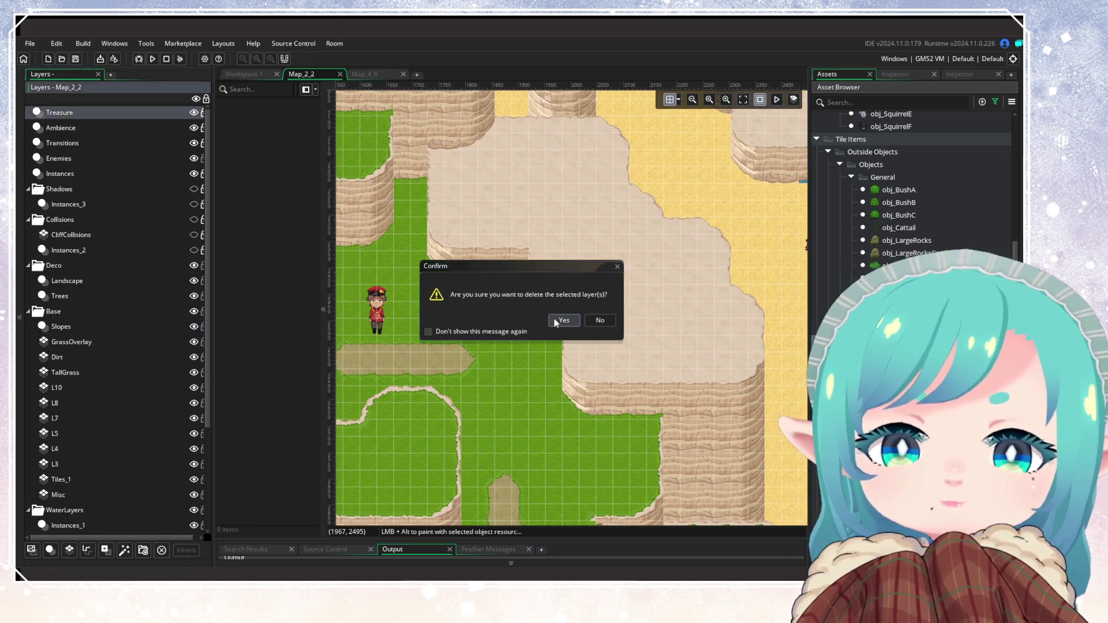
{"action": "left_click", "coordinate": [116, 326]}
On the Landscape layer, place a rock cluster on the dirt plateau with the grid hidden
{"action": "left_click", "coordinate": [95, 280]}
{"action": "left_click", "coordinate": [479, 310]}
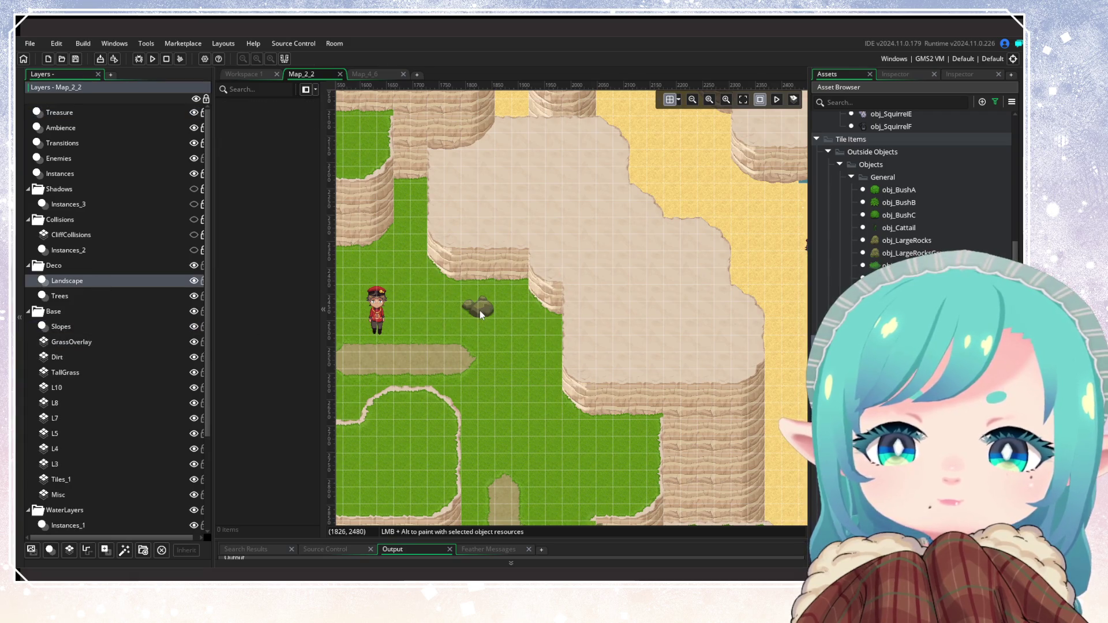
{"action": "key", "text": "ctrl+z"}
{"action": "key", "text": "g"}
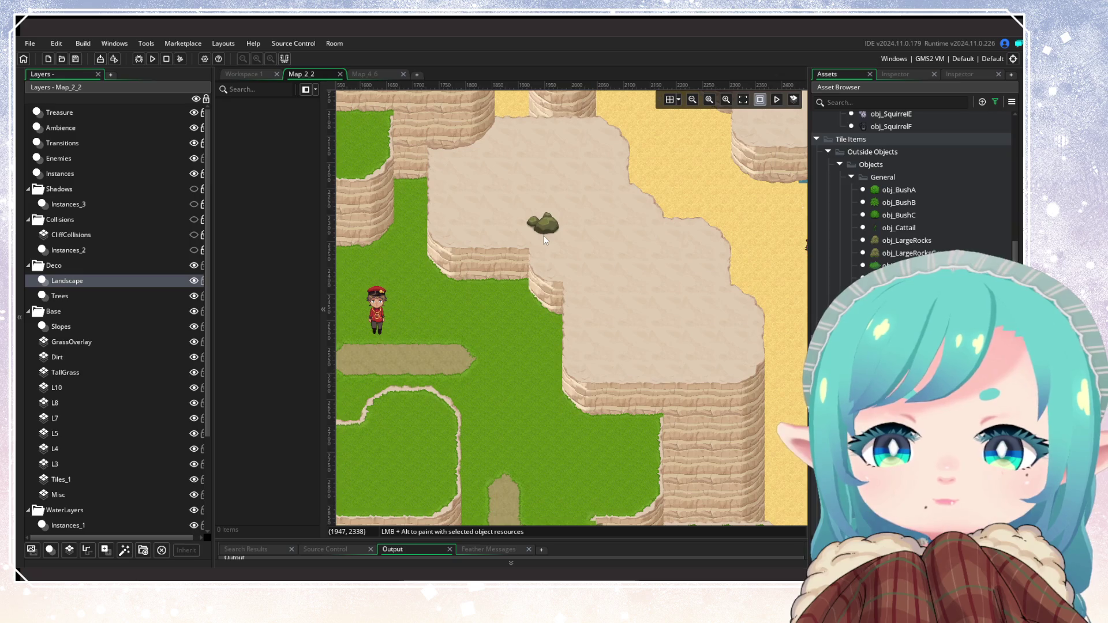
{"action": "scroll", "coordinate": [542, 236], "scroll_direction": "up", "scroll_amount": 3}
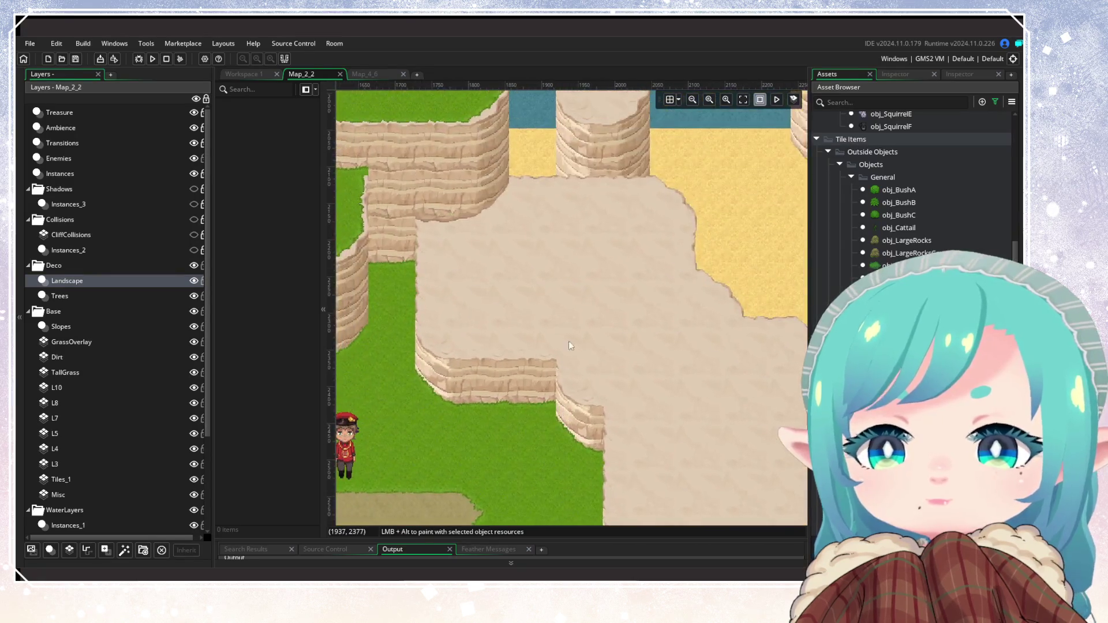
{"action": "scroll", "coordinate": [569, 354], "scroll_direction": "up", "scroll_amount": 1}
{"action": "left_click", "coordinate": [477, 293]}
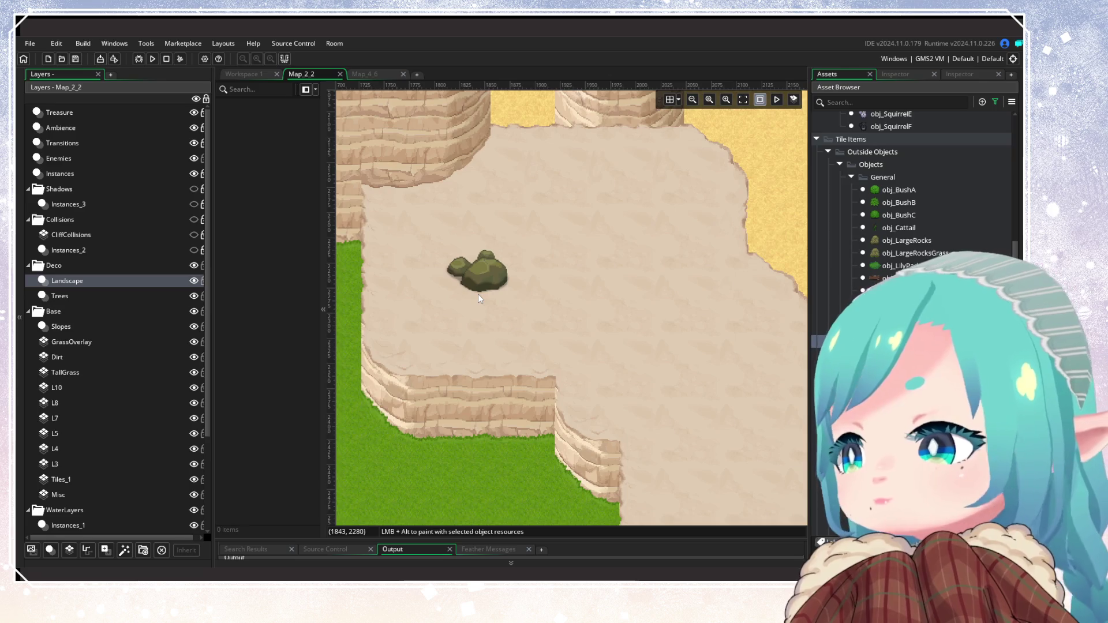
{"action": "left_click_drag", "start_coordinate": [477, 293], "coordinate": [576, 320]}
Choose obj_LargeRocksGrass and drag the rock cluster onto the grass below the cliff edge
{"action": "scroll", "coordinate": [542, 303], "scroll_direction": "up", "scroll_amount": 1}
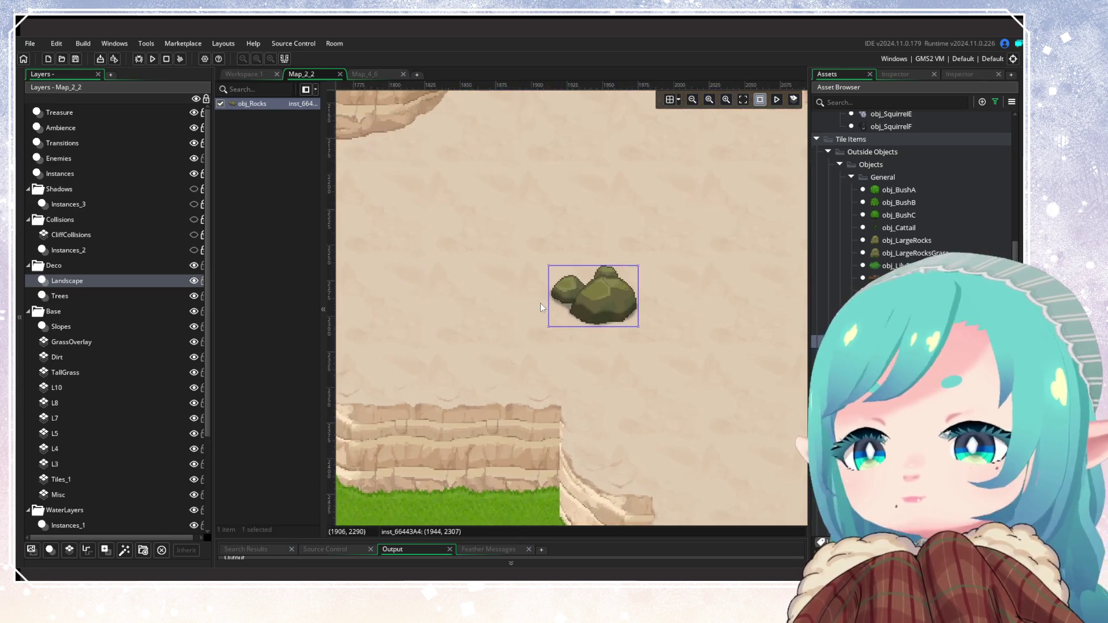
{"action": "scroll", "coordinate": [540, 302], "scroll_direction": "up", "scroll_amount": 2}
{"action": "scroll", "coordinate": [525, 344], "scroll_direction": "down", "scroll_amount": 4}
{"action": "scroll", "coordinate": [490, 393], "scroll_direction": "up", "scroll_amount": 1}
{"action": "scroll", "coordinate": [587, 380], "scroll_direction": "up", "scroll_amount": 1}
{"action": "scroll", "coordinate": [604, 377], "scroll_direction": "up", "scroll_amount": 1}
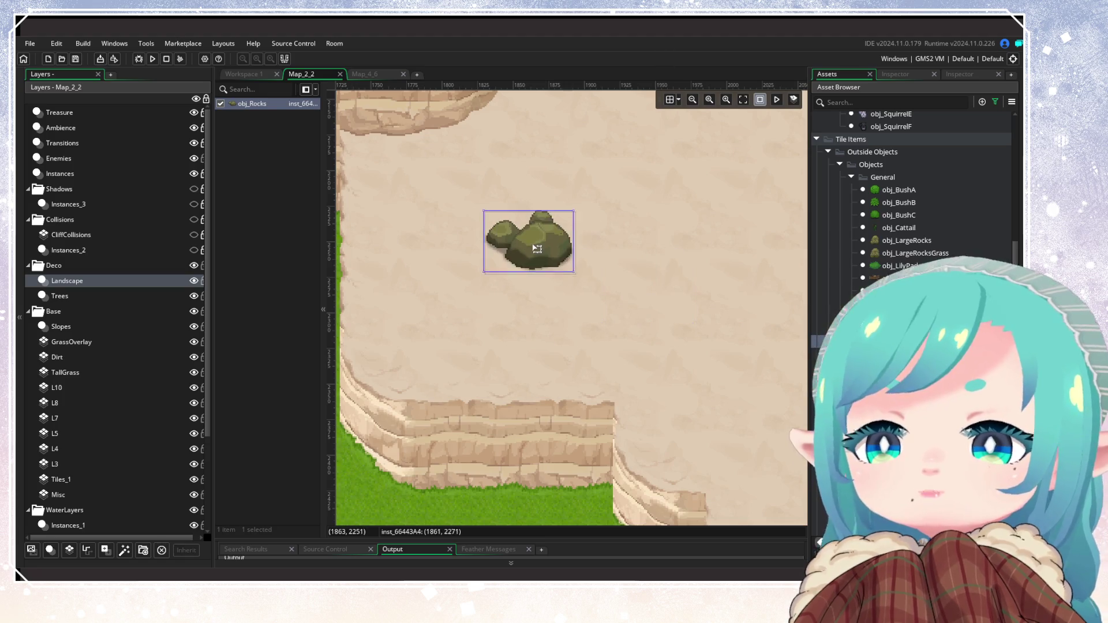
{"action": "scroll", "coordinate": [608, 388], "scroll_direction": "up", "scroll_amount": 5}
{"action": "scroll", "coordinate": [581, 213], "scroll_direction": "down", "scroll_amount": 5}
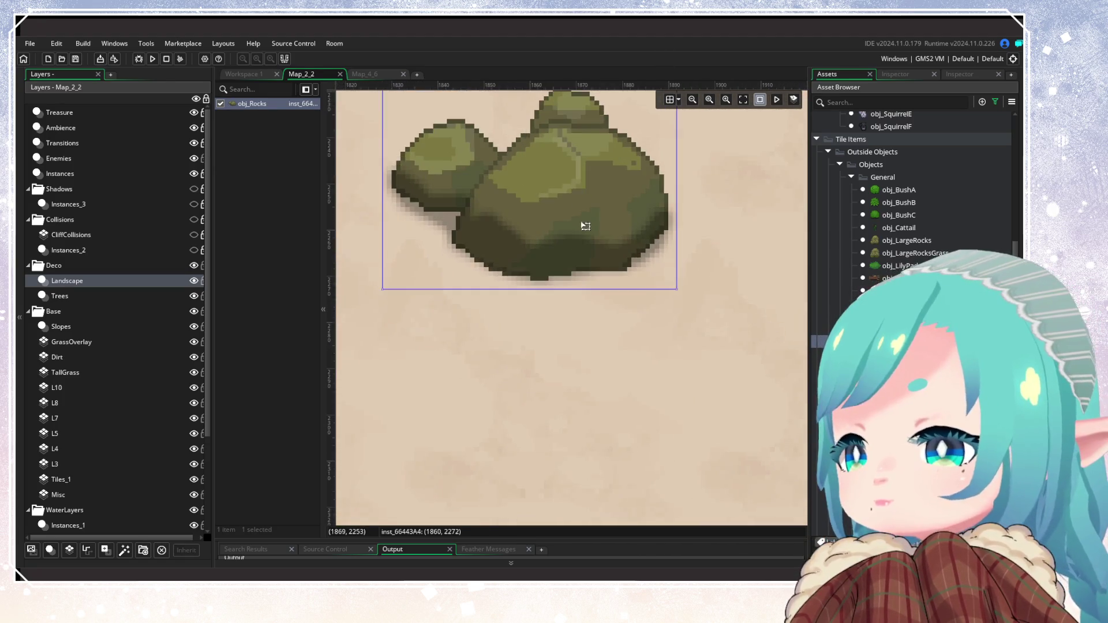
{"action": "left_click", "coordinate": [708, 325]}
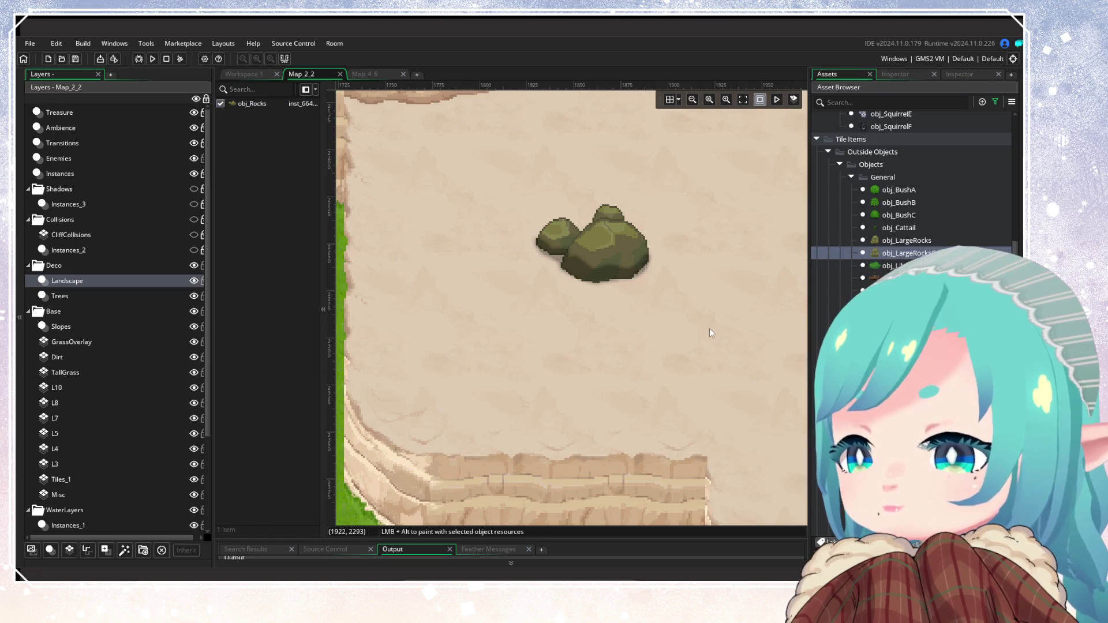
{"action": "scroll", "coordinate": [697, 325], "scroll_direction": "down", "scroll_amount": 8}
{"action": "scroll", "coordinate": [690, 325], "scroll_direction": "up", "scroll_amount": 1}
{"action": "left_click", "coordinate": [670, 298]}
{"action": "scroll", "coordinate": [624, 303], "scroll_direction": "up", "scroll_amount": 2}
{"action": "mouse_move", "coordinate": [596, 147]}
{"action": "left_mouse_down"}
{"action": "mouse_move", "coordinate": [617, 271]}
{"action": "mouse_move", "coordinate": [714, 372]}
{"action": "left_mouse_up"}
{"action": "mouse_move", "coordinate": [637, 328]}
{"action": "left_mouse_down"}
{"action": "mouse_move", "coordinate": [634, 418]}
{"action": "mouse_move", "coordinate": [679, 416]}
{"action": "left_mouse_up"}
{"action": "left_click", "coordinate": [665, 437]}
{"action": "scroll", "coordinate": [634, 410], "scroll_direction": "up", "scroll_amount": 3}
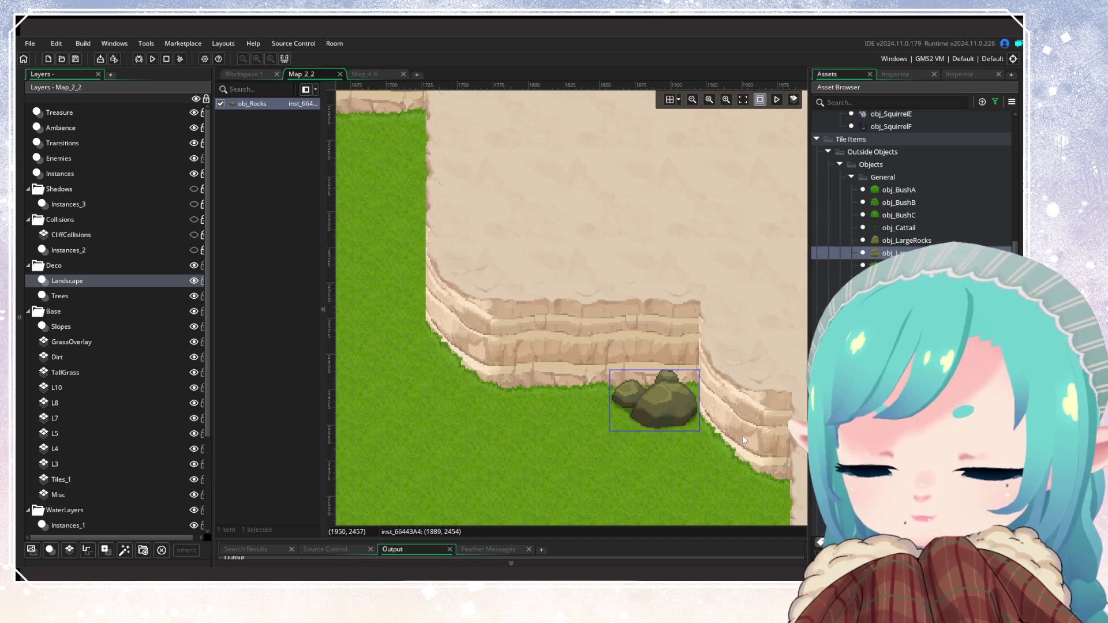
Delete the obj_Rocks cluster, leaving the Landscape layer with 0 items, and browse to obj_RocksMoss
{"action": "key", "text": "Delete"}
{"action": "scroll", "coordinate": [709, 444], "scroll_direction": "down", "scroll_amount": 5}
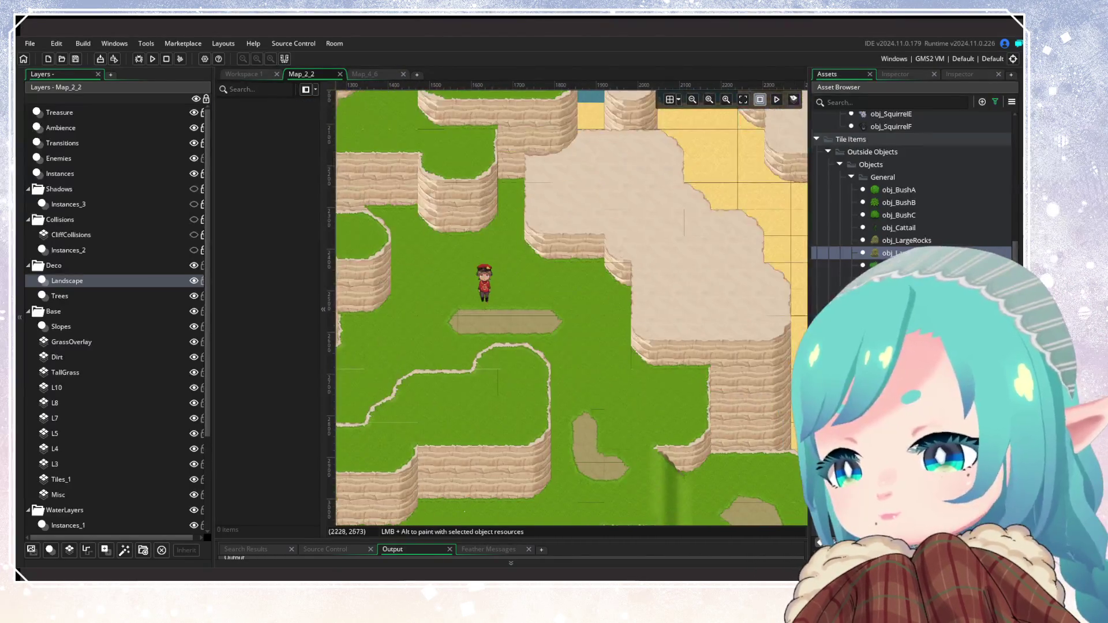
{"action": "scroll", "coordinate": [911, 185], "scroll_direction": "down", "scroll_amount": 8}
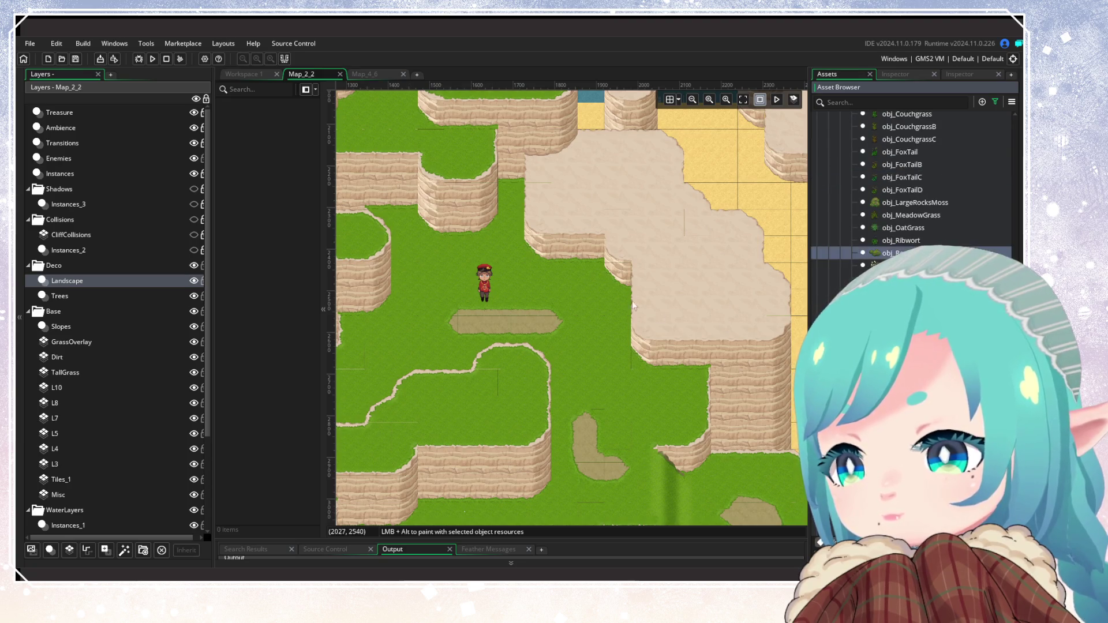
{"action": "scroll", "coordinate": [585, 276], "scroll_direction": "up", "scroll_amount": 2}
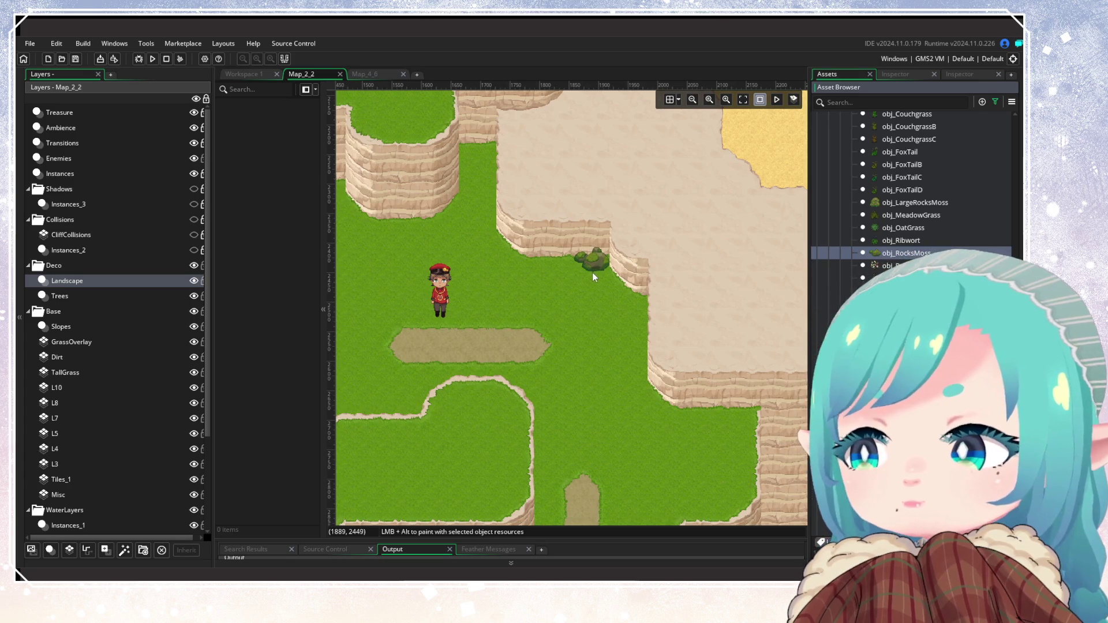
{"action": "scroll", "coordinate": [891, 372], "scroll_direction": "down", "scroll_amount": 3}
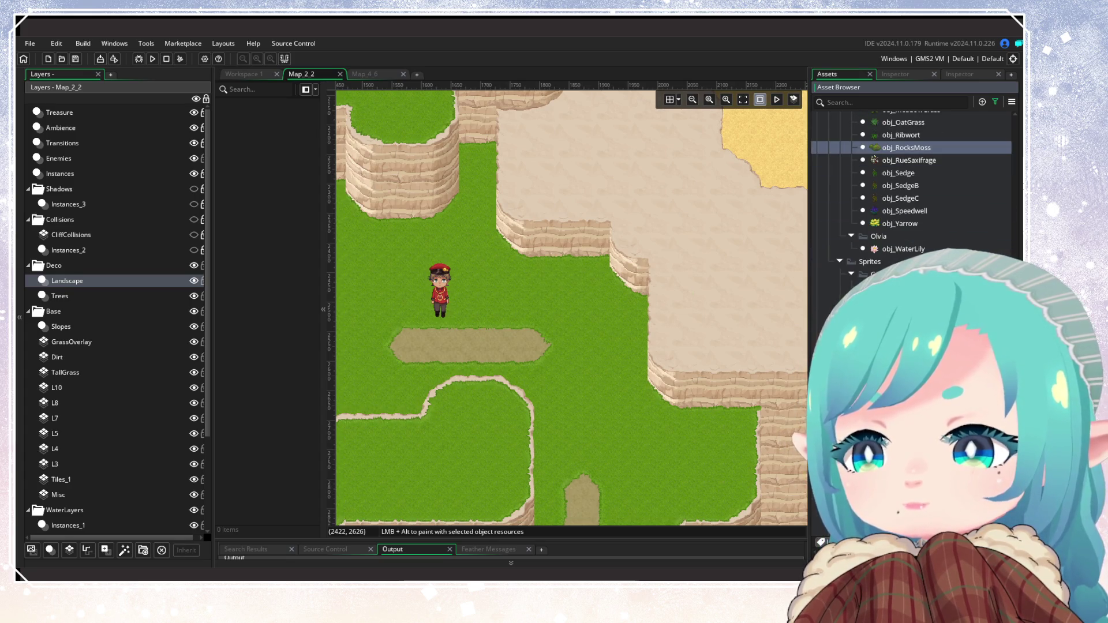
{"action": "scroll", "coordinate": [911, 184], "scroll_direction": "down", "scroll_amount": 3}
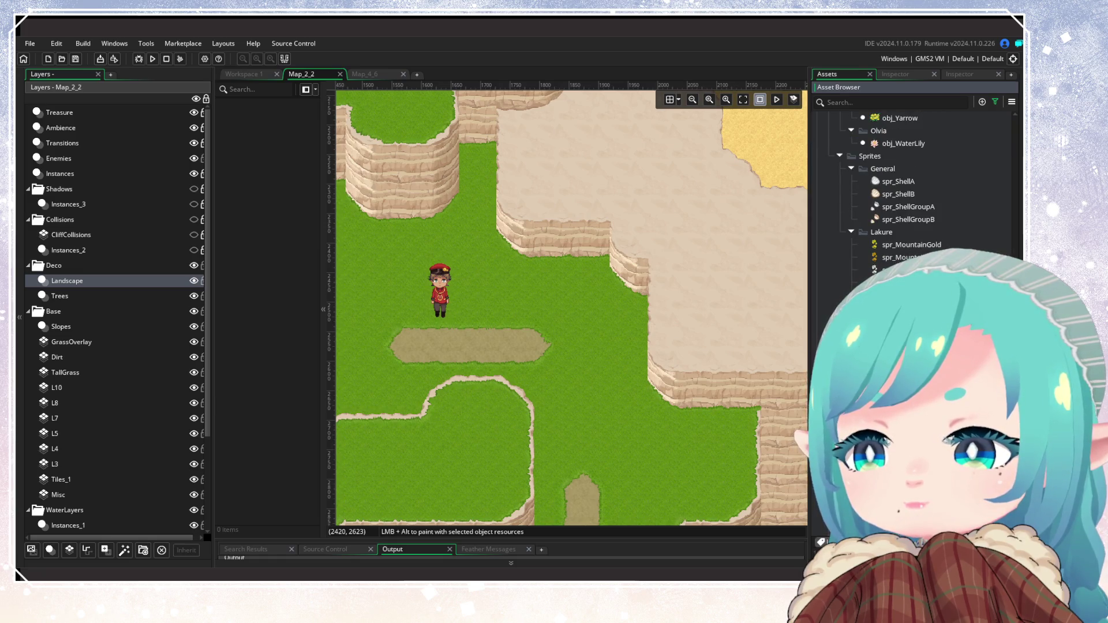
{"action": "scroll", "coordinate": [911, 173], "scroll_direction": "up", "scroll_amount": 2}
{"action": "scroll", "coordinate": [912, 173], "scroll_direction": "up", "scroll_amount": 3}
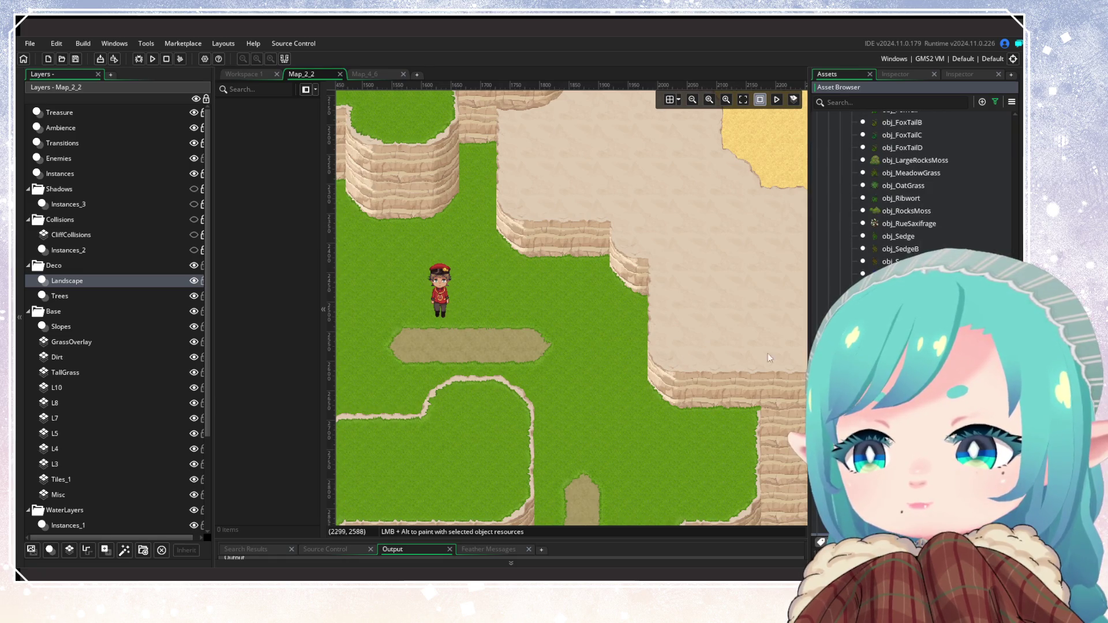
{"action": "scroll", "coordinate": [478, 360], "scroll_direction": "down", "scroll_amount": 5}
{"action": "scroll", "coordinate": [512, 362], "scroll_direction": "up", "scroll_amount": 3}
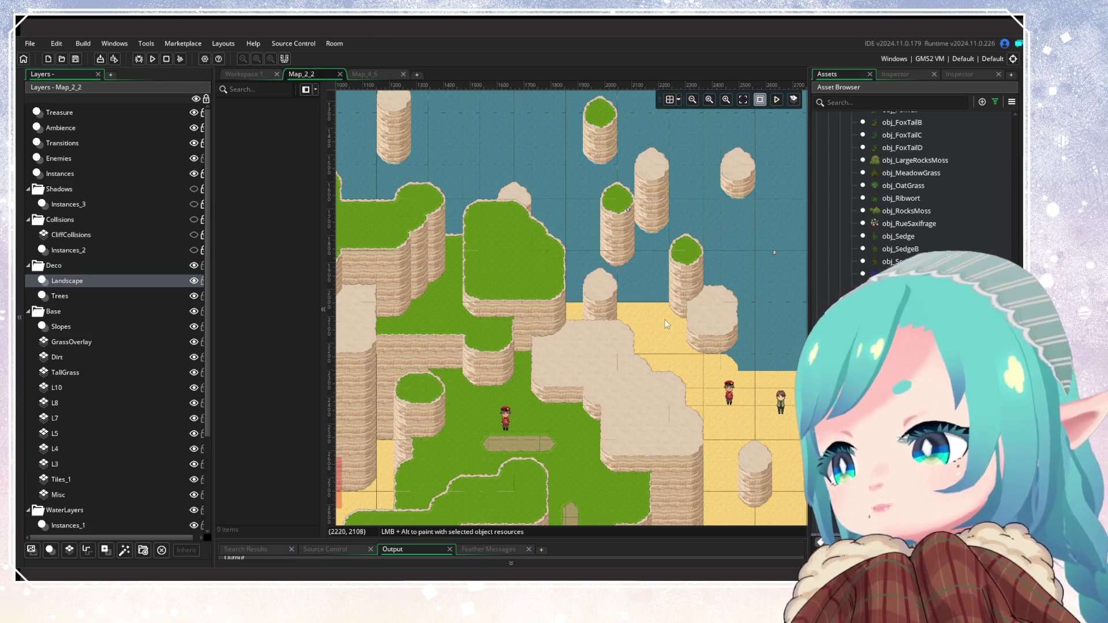
{"action": "left_click_drag", "start_coordinate": [666, 324], "coordinate": [708, 189]}
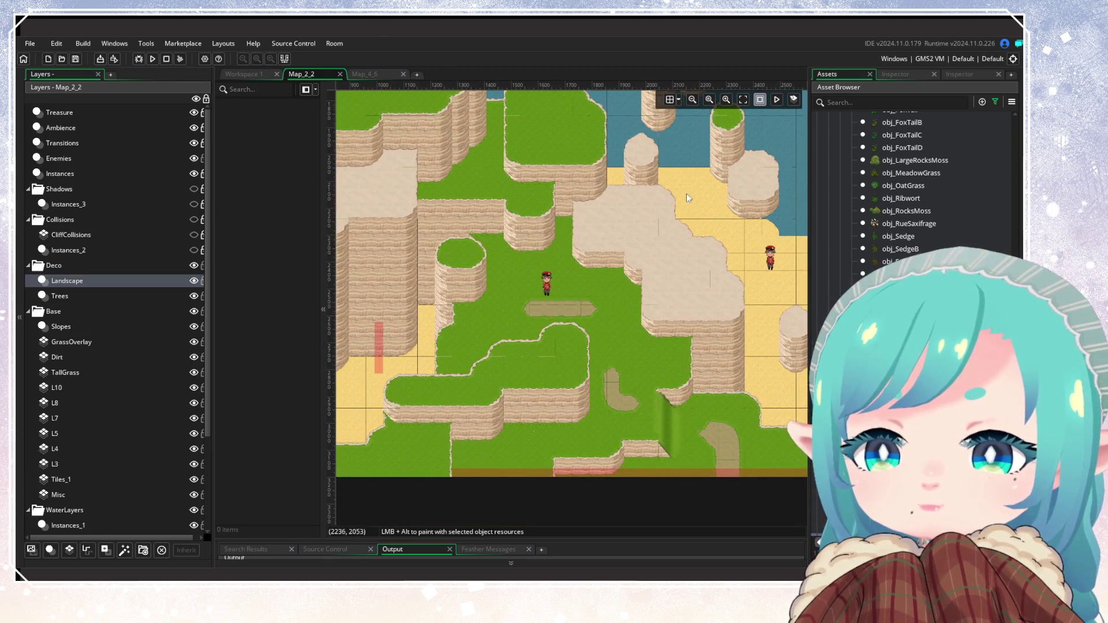
{"action": "scroll", "coordinate": [700, 179], "scroll_direction": "up", "scroll_amount": 5}
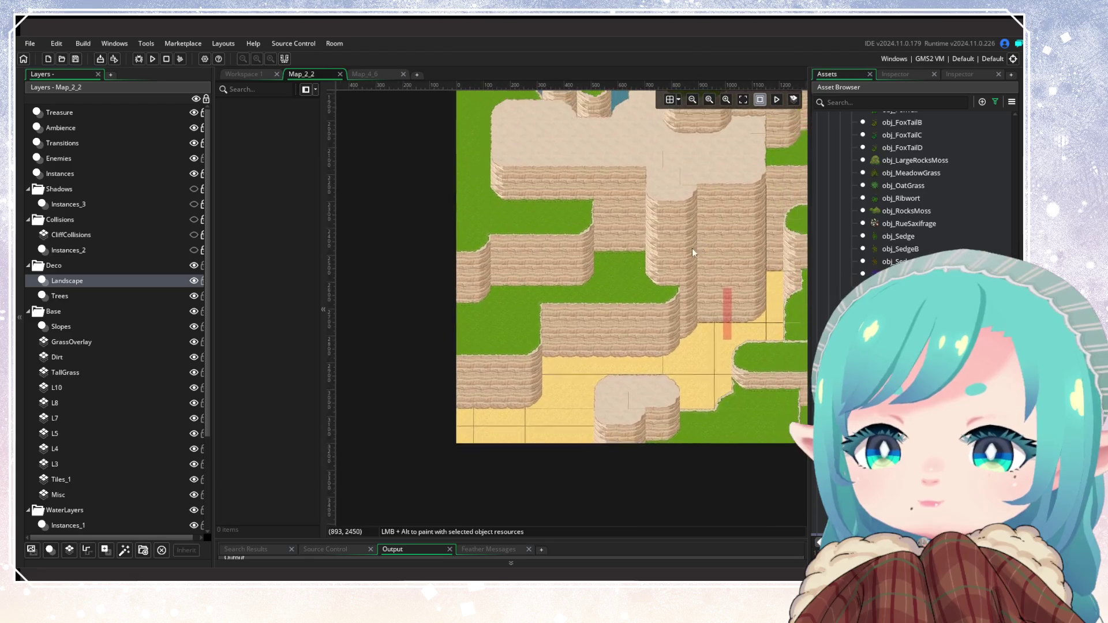
{"action": "scroll", "coordinate": [697, 241], "scroll_direction": "up", "scroll_amount": 6}
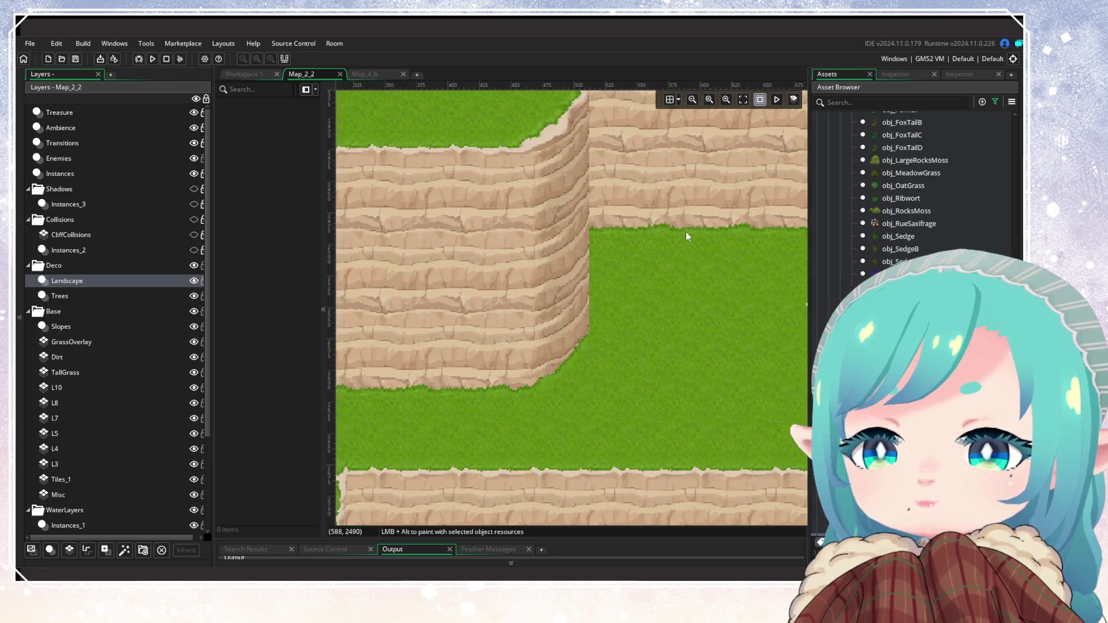
{"action": "scroll", "coordinate": [685, 232], "scroll_direction": "down", "scroll_amount": 10}
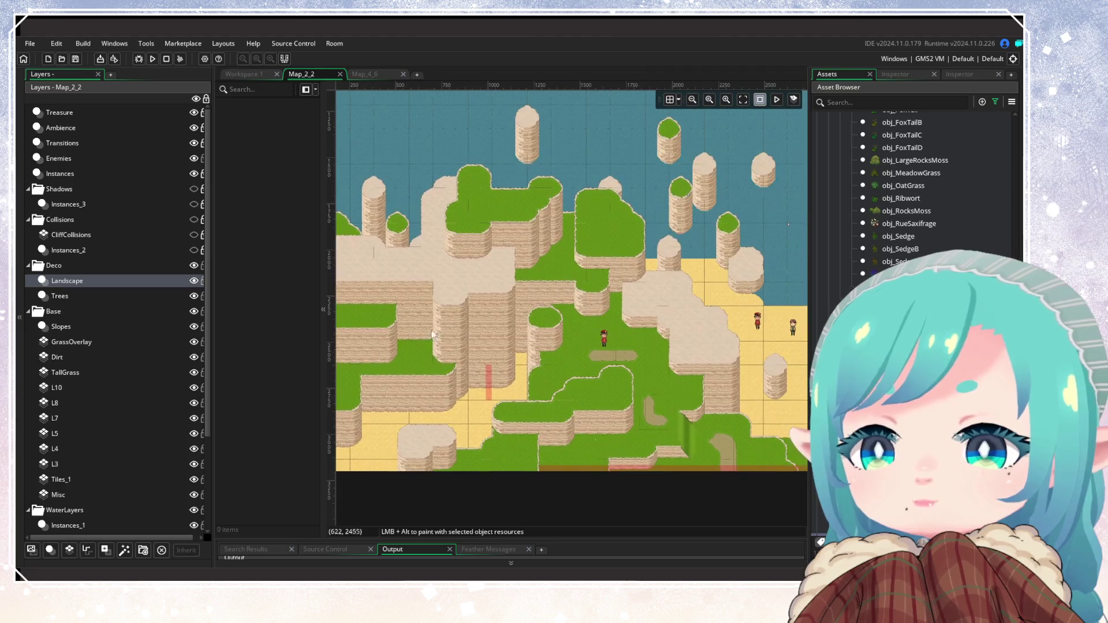
{"action": "scroll", "coordinate": [524, 279], "scroll_direction": "down", "scroll_amount": 3}
{"action": "scroll", "coordinate": [531, 339], "scroll_direction": "up", "scroll_amount": 4}
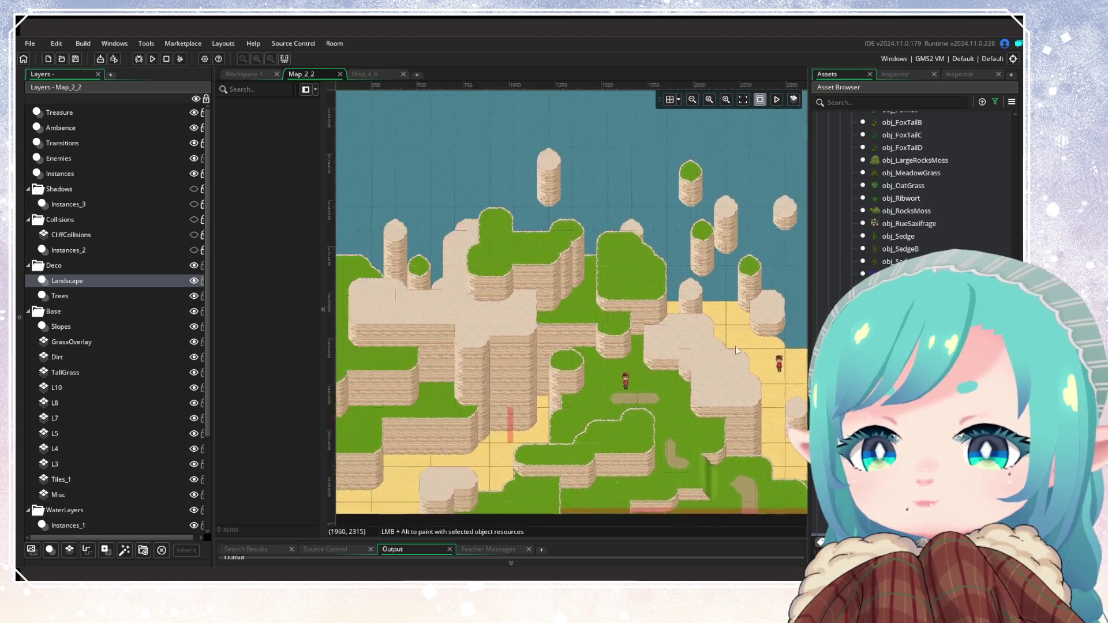
{"action": "scroll", "coordinate": [681, 328], "scroll_direction": "down", "scroll_amount": 5}
{"action": "scroll", "coordinate": [644, 322], "scroll_direction": "up", "scroll_amount": 4}
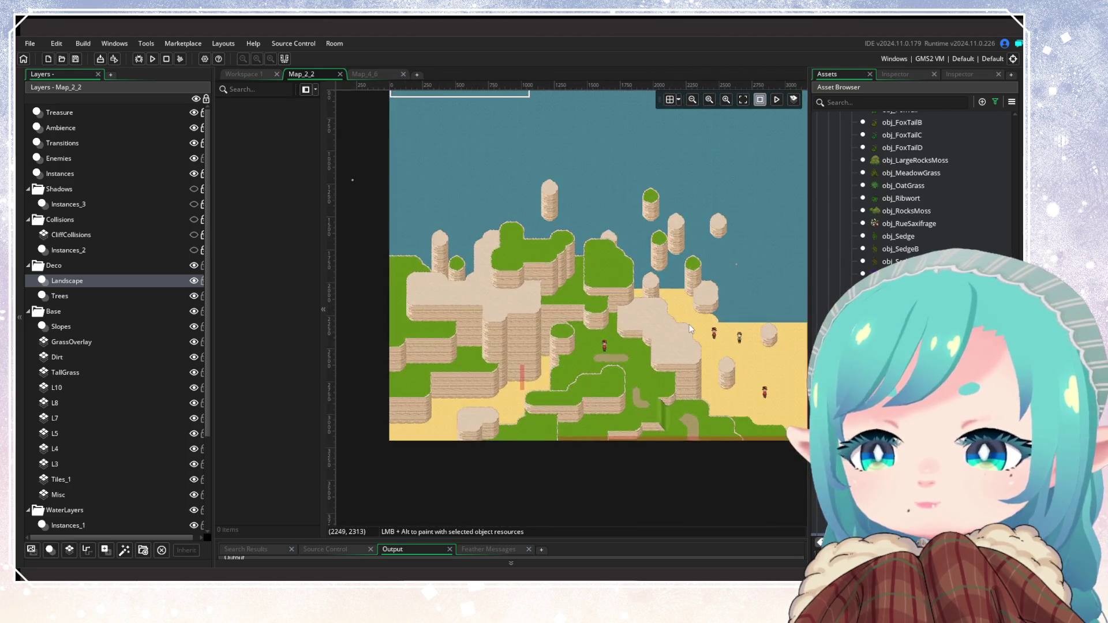